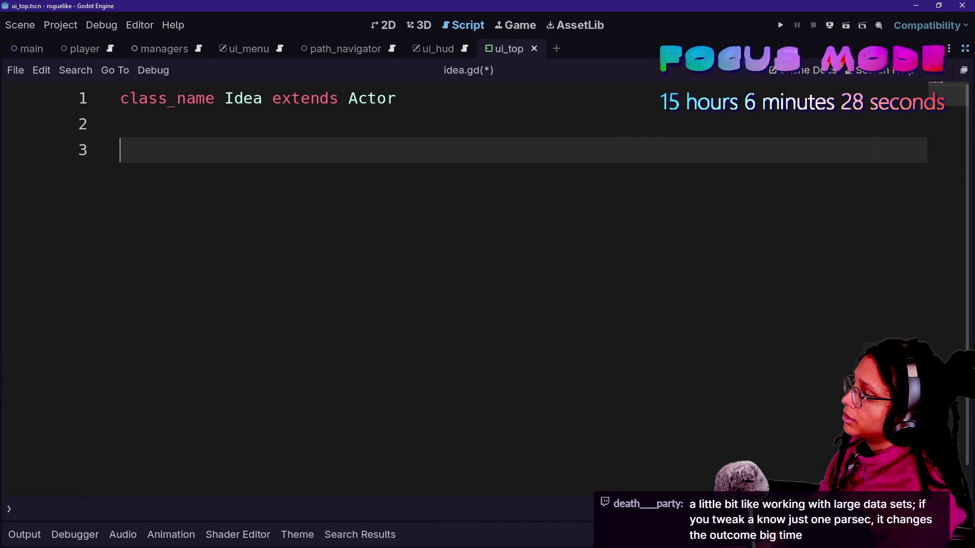
Declare 'var idea_type: ManageIdeas' on line 3 of idea.gd and save the script
{"action": "type", "text": "i"}
{"action": "key", "text": "BackSpace"}
{"action": "type", "text": "var idea_"}
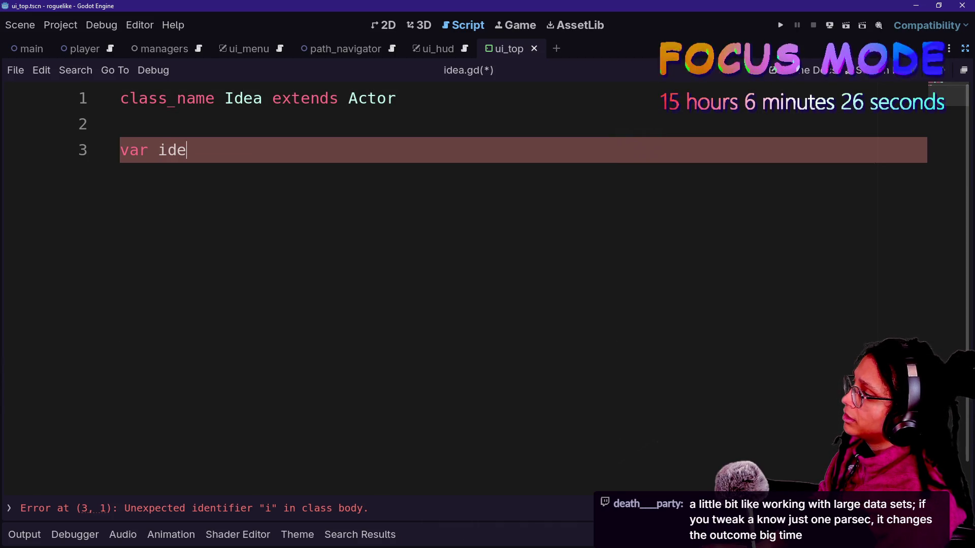
{"action": "type", "text": "type: ManageI"}
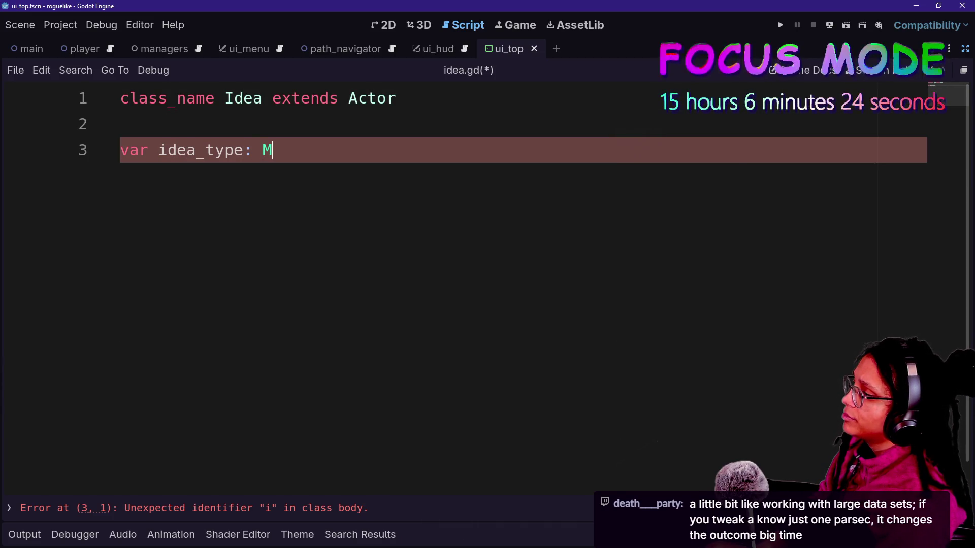
{"action": "key", "text": "Return"}
{"action": "type", "text": "."}
{"action": "key", "text": "BackSpace"}
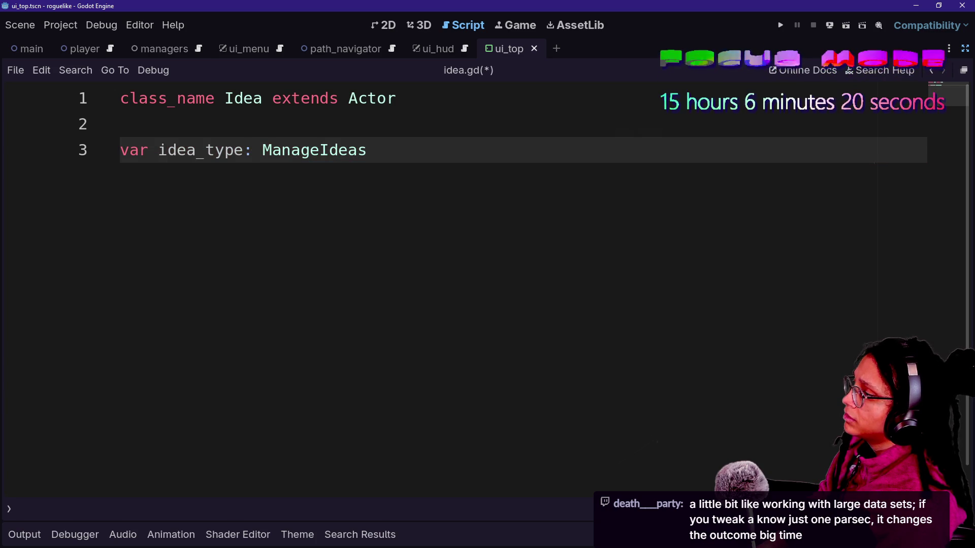
{"action": "key", "text": "ctrl+s"}
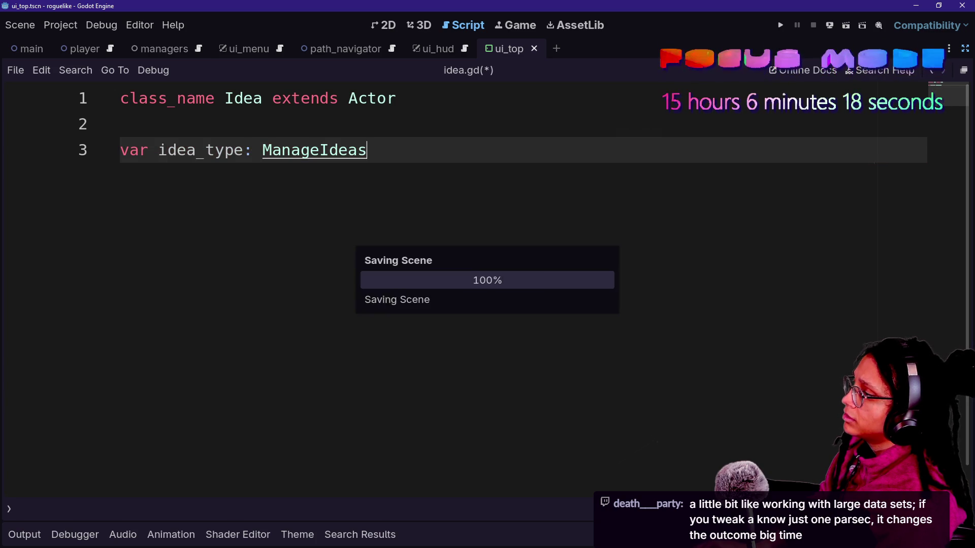
Open spawn.gd through the quick file search
{"action": "key", "text": "shift+alt+o"}
{"action": "type", "text": "spawn"}
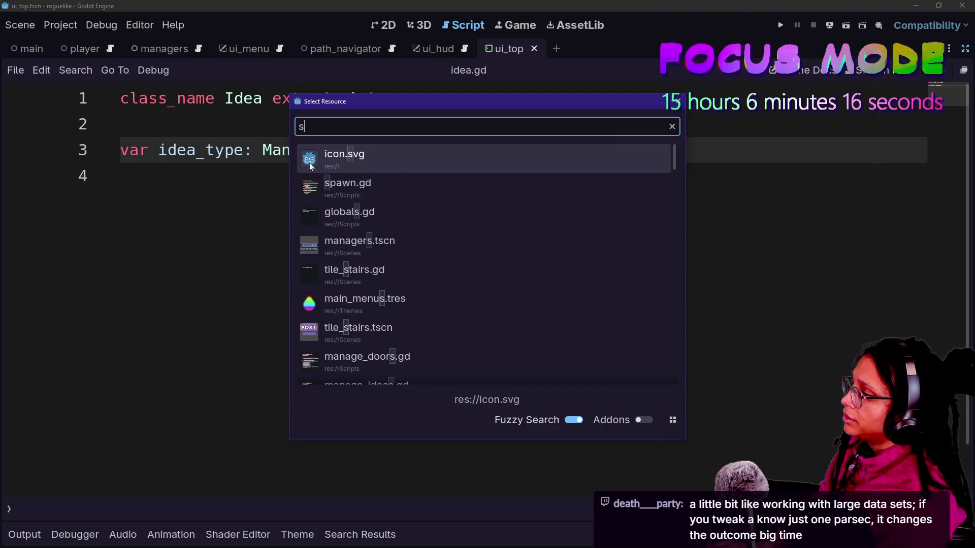
{"action": "key", "text": "Return"}
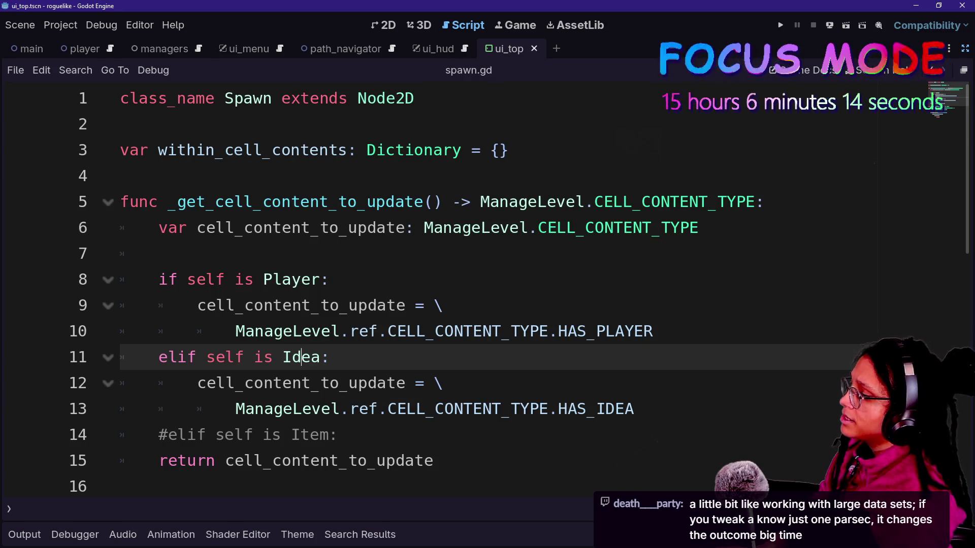
Open manage_spawns.gd and scroll to the spawn_something function
{"action": "key", "text": "shift+alt+o"}
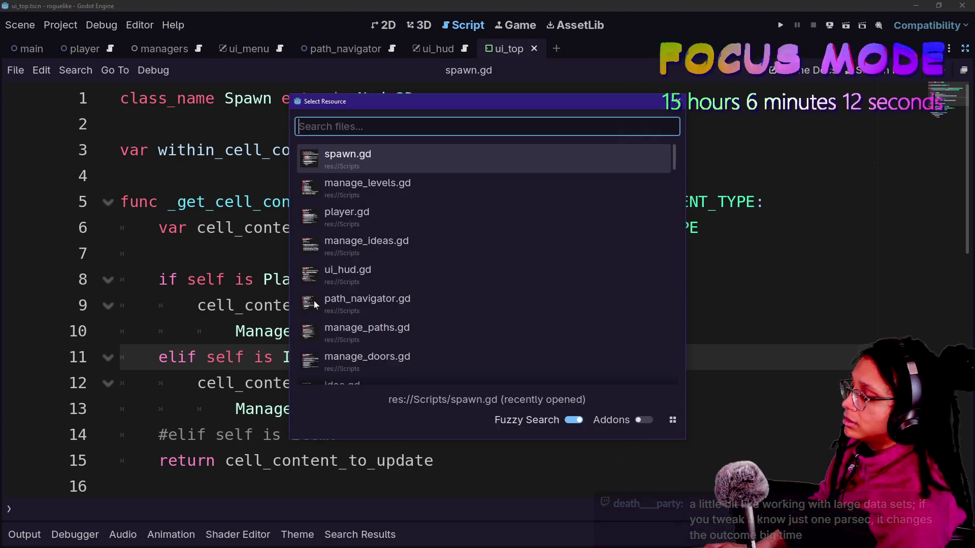
{"action": "type", "text": "manage_spaw"}
{"action": "key", "text": "Return"}
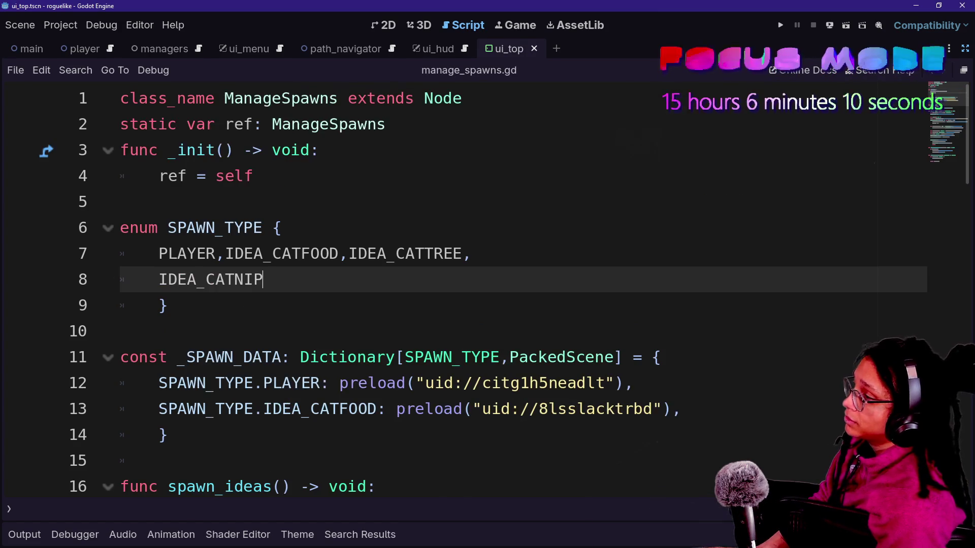
{"action": "scroll", "coordinate": [313, 304], "scroll_direction": "down", "scroll_amount": 3}
{"action": "scroll", "coordinate": [487, 289], "scroll_direction": "down", "scroll_amount": 4}
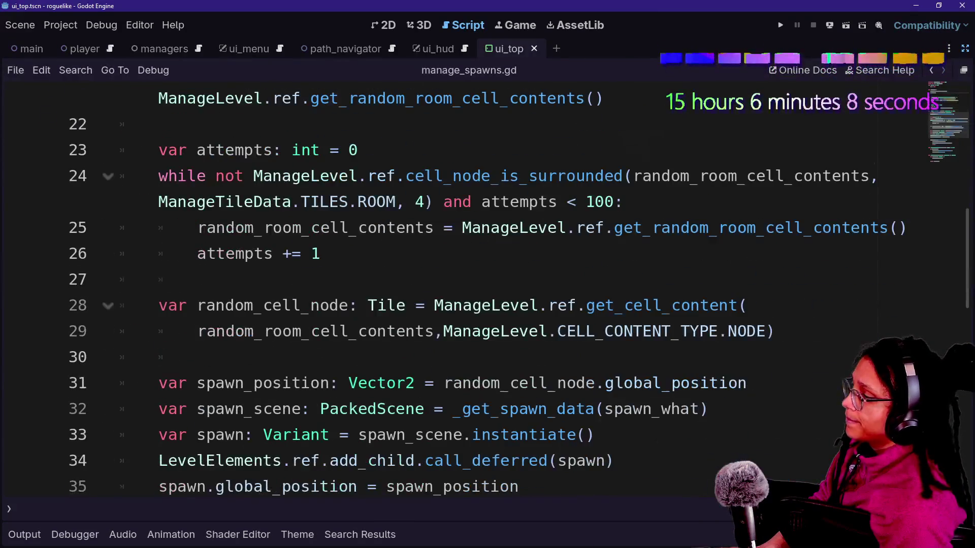
{"action": "mouse_move", "coordinate": [396, 335]}
{"action": "scroll", "coordinate": [396, 335], "scroll_direction": "down", "scroll_amount": 3}
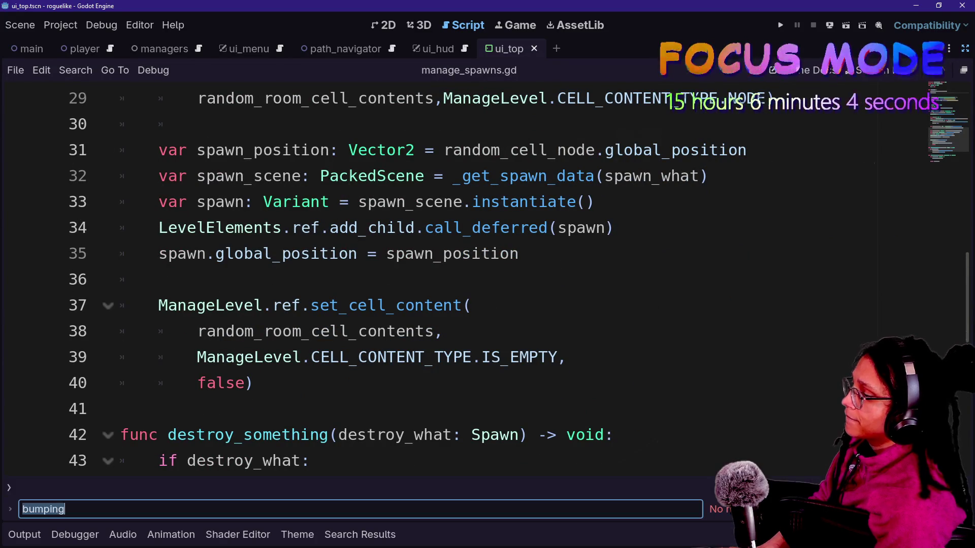
{"action": "scroll", "coordinate": [396, 335], "scroll_direction": "down", "scroll_amount": 4}
{"action": "scroll", "coordinate": [396, 335], "scroll_direction": "up", "scroll_amount": 7}
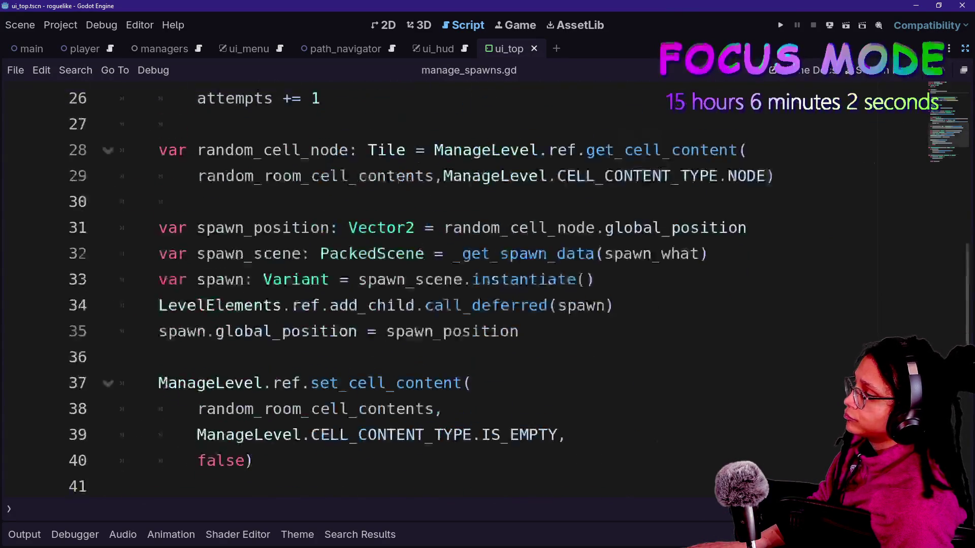
{"action": "scroll", "coordinate": [310, 357], "scroll_direction": "down", "scroll_amount": 8}
{"action": "scroll", "coordinate": [310, 357], "scroll_direction": "up", "scroll_amount": 6}
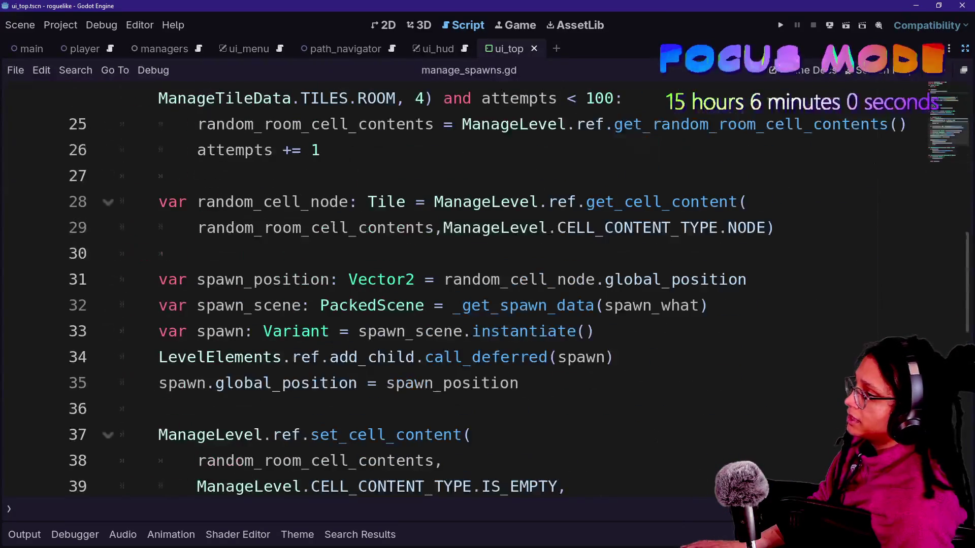
Review the spawn_something declaration, its room-cell retry loop and the random cell lookup lines
{"action": "left_click", "coordinate": [311, 357]}
{"action": "key", "text": "Up"}
{"action": "key", "text": "Up"}
{"action": "key", "text": "Up"}
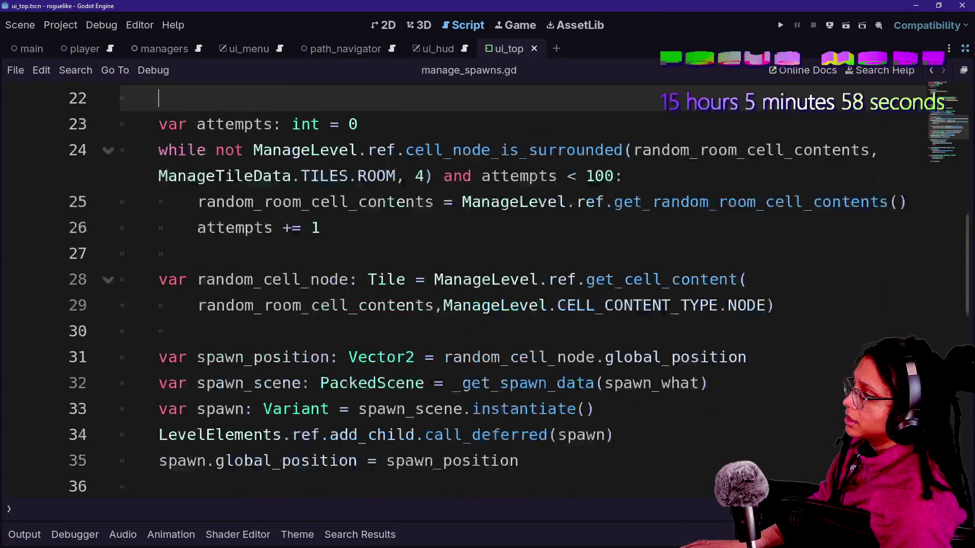
{"action": "key", "text": "Up"}
{"action": "key", "text": "Up"}
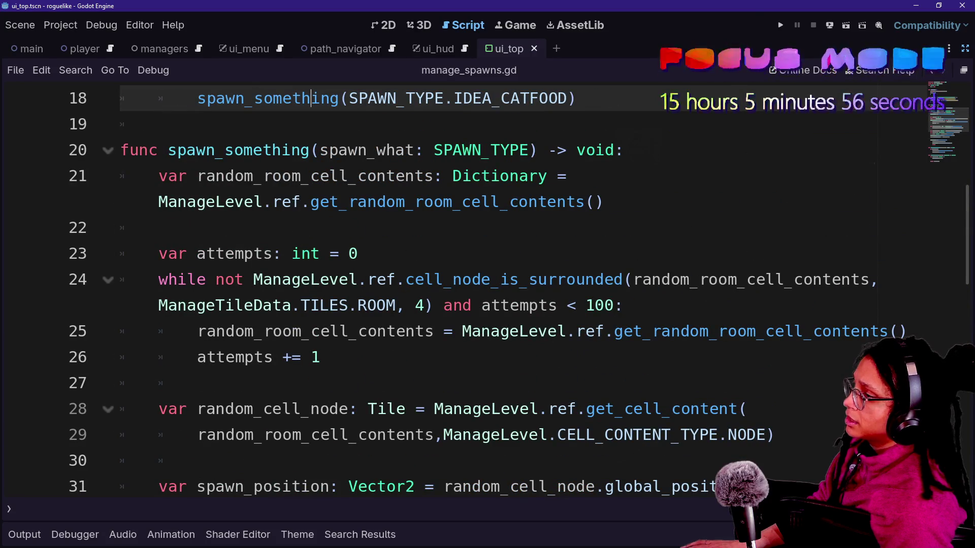
{"action": "left_click_drag", "start_coordinate": [311, 149], "coordinate": [500, 176]}
{"action": "left_click", "coordinate": [500, 175]}
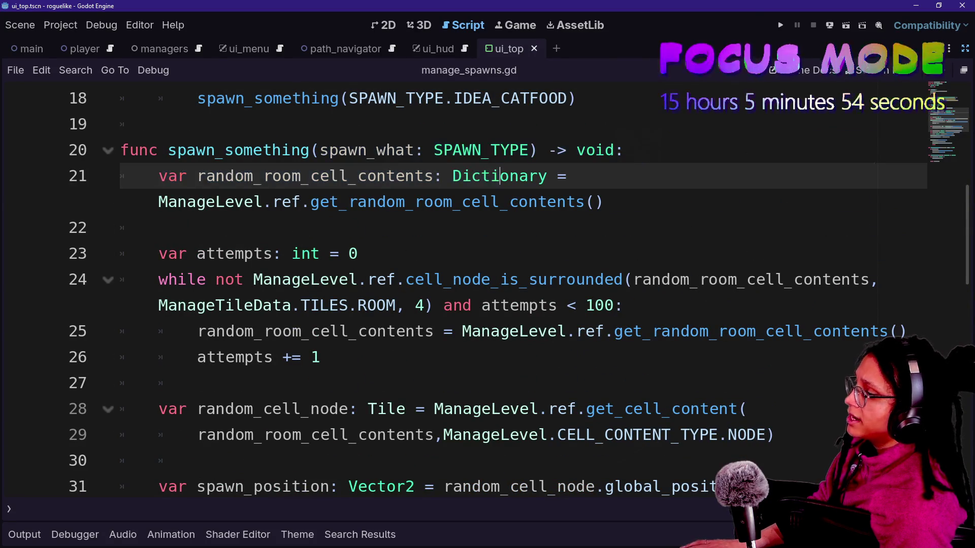
{"action": "key", "text": "Down"}
{"action": "key", "text": "Down"}
{"action": "key", "text": "Down"}
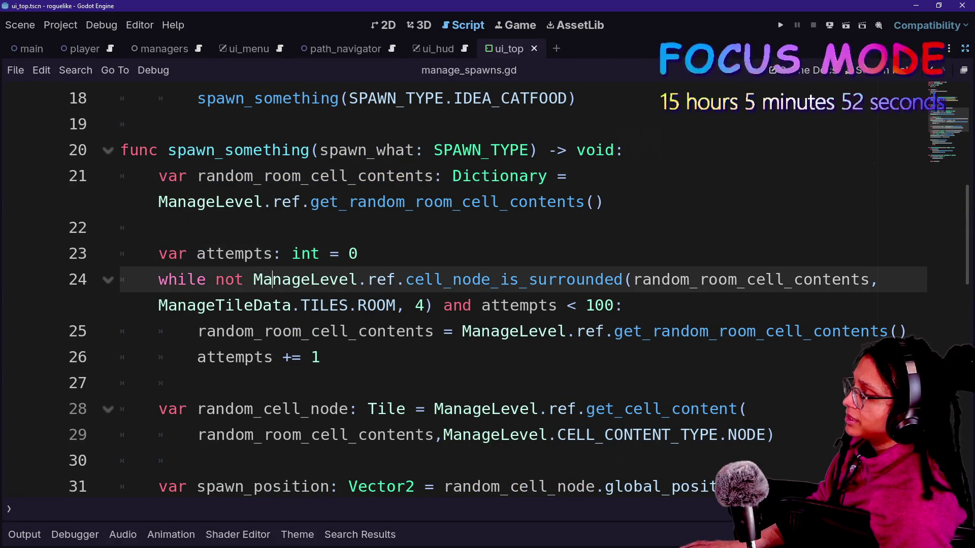
{"action": "key", "text": "Up"}
{"action": "key", "text": "Up"}
{"action": "key", "text": "Up"}
{"action": "key", "text": "Down"}
{"action": "key", "text": "Down"}
{"action": "key", "text": "Down"}
{"action": "mouse_move", "coordinate": [158, 302]}
{"action": "left_mouse_down"}
{"action": "mouse_move", "coordinate": [431, 302]}
{"action": "mouse_move", "coordinate": [774, 328]}
{"action": "left_mouse_up"}
{"action": "left_click", "coordinate": [198, 353]}
{"action": "left_click_drag", "start_coordinate": [605, 224], "coordinate": [320, 249]}
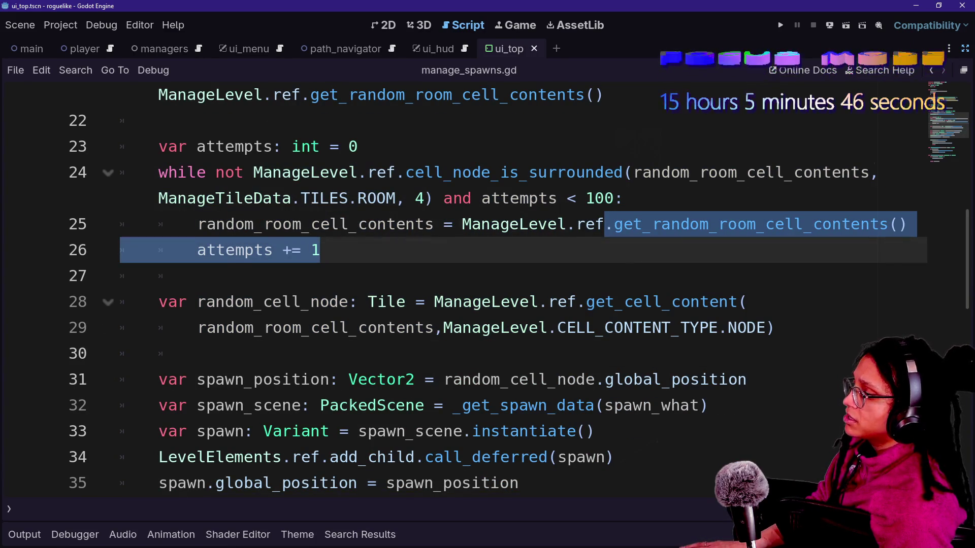
{"action": "left_click", "coordinate": [614, 302]}
{"action": "key", "text": "Down"}
{"action": "key", "text": "Down"}
{"action": "key", "text": "Down"}
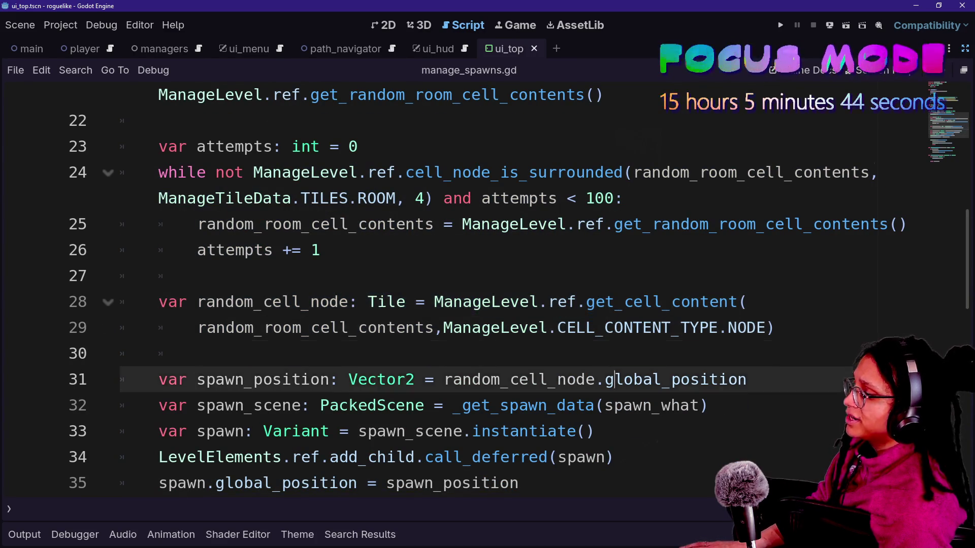
Enter 'ManageLevel.ref.set_cell_content( random_room_cell_contents,' and inspect the set_cell_content call on lines 37–41
{"action": "type", "text": "ManageLevel.ref.set_cell_content( random_room_cell_contents,"}
{"action": "left_click_drag", "start_coordinate": [320, 328], "coordinate": [518, 405]}
{"action": "left_click", "coordinate": [162, 431]}
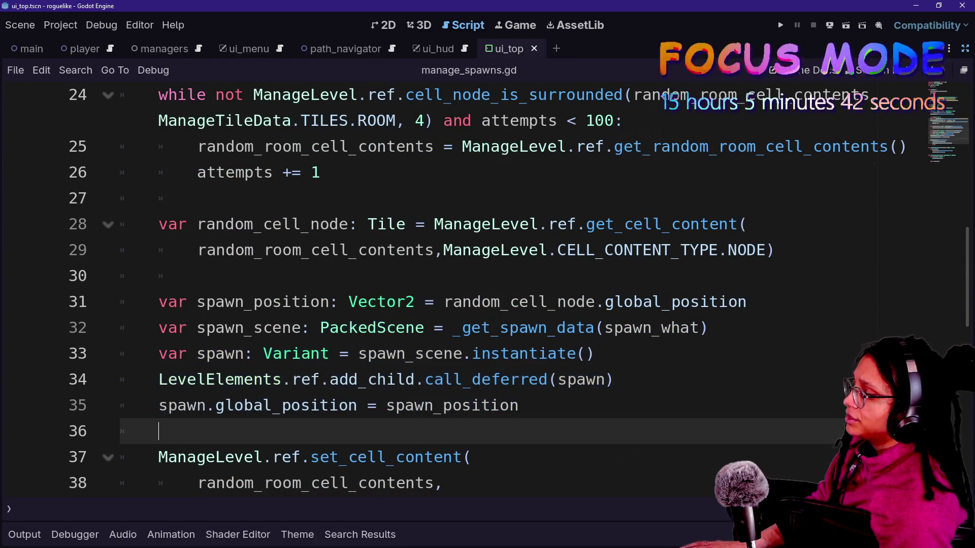
{"action": "scroll", "coordinate": [305, 431], "scroll_direction": "down", "scroll_amount": 2}
{"action": "mouse_move", "coordinate": [273, 276]}
{"action": "left_mouse_down"}
{"action": "mouse_move", "coordinate": [425, 301]}
{"action": "mouse_move", "coordinate": [120, 379]}
{"action": "left_mouse_up"}
{"action": "left_click", "coordinate": [121, 379]}
{"action": "mouse_move", "coordinate": [186, 276]}
{"action": "left_mouse_down"}
{"action": "mouse_move", "coordinate": [319, 301]}
{"action": "mouse_move", "coordinate": [120, 379]}
{"action": "mouse_move", "coordinate": [121, 302]}
{"action": "mouse_move", "coordinate": [259, 301]}
{"action": "mouse_move", "coordinate": [329, 328]}
{"action": "left_mouse_up"}
{"action": "left_click", "coordinate": [358, 327]}
{"action": "key", "text": "Up"}
{"action": "key", "text": "Up"}
{"action": "key", "text": "Up"}
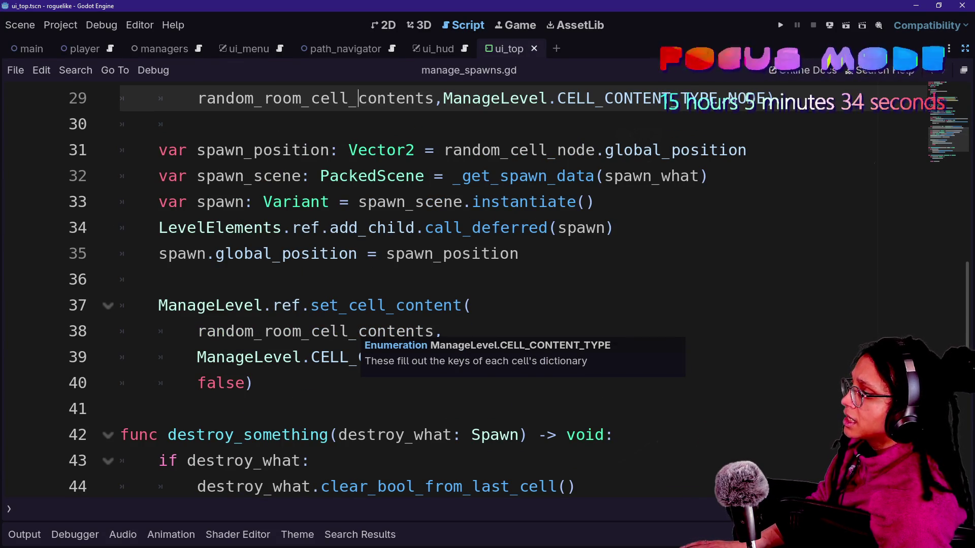
{"action": "left_click", "coordinate": [402, 331]}
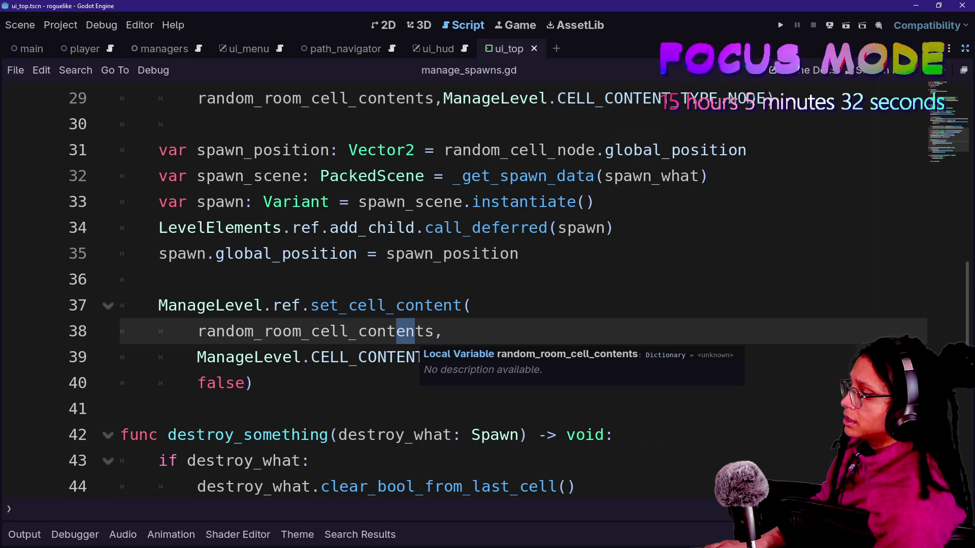
{"action": "key", "text": "Up"}
Scroll through the spawn placement code to review it
{"action": "scroll", "coordinate": [402, 331], "scroll_direction": "up", "scroll_amount": 1}
{"action": "scroll", "coordinate": [457, 289], "scroll_direction": "up", "scroll_amount": 3}
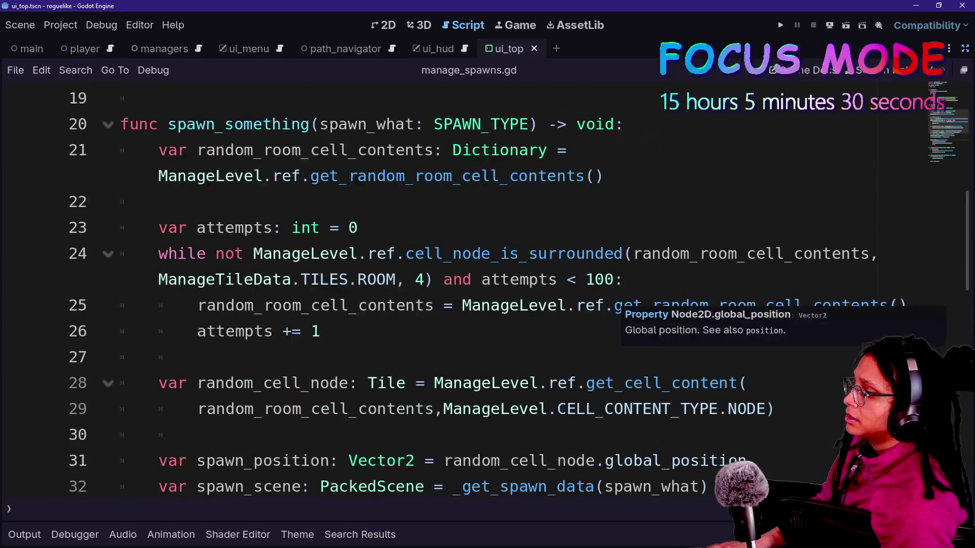
{"action": "scroll", "coordinate": [508, 332], "scroll_direction": "down", "scroll_amount": 2}
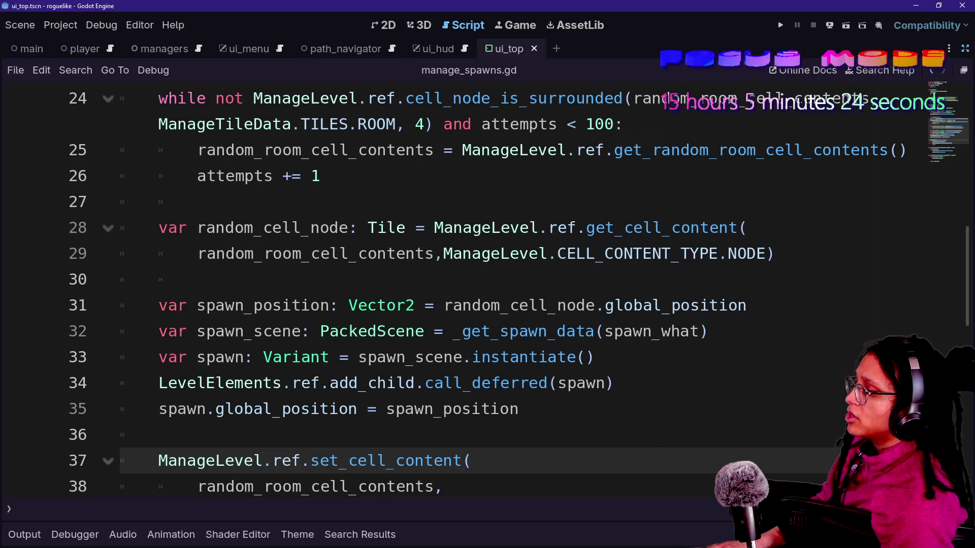
{"action": "scroll", "coordinate": [457, 289], "scroll_direction": "up", "scroll_amount": 2}
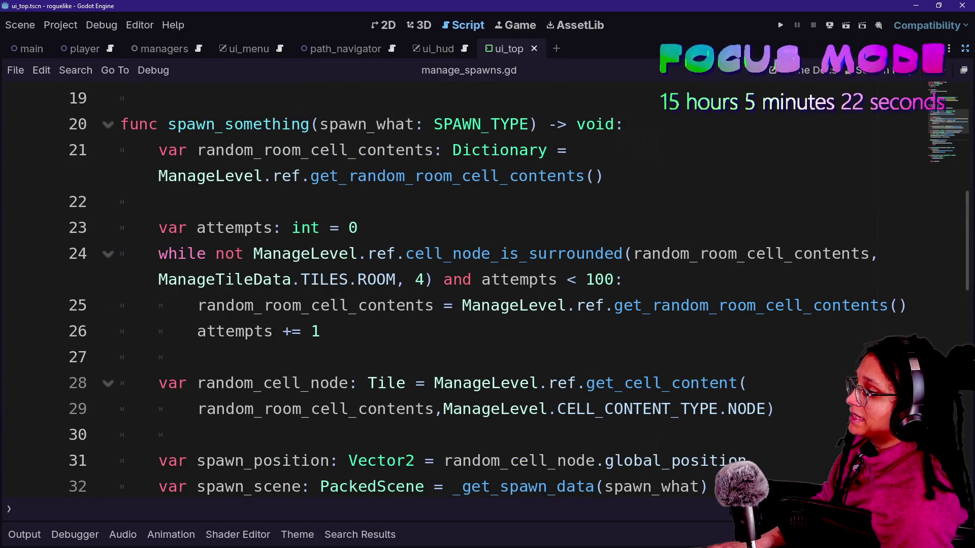
{"action": "scroll", "coordinate": [487, 295], "scroll_direction": "down", "scroll_amount": 2}
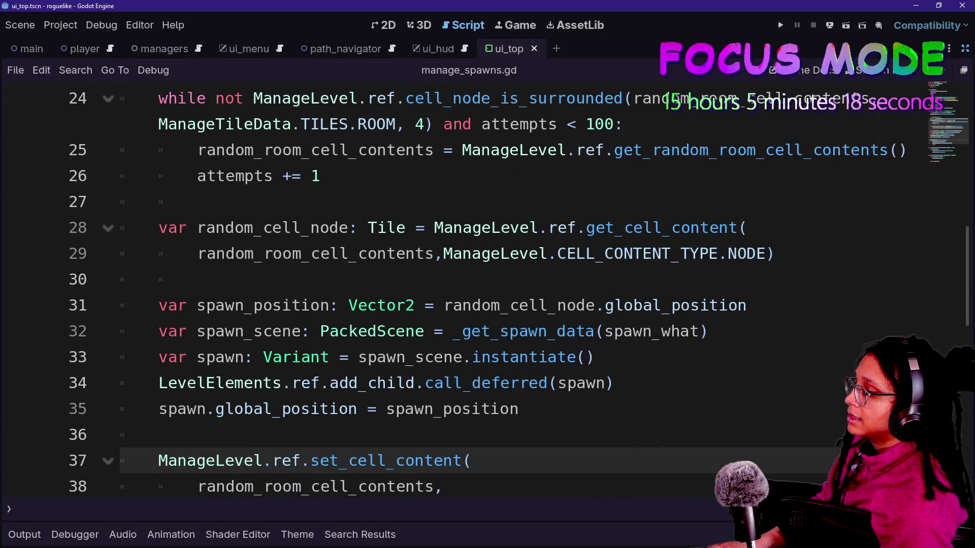
Trace _get_spawn_data to the _SPAWN_DATA dictionary and open the IDEA_CATFOOD preload's script, idea_catfood.gd
{"action": "left_click", "coordinate": [449, 331]}
{"action": "left_click", "coordinate": [525, 332], "text": "ctrl"}
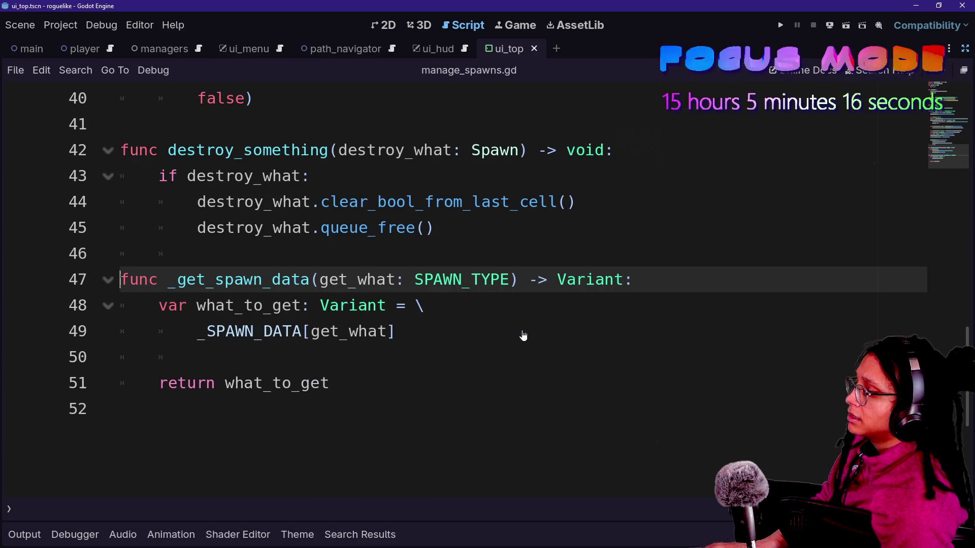
{"action": "left_click", "coordinate": [396, 332]}
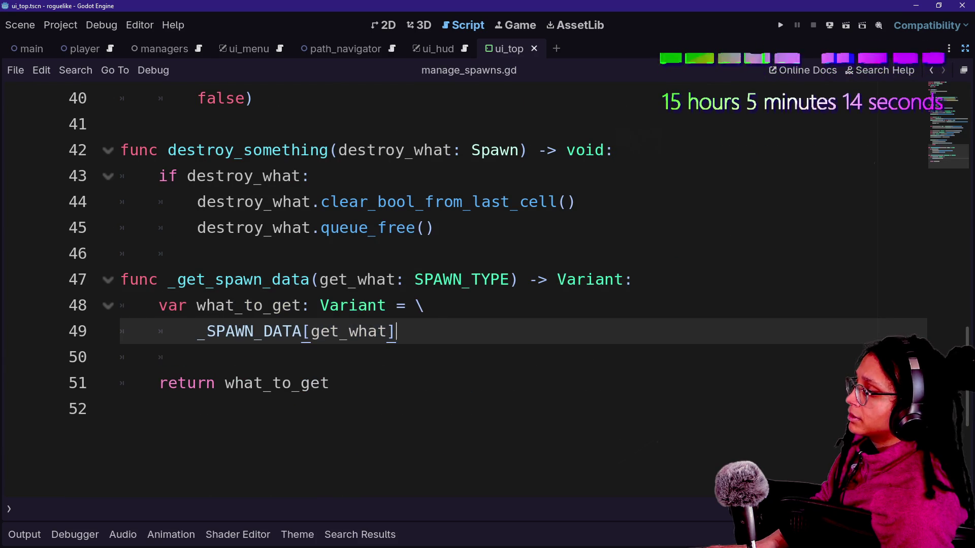
{"action": "left_click", "coordinate": [244, 332], "text": "ctrl"}
{"action": "left_click", "coordinate": [463, 331]}
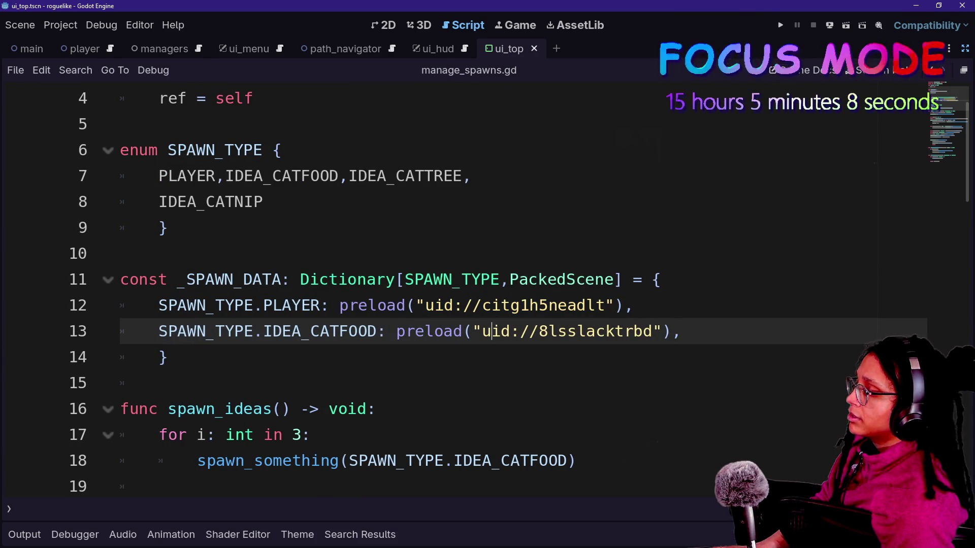
{"action": "mouse_move", "coordinate": [330, 284]}
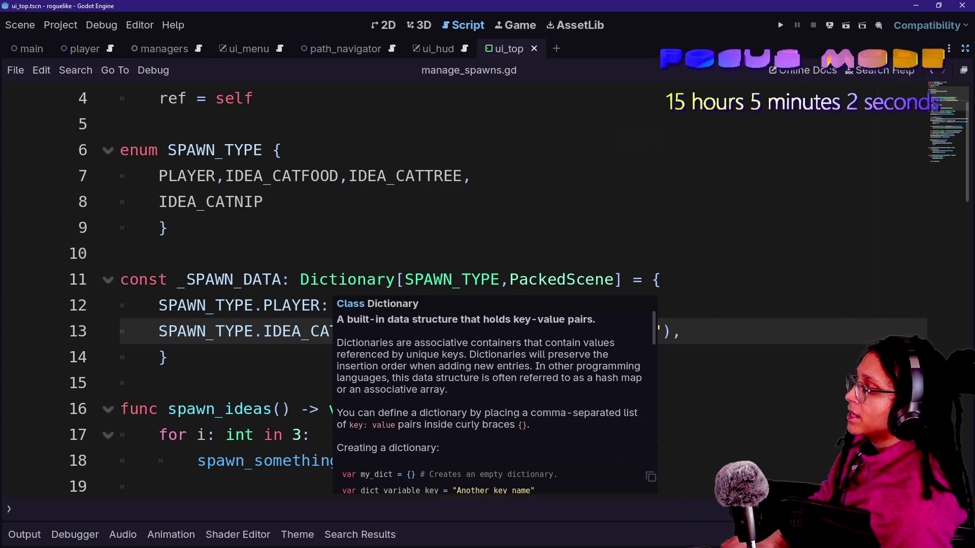
{"action": "left_click", "coordinate": [300, 279]}
{"action": "left_click", "coordinate": [503, 335], "text": "ctrl"}
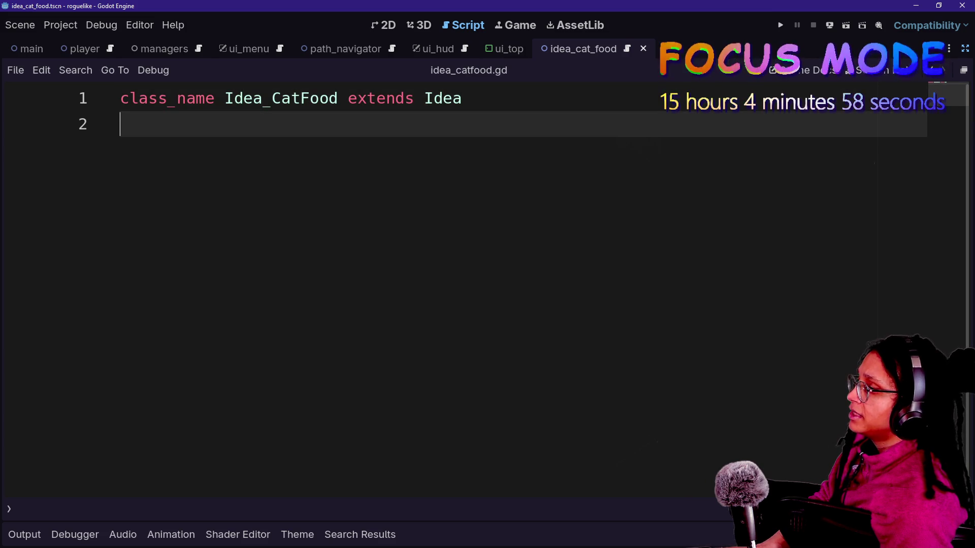
Open and read the base class script idea.gd, then bring up the project script list
{"action": "left_click", "coordinate": [442, 98], "text": "ctrl"}
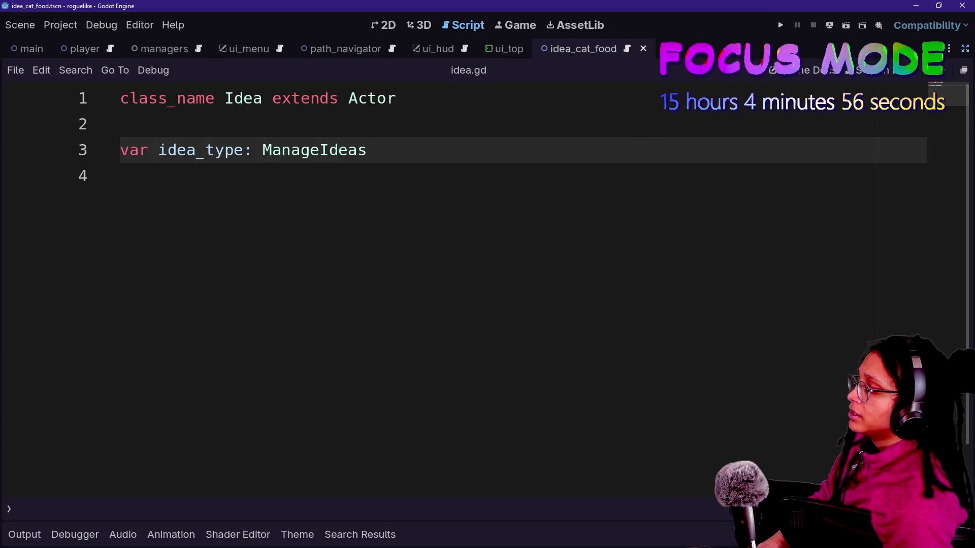
{"action": "left_click", "coordinate": [396, 98]}
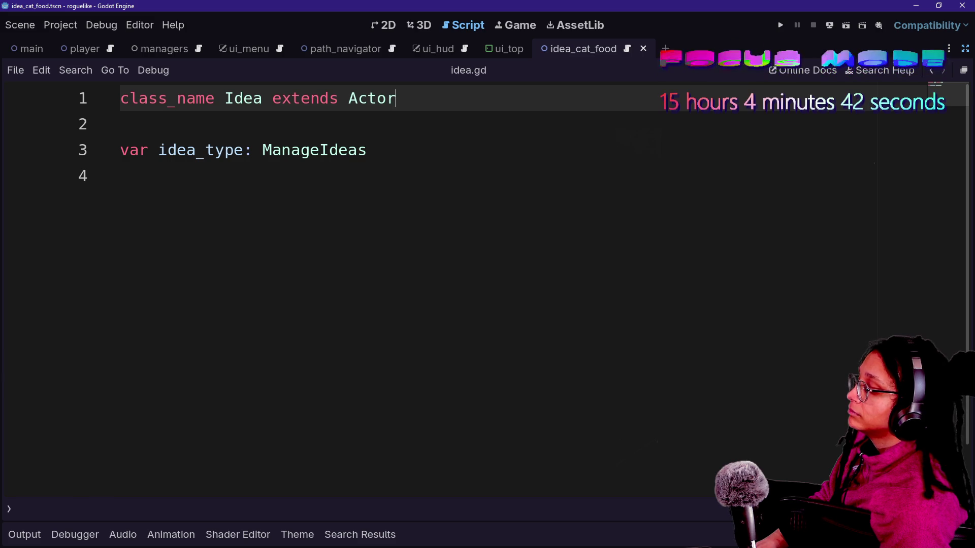
{"action": "key", "text": "ctrl+alt+o"}
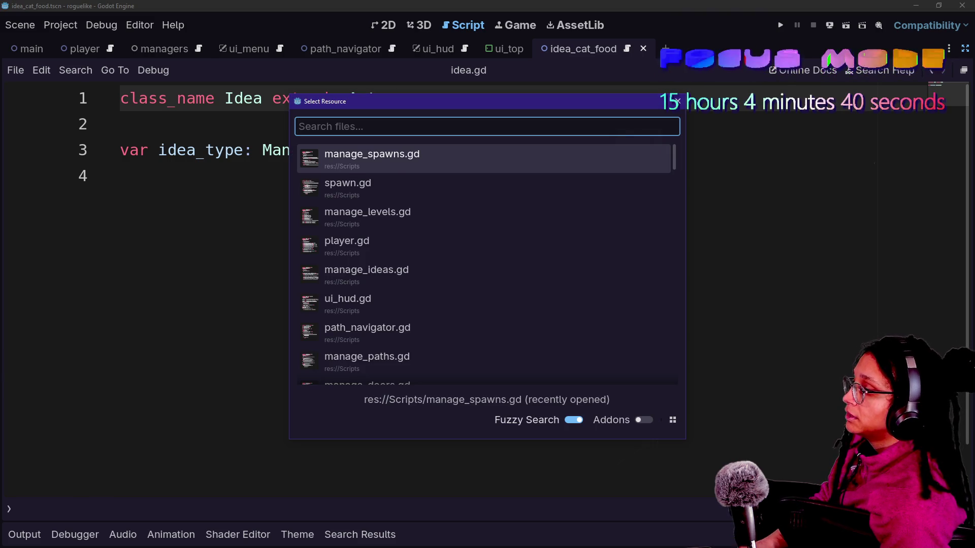
Open manage_spawns.gd and look over the set_cell_content call on lines 37–40
{"action": "key", "text": "Return"}
{"action": "scroll", "coordinate": [487, 279], "scroll_direction": "down", "scroll_amount": 5}
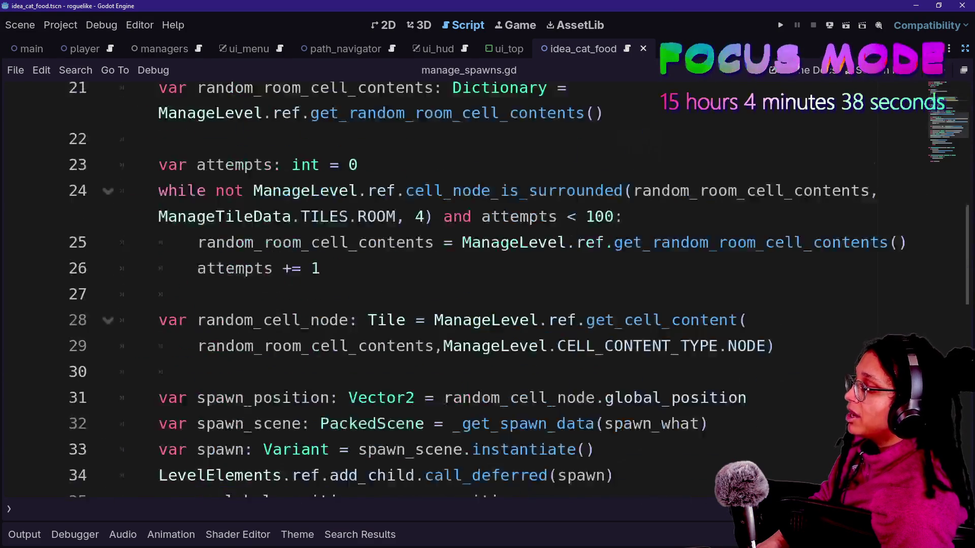
{"action": "scroll", "coordinate": [487, 279], "scroll_direction": "down", "scroll_amount": 7}
{"action": "scroll", "coordinate": [487, 279], "scroll_direction": "up", "scroll_amount": 1}
{"action": "scroll", "coordinate": [488, 280], "scroll_direction": "up", "scroll_amount": 4}
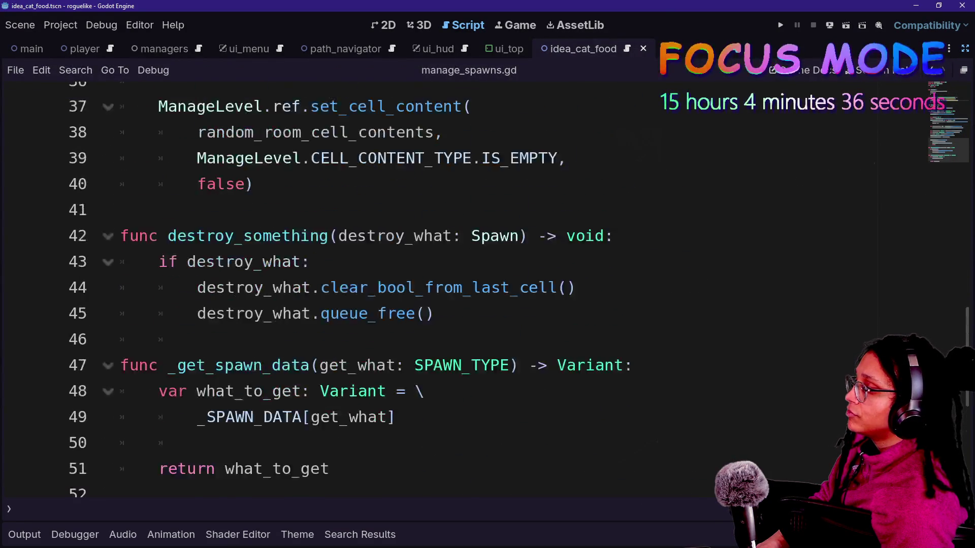
{"action": "left_click_drag", "start_coordinate": [159, 280], "coordinate": [254, 382]}
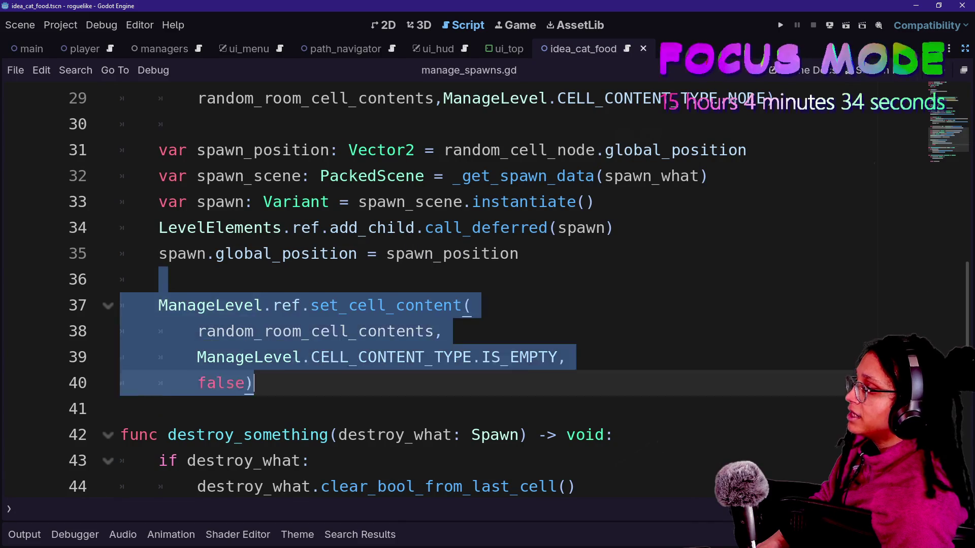
{"action": "left_click", "coordinate": [120, 408]}
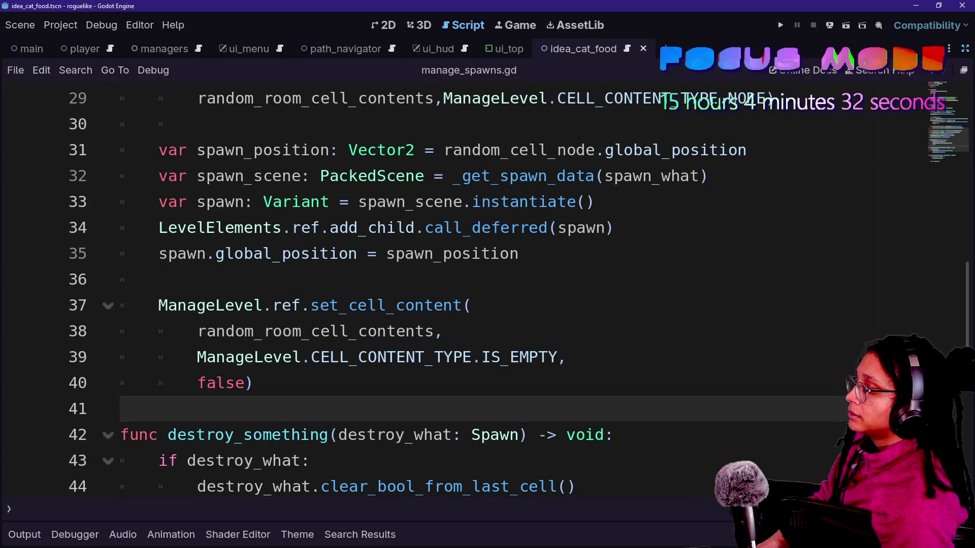
Insert blank lines after the spawn position assignment on line 35
{"action": "mouse_move", "coordinate": [457, 358]}
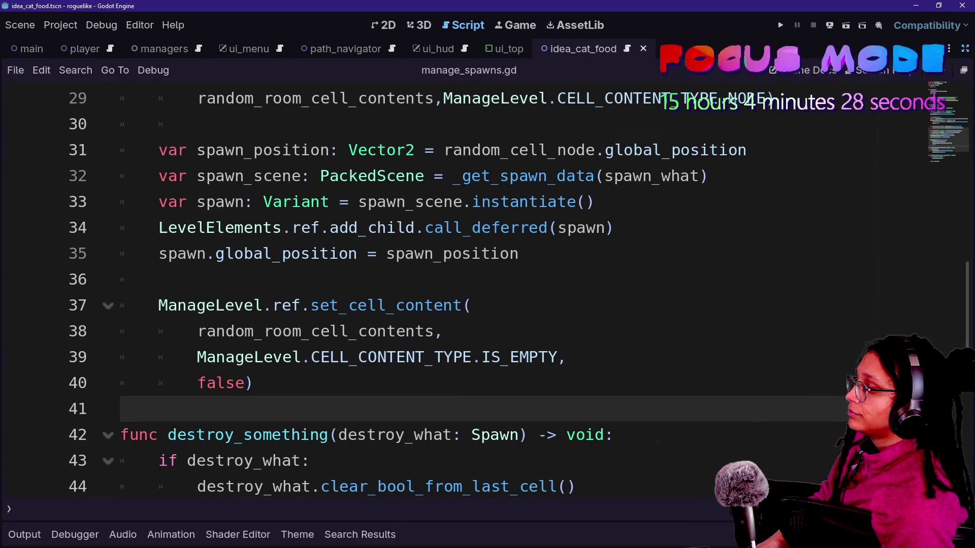
{"action": "left_click", "coordinate": [519, 253]}
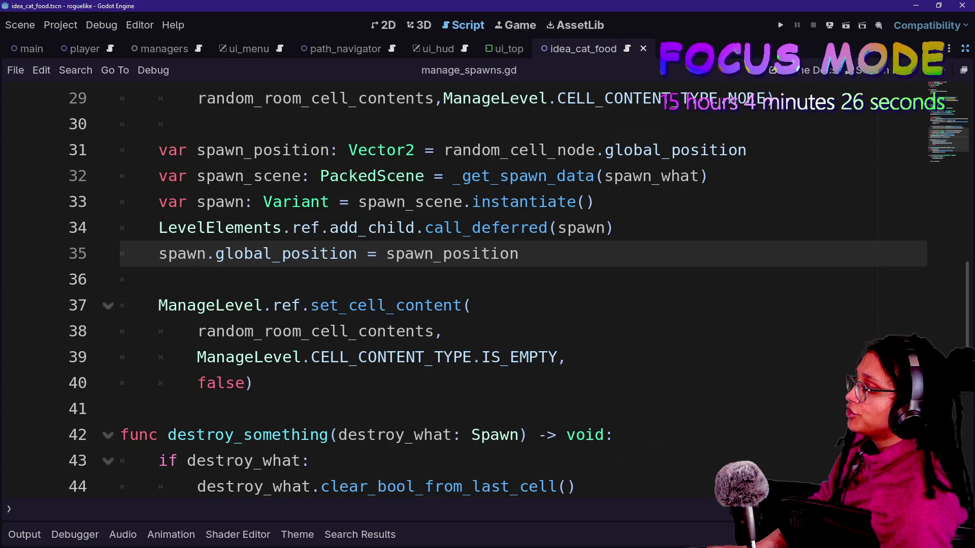
{"action": "key", "text": "Return"}
{"action": "key", "text": "Return"}
{"action": "type", "text": "if "}
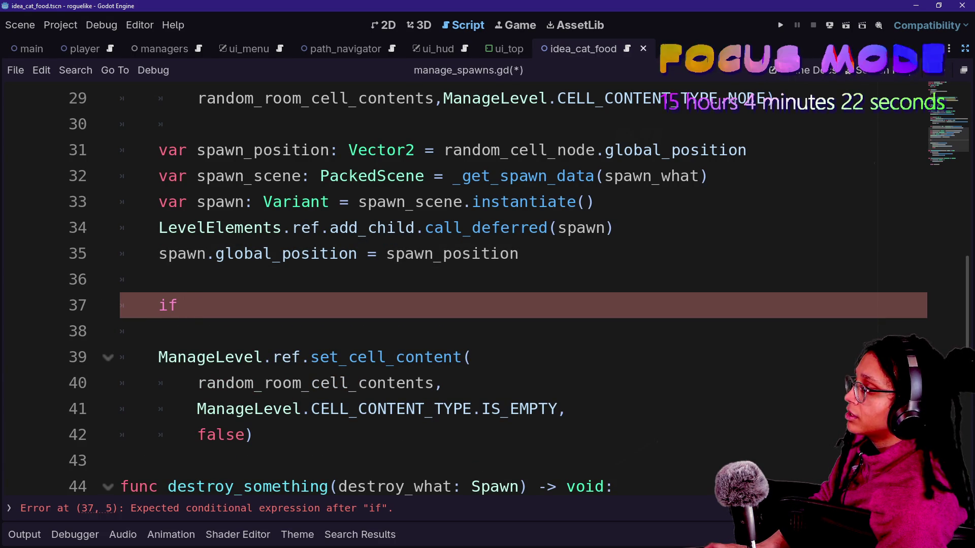
{"action": "type", "text": "s"}
{"action": "key", "text": "BackSpace"}
{"action": "key", "text": "BackSpace"}
{"action": "key", "text": "BackSpace"}
{"action": "key", "text": "BackSpace"}
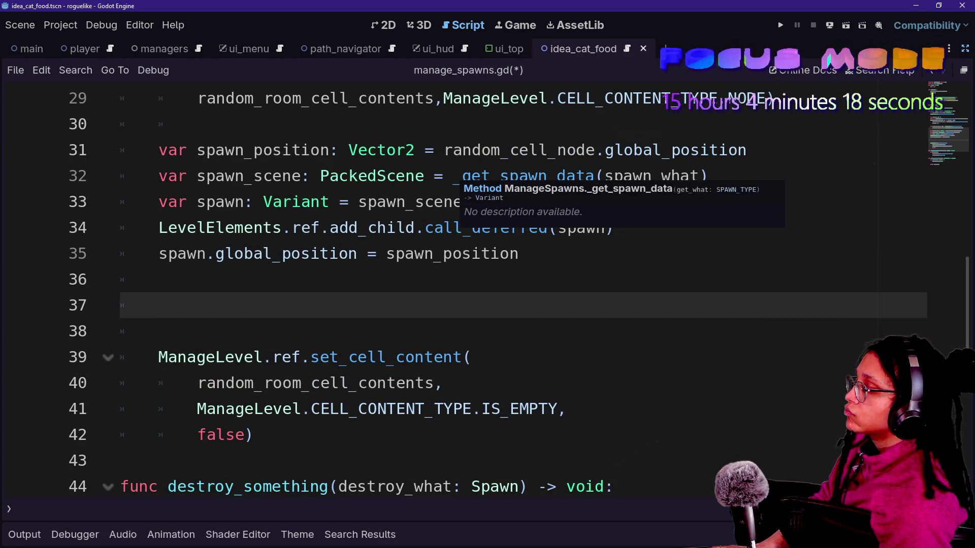
{"action": "left_click", "coordinate": [623, 175]}
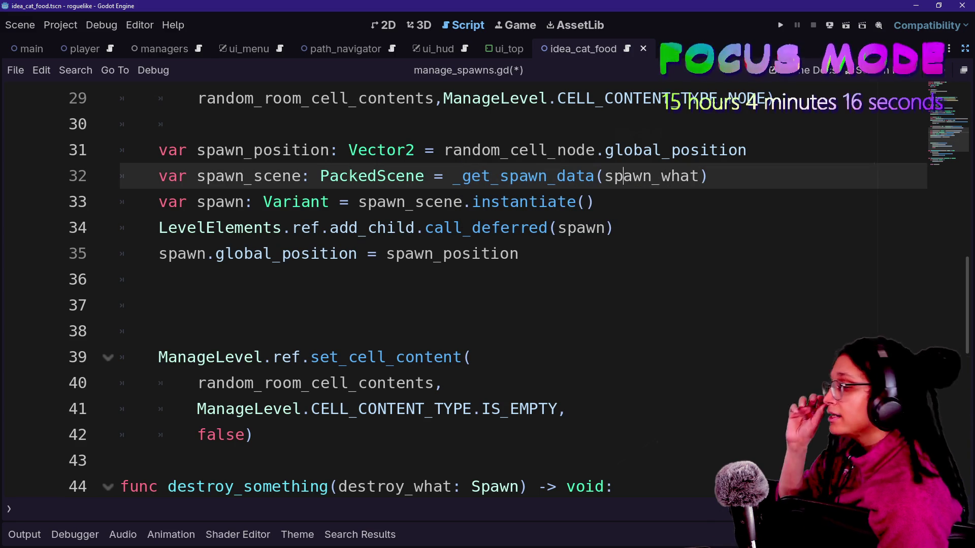
{"action": "mouse_move", "coordinate": [485, 206]}
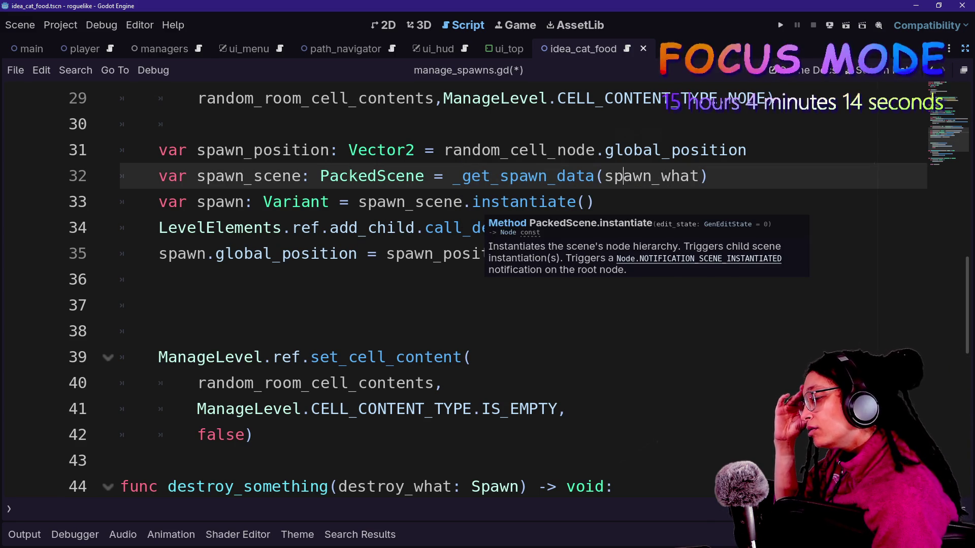
{"action": "left_click", "coordinate": [159, 279]}
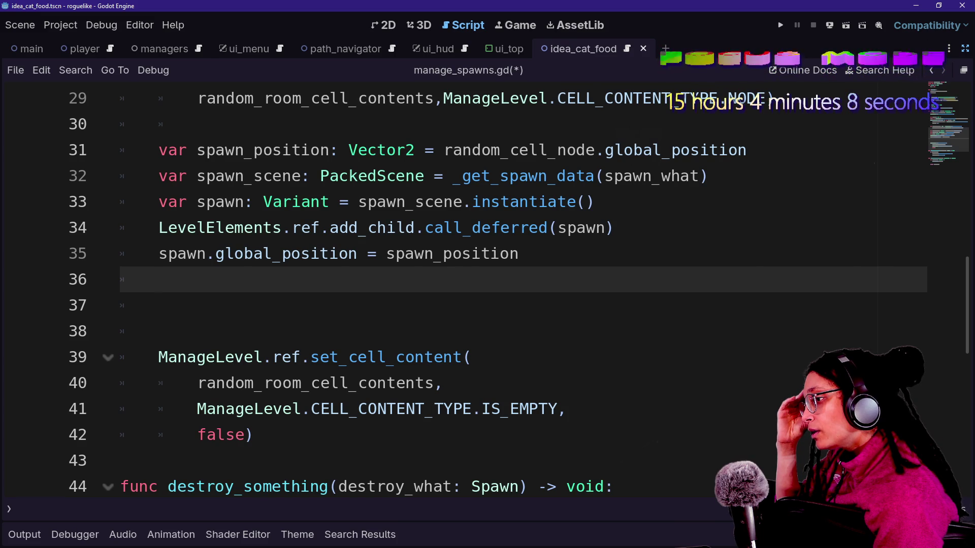
Jump to the top of the file and select PLAYER in the SPAWN_TYPE enum
{"action": "key", "text": "ctrl+Home"}
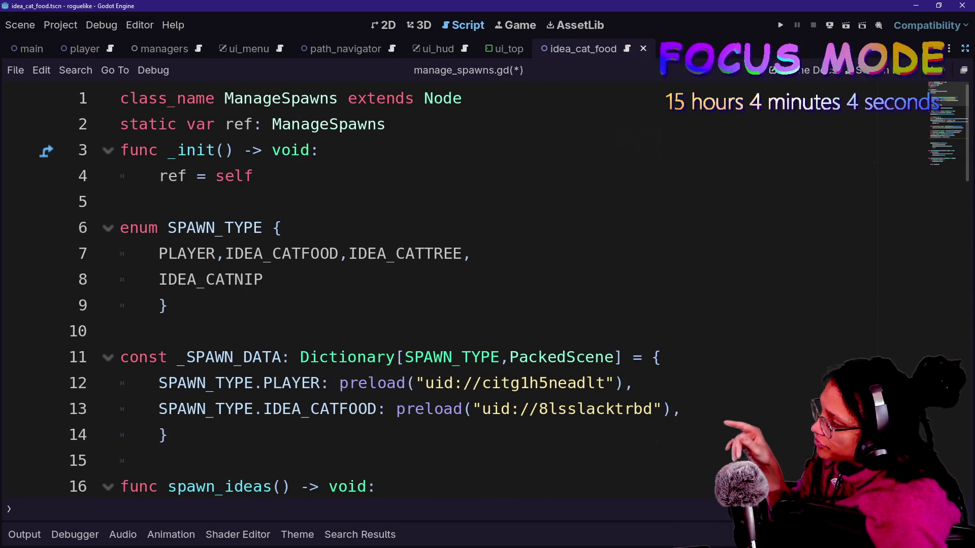
{"action": "left_click_drag", "start_coordinate": [224, 253], "coordinate": [301, 254]}
{"action": "left_click", "coordinate": [205, 253]}
{"action": "double_click", "coordinate": [205, 254]}
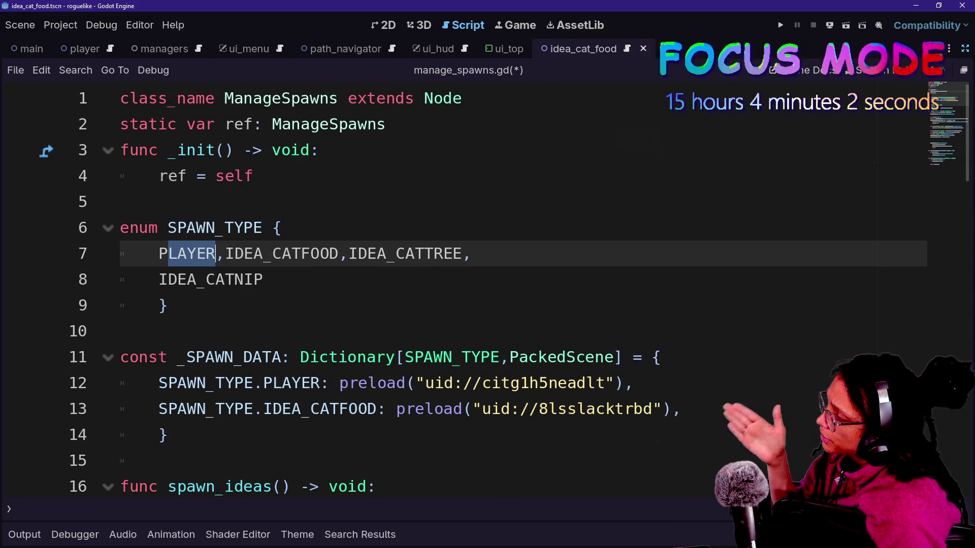
{"action": "left_click", "coordinate": [263, 279]}
{"action": "scroll", "coordinate": [456, 280], "scroll_direction": "down", "scroll_amount": 5}
{"action": "scroll", "coordinate": [249, 279], "scroll_direction": "down", "scroll_amount": 12}
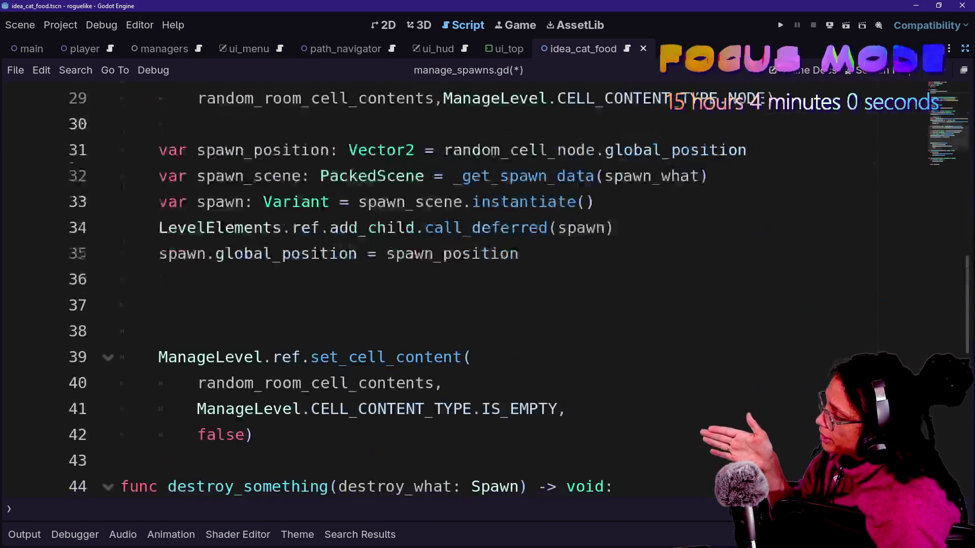
{"action": "scroll", "coordinate": [249, 279], "scroll_direction": "up", "scroll_amount": 9}
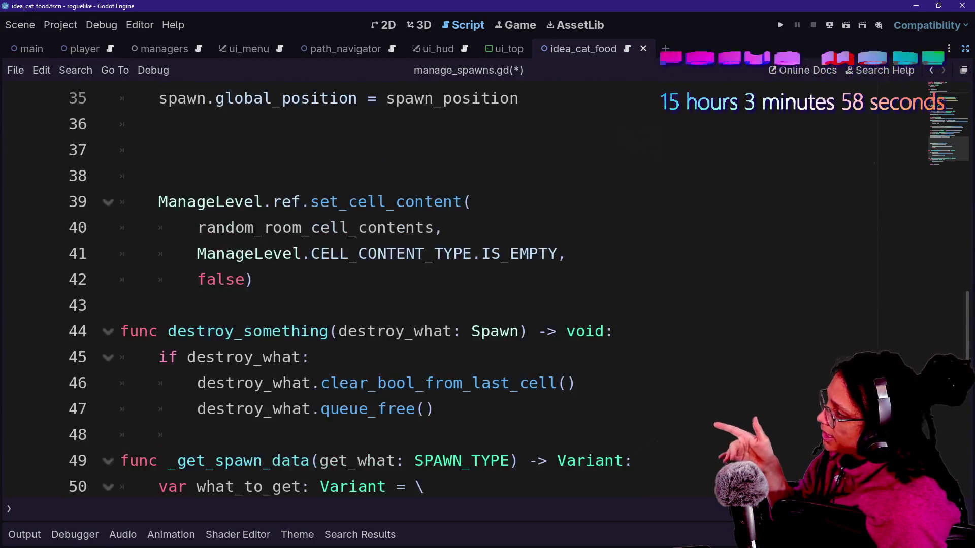
{"action": "scroll", "coordinate": [249, 280], "scroll_direction": "down", "scroll_amount": 5}
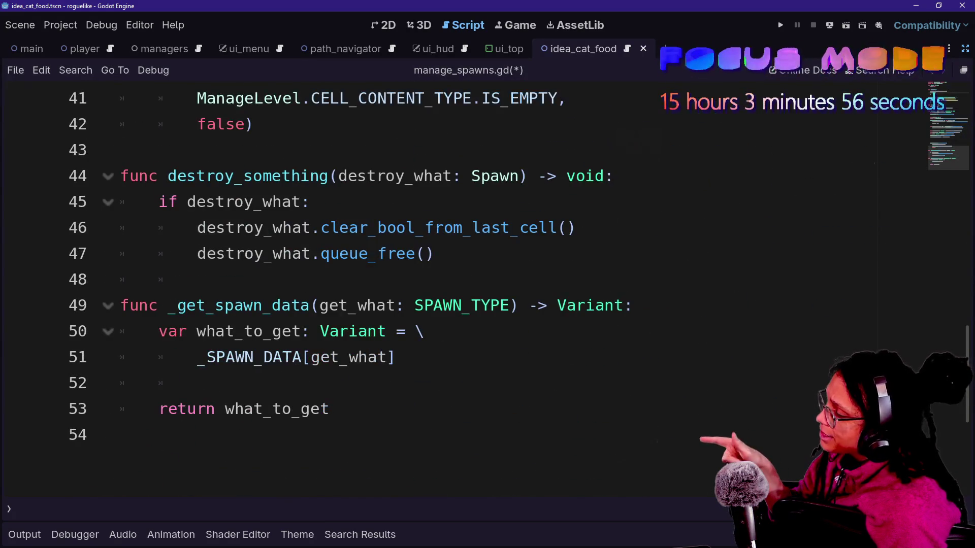
{"action": "left_click", "coordinate": [367, 331]}
{"action": "left_click_drag", "start_coordinate": [206, 331], "coordinate": [236, 331]}
{"action": "left_click", "coordinate": [263, 331]}
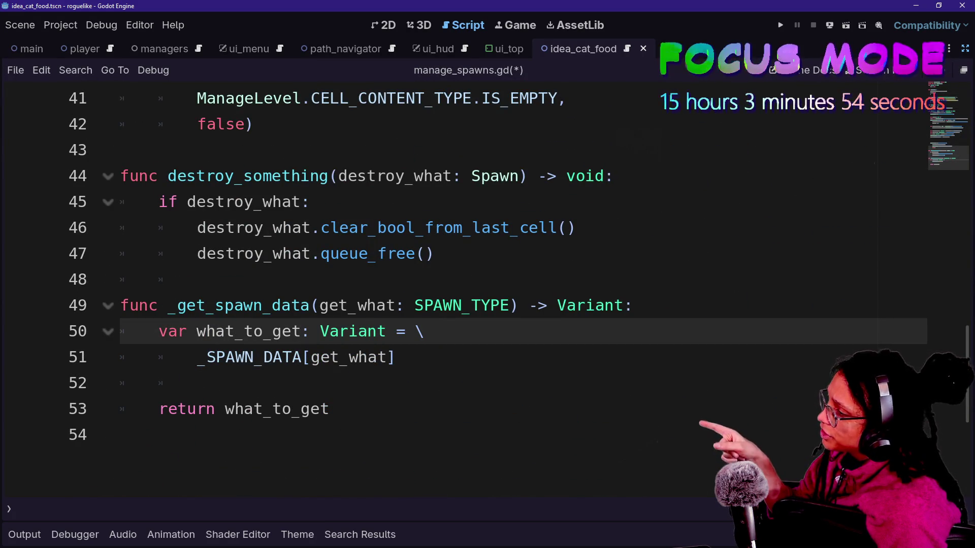
{"action": "left_click", "coordinate": [244, 331]}
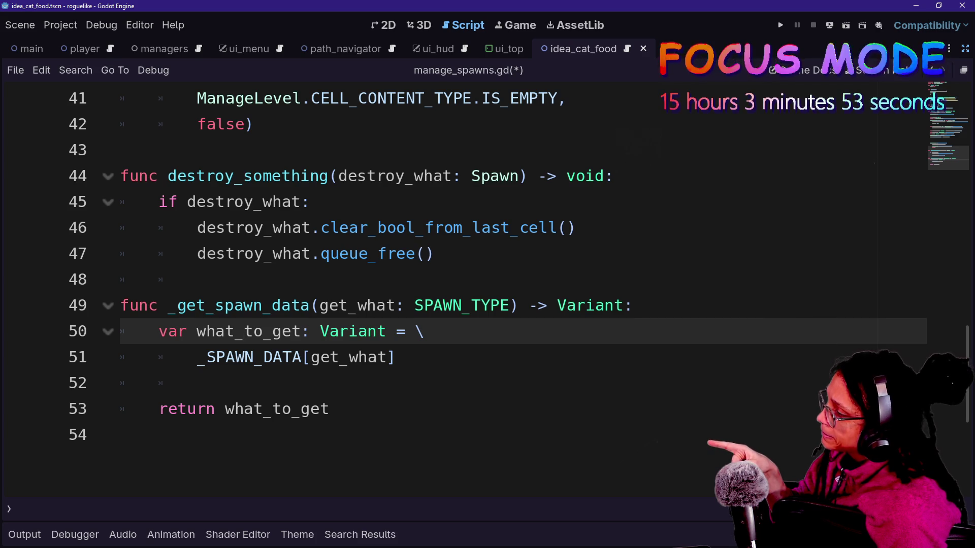
{"action": "left_click_drag", "start_coordinate": [198, 383], "coordinate": [330, 408]}
{"action": "left_click", "coordinate": [331, 409]}
{"action": "double_click", "coordinate": [234, 356]}
{"action": "left_click", "coordinate": [339, 357]}
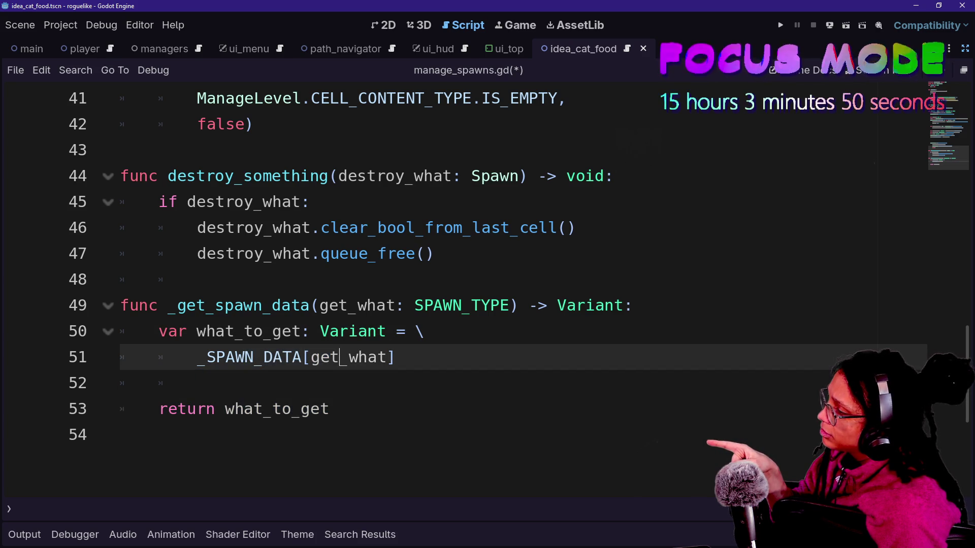
{"action": "scroll", "coordinate": [339, 357], "scroll_direction": "up", "scroll_amount": 10}
{"action": "scroll", "coordinate": [339, 357], "scroll_direction": "down", "scroll_amount": 1}
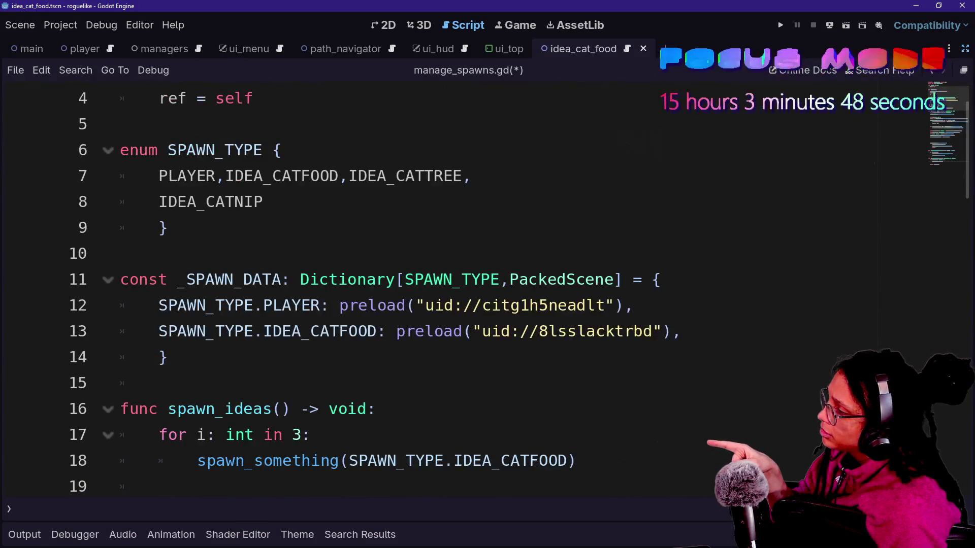
{"action": "left_click", "coordinate": [310, 305]}
{"action": "double_click", "coordinate": [309, 305]}
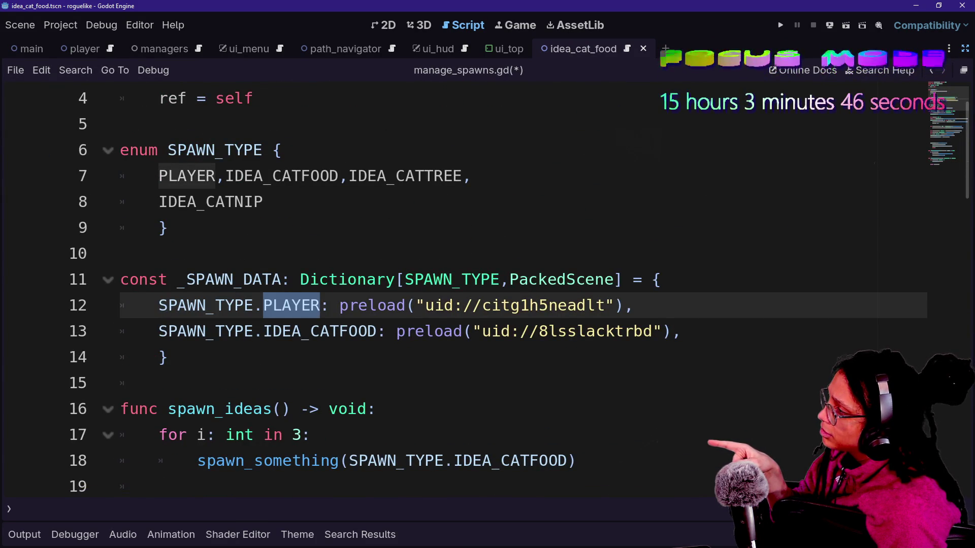
{"action": "scroll", "coordinate": [310, 305], "scroll_direction": "down", "scroll_amount": 13}
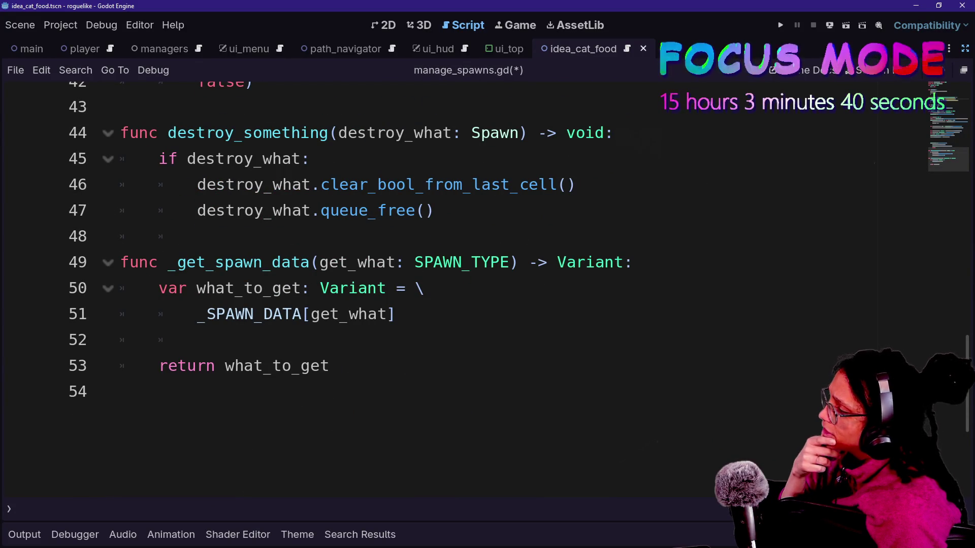
{"action": "scroll", "coordinate": [310, 305], "scroll_direction": "up", "scroll_amount": 10}
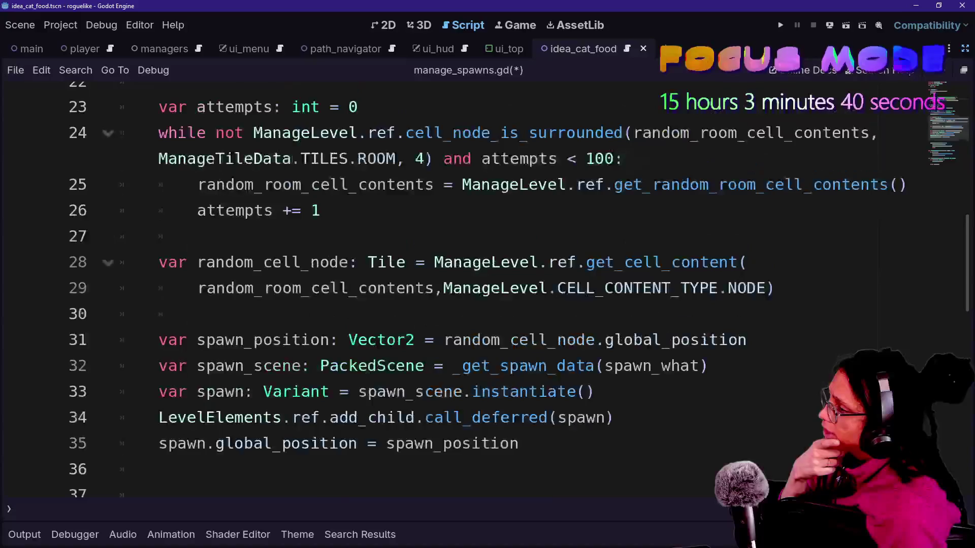
{"action": "scroll", "coordinate": [310, 305], "scroll_direction": "down", "scroll_amount": 3}
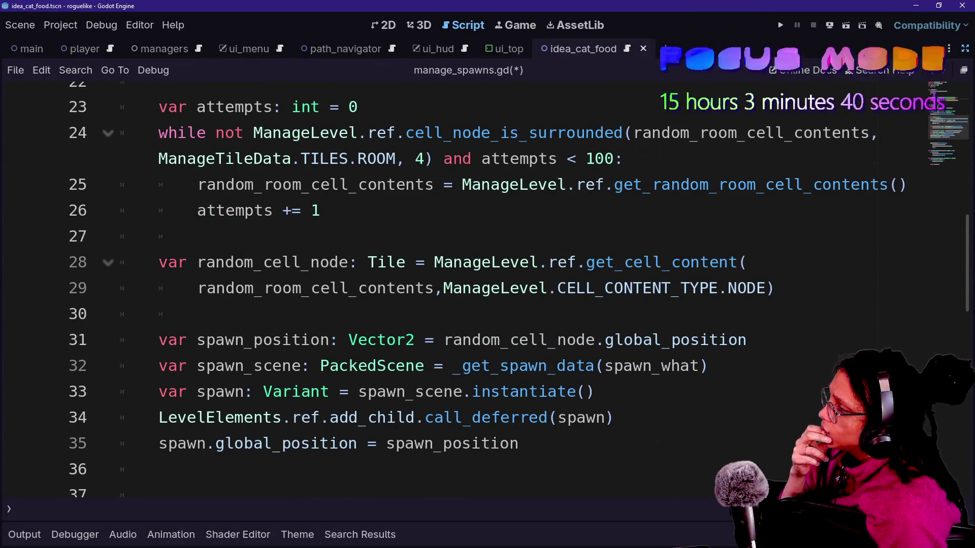
{"action": "scroll", "coordinate": [309, 305], "scroll_direction": "up", "scroll_amount": 2}
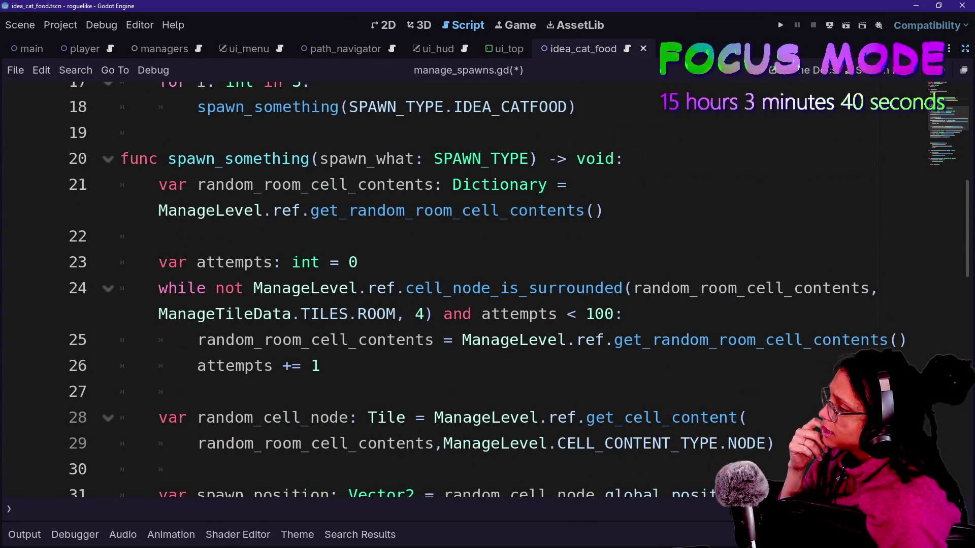
{"action": "scroll", "coordinate": [309, 305], "scroll_direction": "up", "scroll_amount": 6}
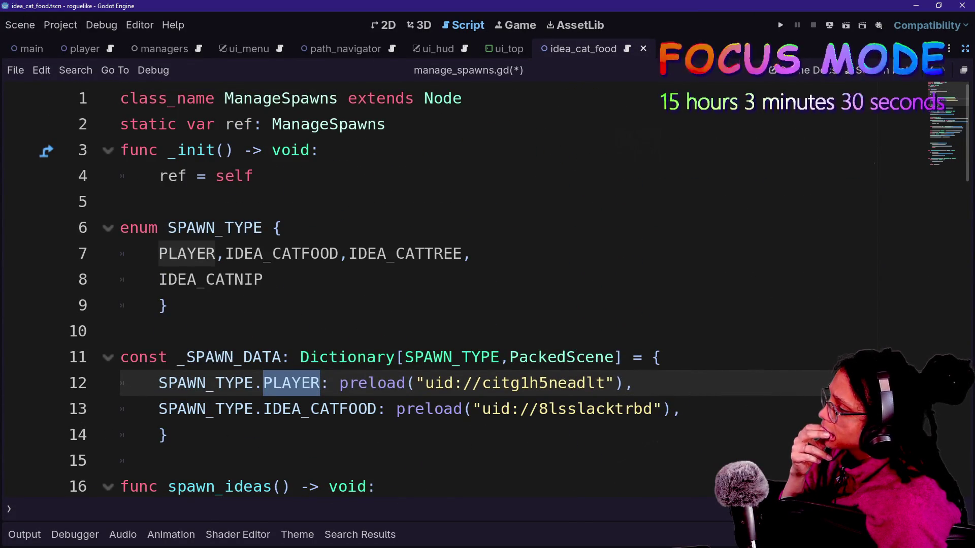
{"action": "scroll", "coordinate": [309, 305], "scroll_direction": "down", "scroll_amount": 11}
{"action": "scroll", "coordinate": [310, 305], "scroll_direction": "down", "scroll_amount": 4}
{"action": "scroll", "coordinate": [309, 305], "scroll_direction": "up", "scroll_amount": 14}
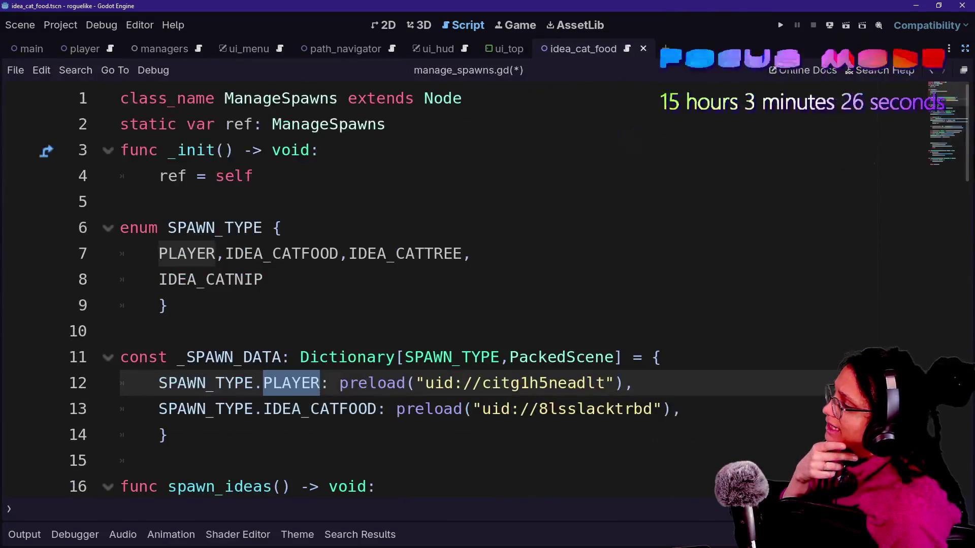
{"action": "left_click", "coordinate": [159, 460]}
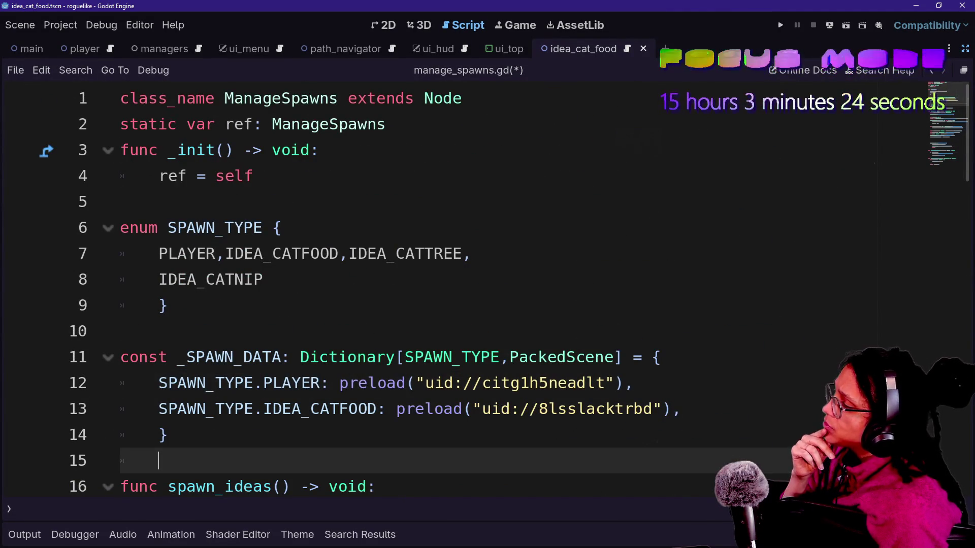
{"action": "left_click", "coordinate": [300, 409]}
{"action": "scroll", "coordinate": [467, 396], "scroll_direction": "down", "scroll_amount": 9}
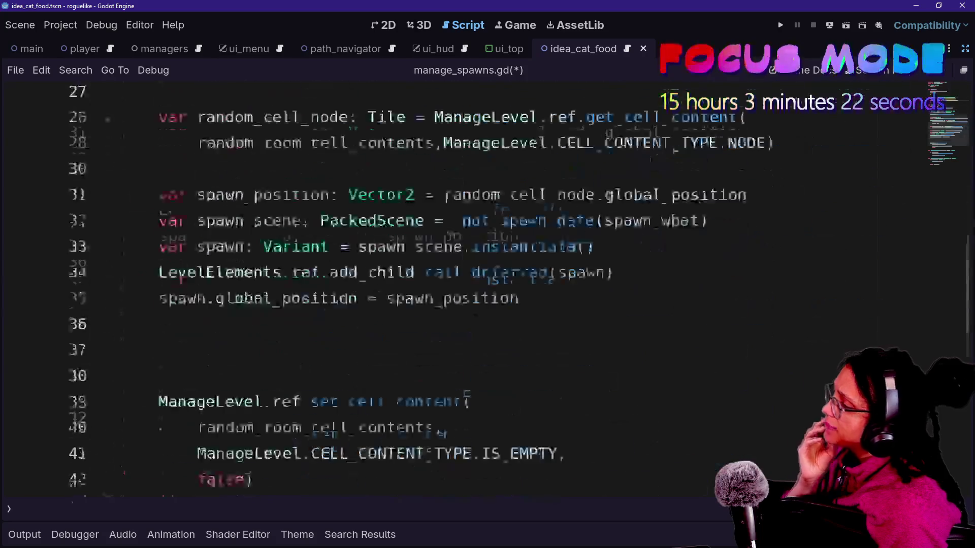
{"action": "scroll", "coordinate": [466, 396], "scroll_direction": "up", "scroll_amount": 4}
{"action": "scroll", "coordinate": [467, 396], "scroll_direction": "up", "scroll_amount": 2}
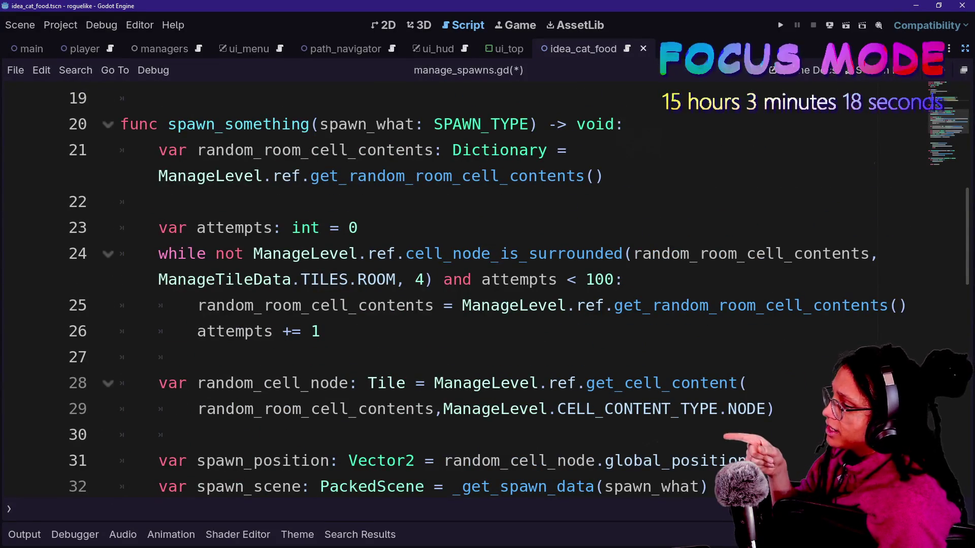
{"action": "scroll", "coordinate": [467, 396], "scroll_direction": "down", "scroll_amount": 1}
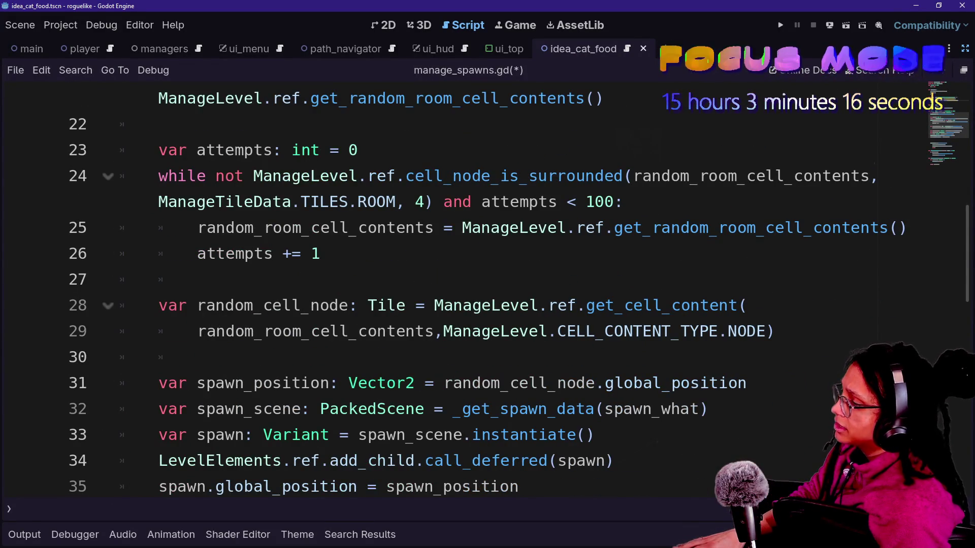
{"action": "scroll", "coordinate": [467, 396], "scroll_direction": "down", "scroll_amount": 1}
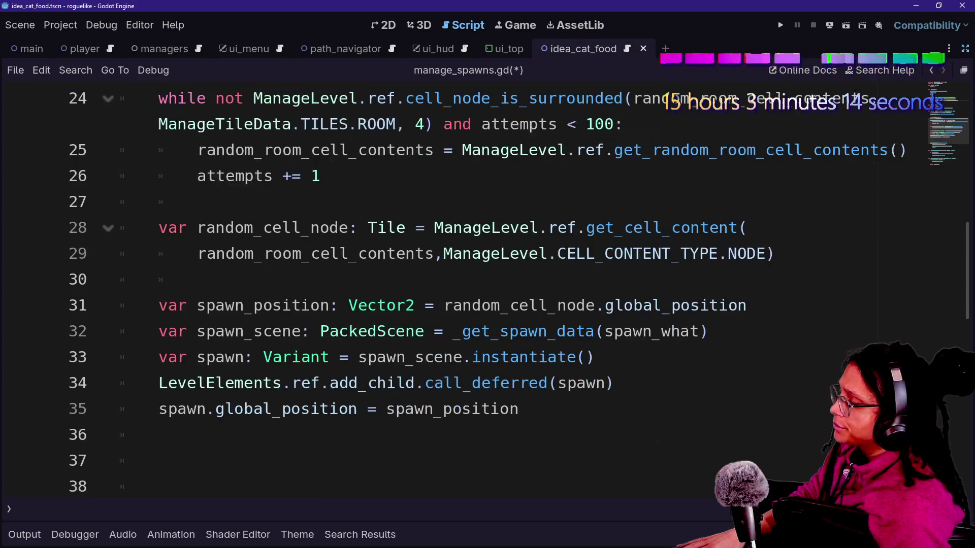
{"action": "left_click", "coordinate": [595, 358]}
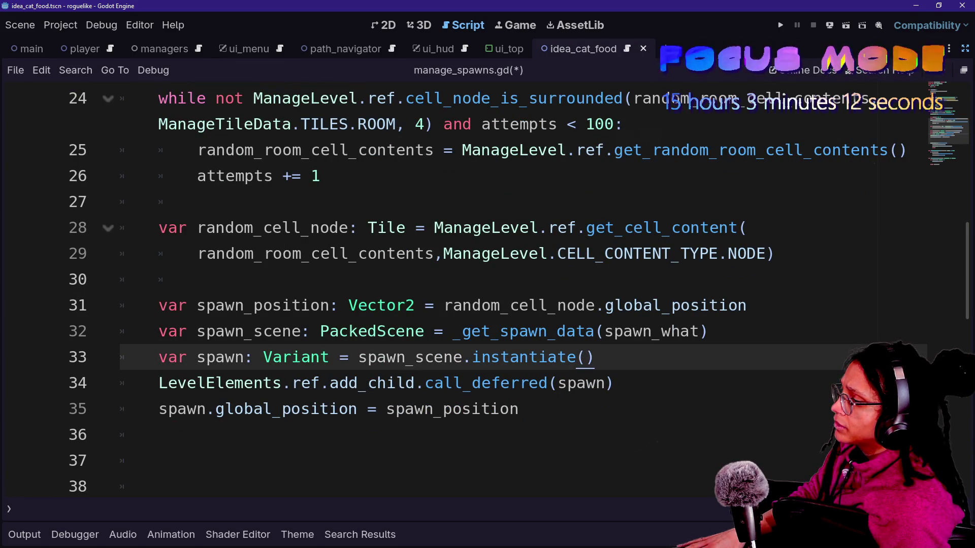
{"action": "left_click", "coordinate": [159, 460]}
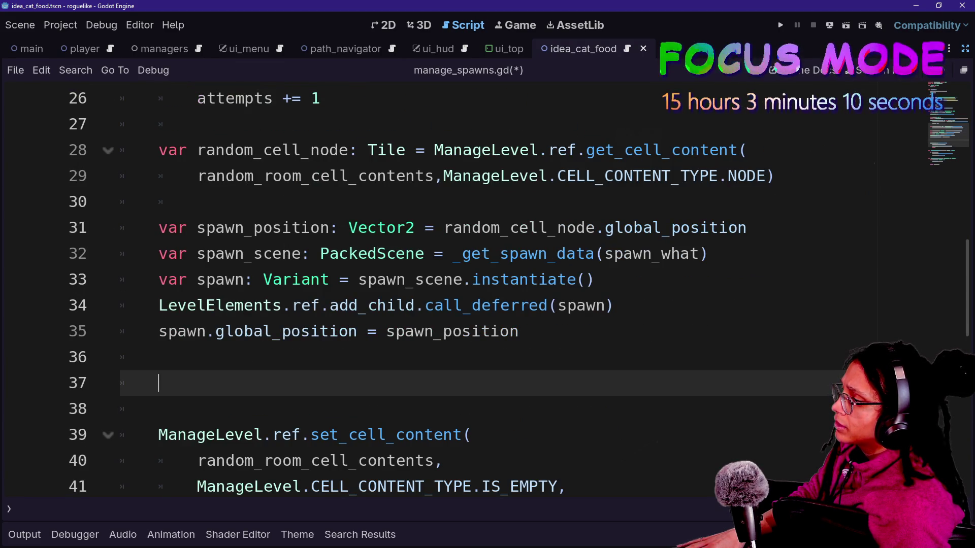
On empty line 37, start the declaration 'var is_idea: bool = true if'
{"action": "key", "text": "Up"}
{"action": "key", "text": "Down"}
{"action": "type", "text": "if"}
{"action": "key", "text": "BackSpace"}
{"action": "key", "text": "BackSpace"}
{"action": "key", "text": "BackSpace"}
{"action": "type", "text": "var"}
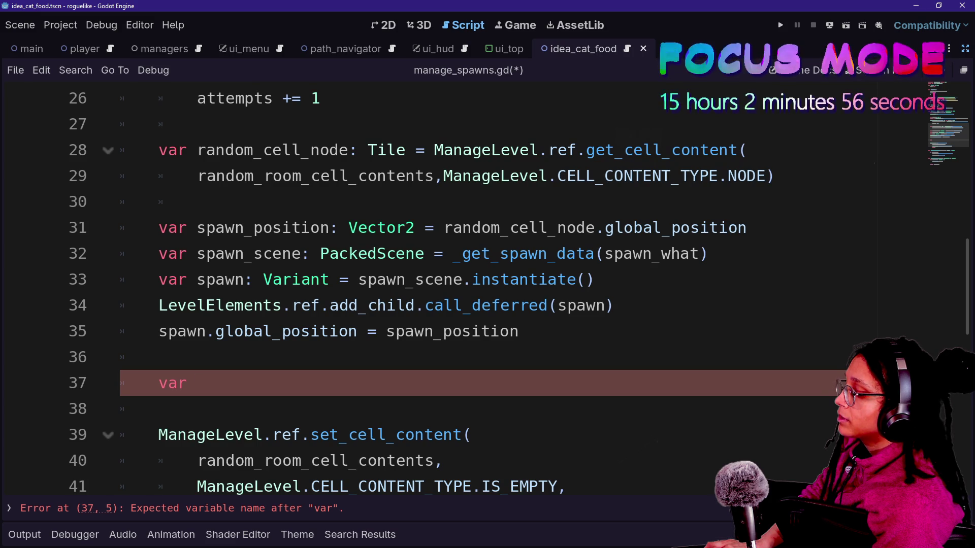
{"action": "type", "text": "is_idea: bool ="}
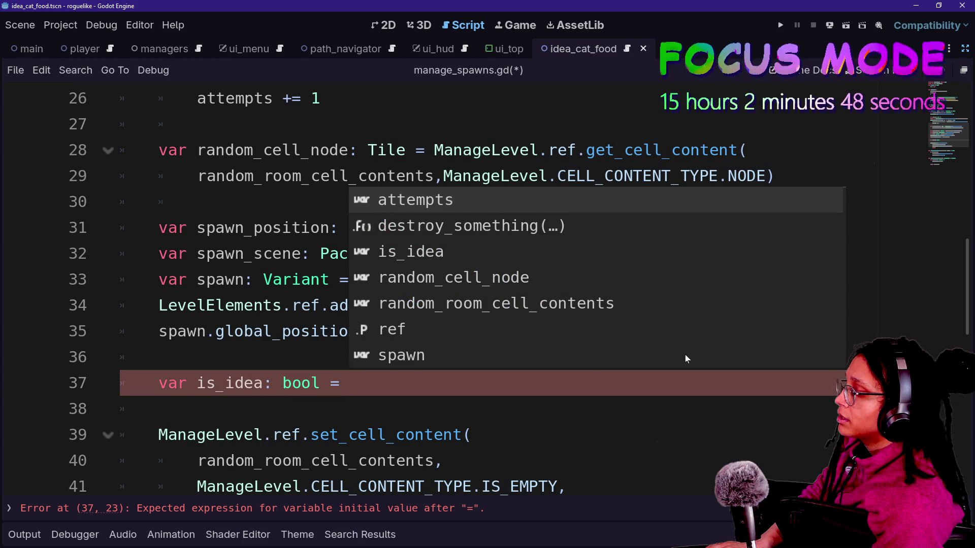
{"action": "type", "text": "if"}
{"action": "key", "text": "BackSpace"}
{"action": "key", "text": "BackSpace"}
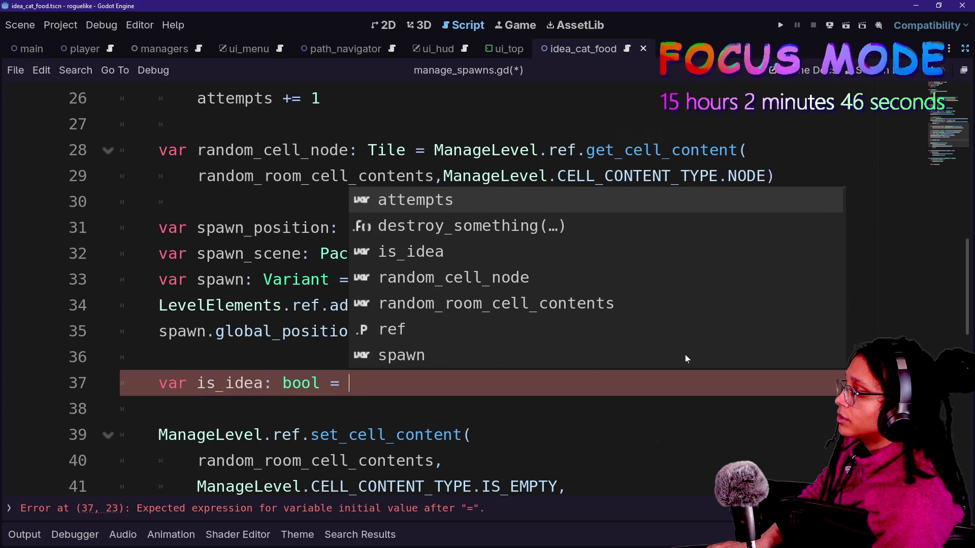
{"action": "type", "text": "true f"}
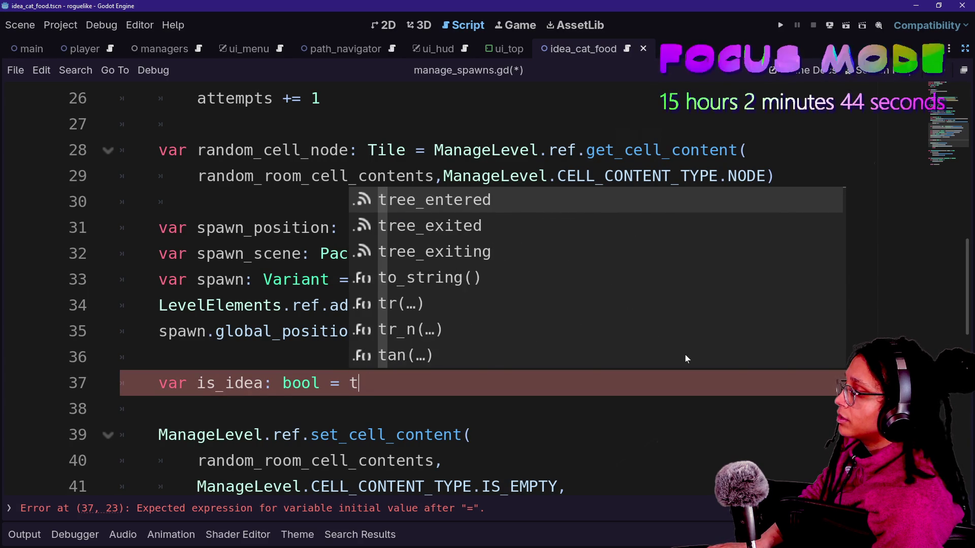
{"action": "key", "text": "BackSpace"}
{"action": "type", "text": "if"}
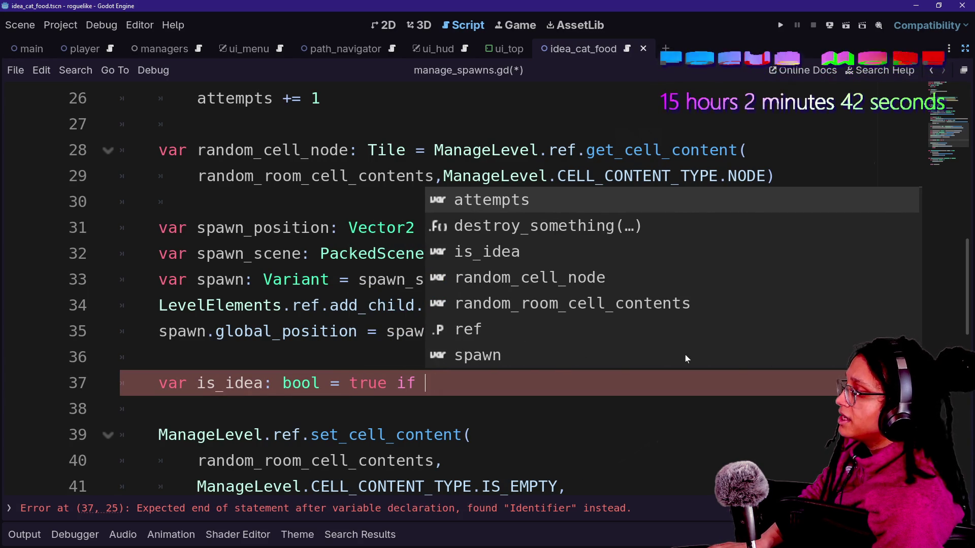
{"action": "type", "text": "s"}
{"action": "key", "text": "BackSpace"}
Extend the condition to 'SPAWN_TYPE.find_key(s' using autocomplete for SPAWN_TYPE and find_key
{"action": "type", "text": "S"}
{"action": "key", "text": "BackSpace"}
{"action": "type", "text": "S"}
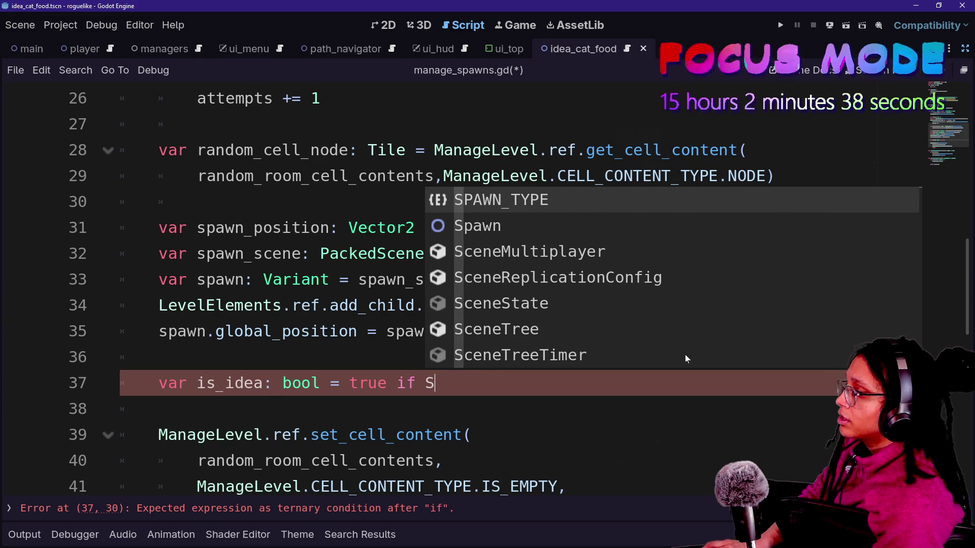
{"action": "key", "text": "BackSpace"}
{"action": "type", "text": "f"}
{"action": "key", "text": "BackSpace"}
{"action": "type", "text": "SP"}
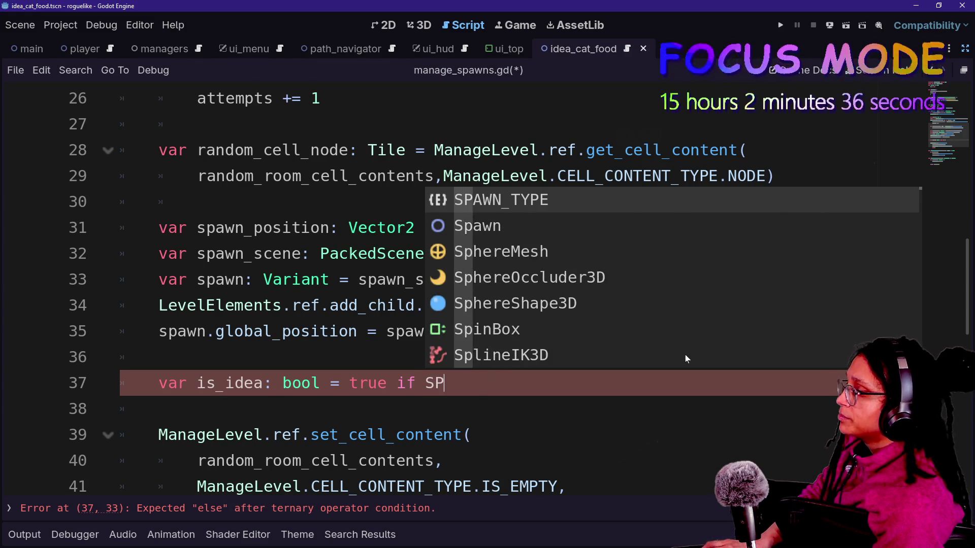
{"action": "key", "text": "Return"}
{"action": "type", "text": ".find"}
{"action": "key", "text": "Return"}
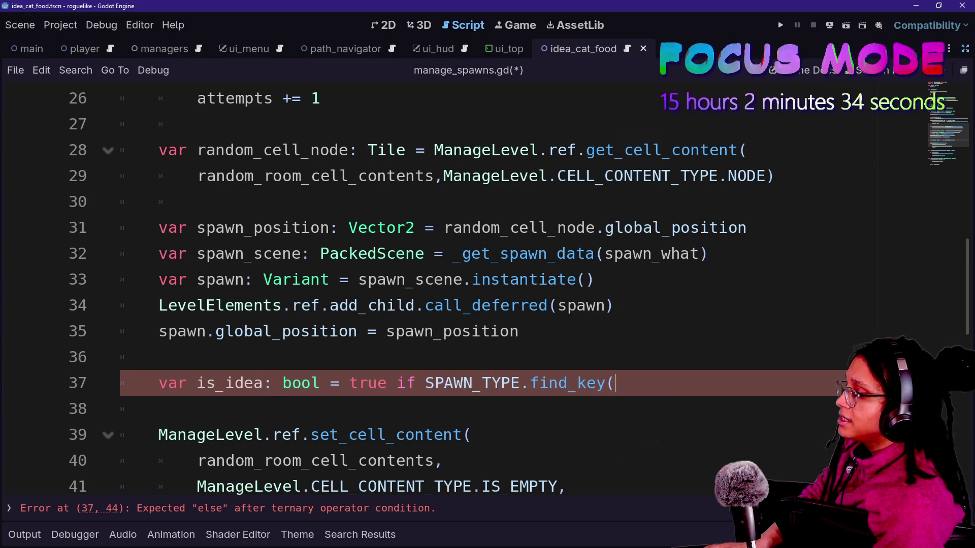
{"action": "type", "text": "s"}
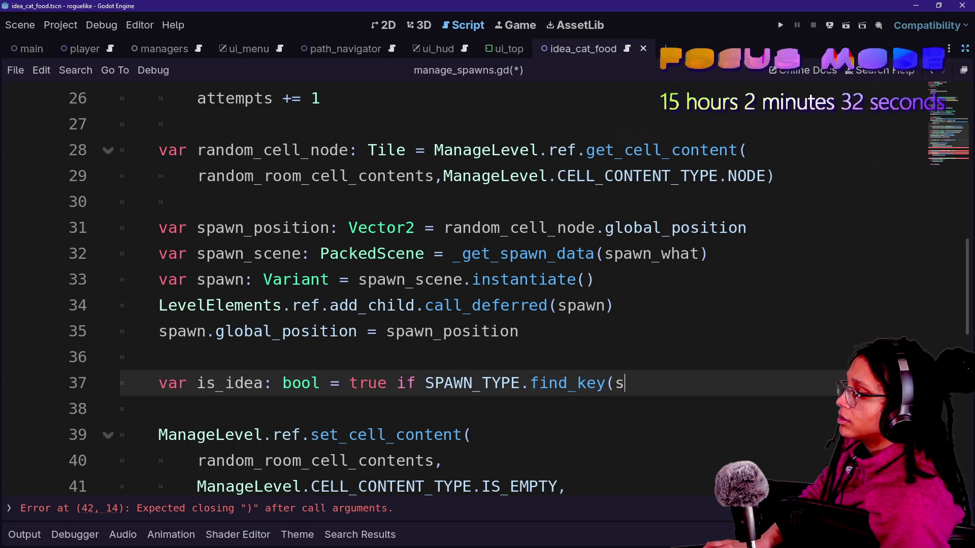
{"action": "key", "text": "Left"}
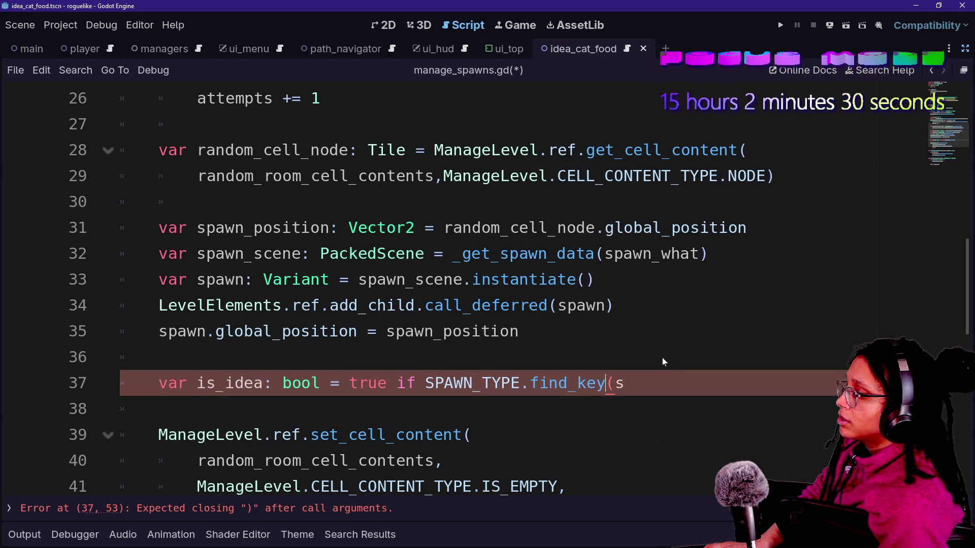
{"action": "scroll", "coordinate": [662, 357], "scroll_direction": "up", "scroll_amount": 2}
{"action": "scroll", "coordinate": [487, 284], "scroll_direction": "up", "scroll_amount": 1}
{"action": "scroll", "coordinate": [488, 284], "scroll_direction": "down", "scroll_amount": 10}
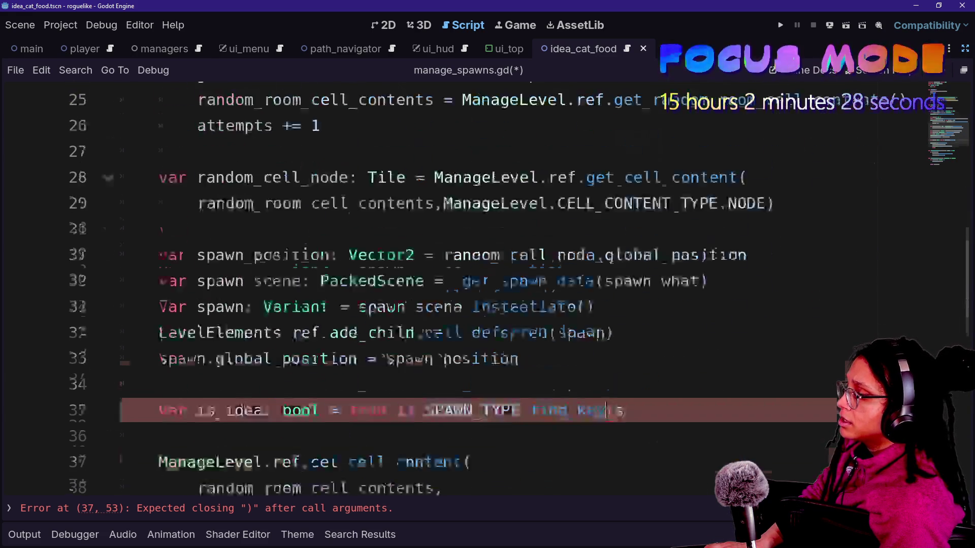
{"action": "scroll", "coordinate": [487, 285], "scroll_direction": "up", "scroll_amount": 2}
{"action": "scroll", "coordinate": [488, 284], "scroll_direction": "up", "scroll_amount": 4}
Finish the argument as find_key(spawn_what) and wrap the condition onto an indented line 38
{"action": "key", "text": "Right"}
{"action": "type", "text": "pawn_Wha"}
{"action": "key", "text": "BackSpace"}
{"action": "key", "text": "BackSpace"}
{"action": "key", "text": "BackSpace"}
{"action": "type", "text": "what)"}
{"action": "left_click", "coordinate": [348, 227]}
{"action": "key", "text": "Return"}
{"action": "key", "text": "BackSpace"}
{"action": "type", "text": "\\"}
{"action": "key", "text": "Return"}
{"action": "key", "text": "Tab"}
Add an indented 'else false' continuation line to the is_idea expression
{"action": "left_click", "coordinate": [568, 253]}
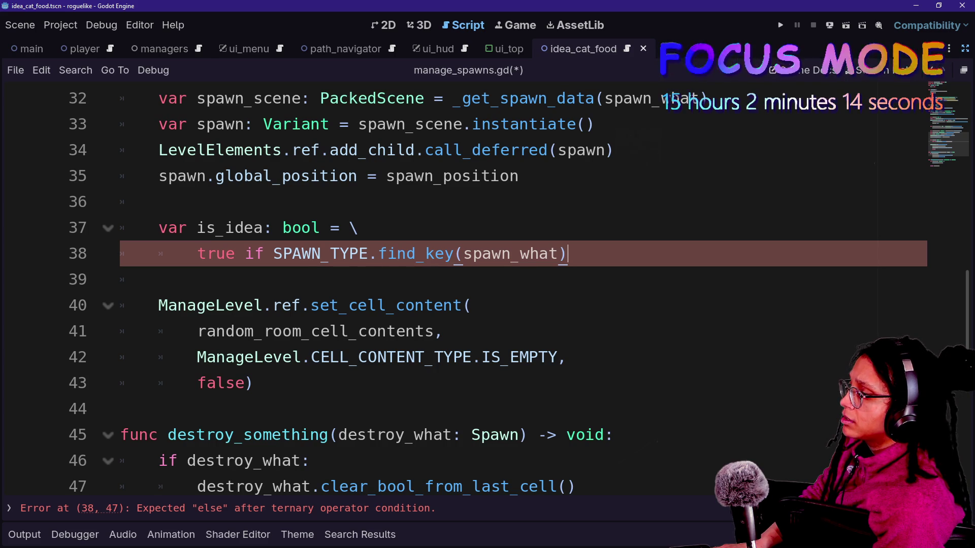
{"action": "type", "text": "."}
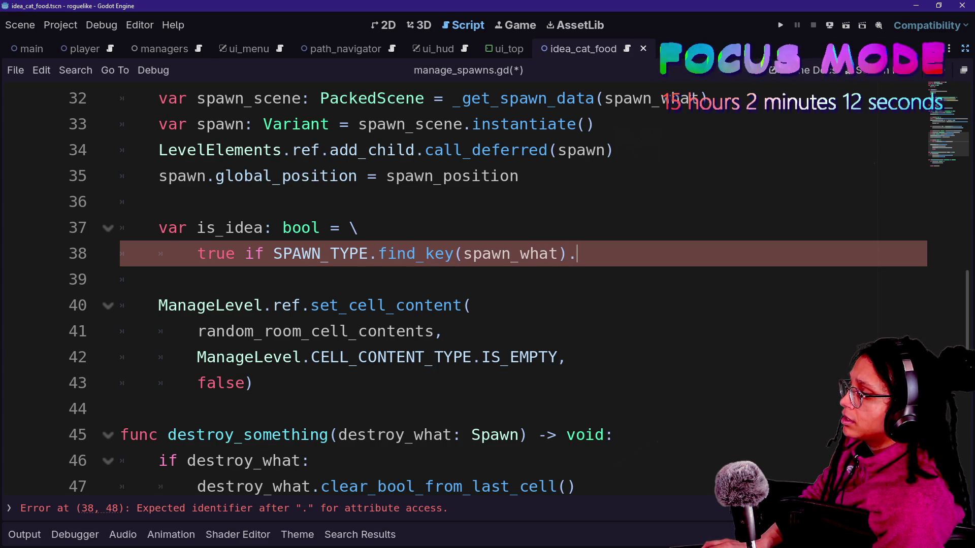
{"action": "key", "text": "BackSpace"}
{"action": "key", "text": "BackSpace"}
{"action": "key", "text": "BackSpace"}
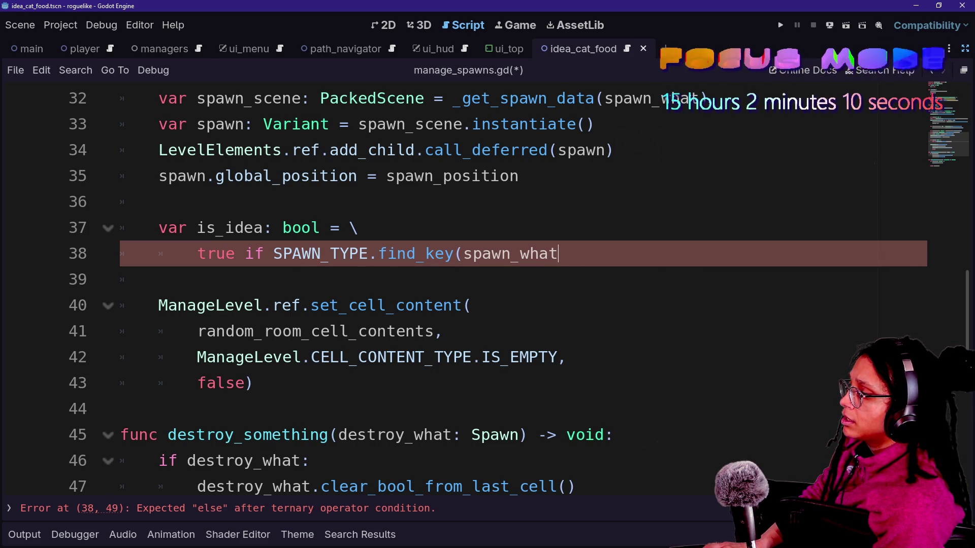
{"action": "type", "text": ")."}
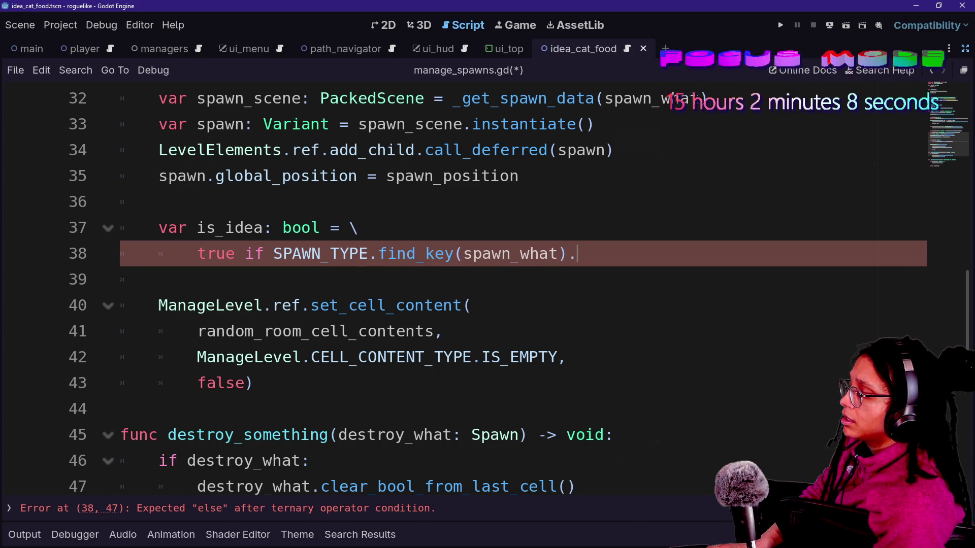
{"action": "type", "text": "con"}
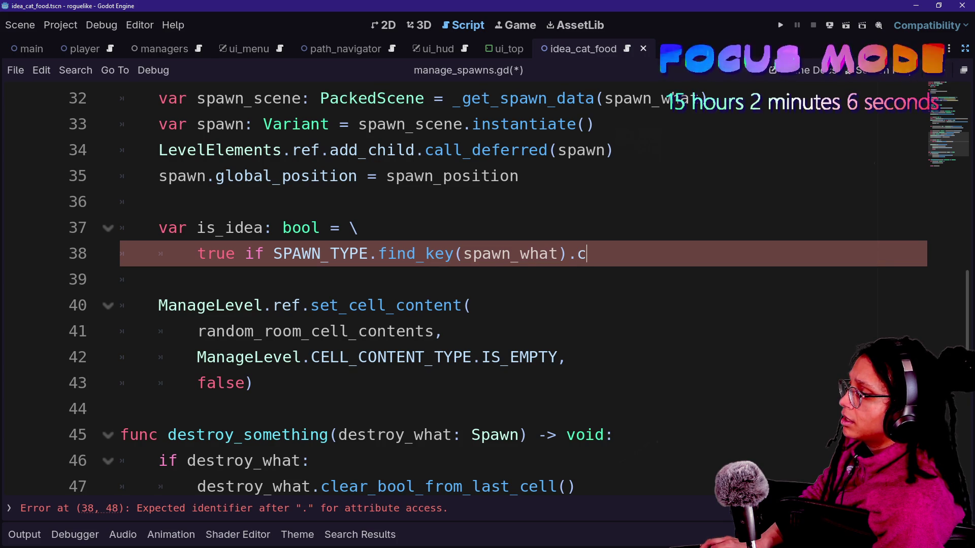
{"action": "key", "text": "BackSpace"}
{"action": "key", "text": "BackSpace"}
{"action": "key", "text": "BackSpace"}
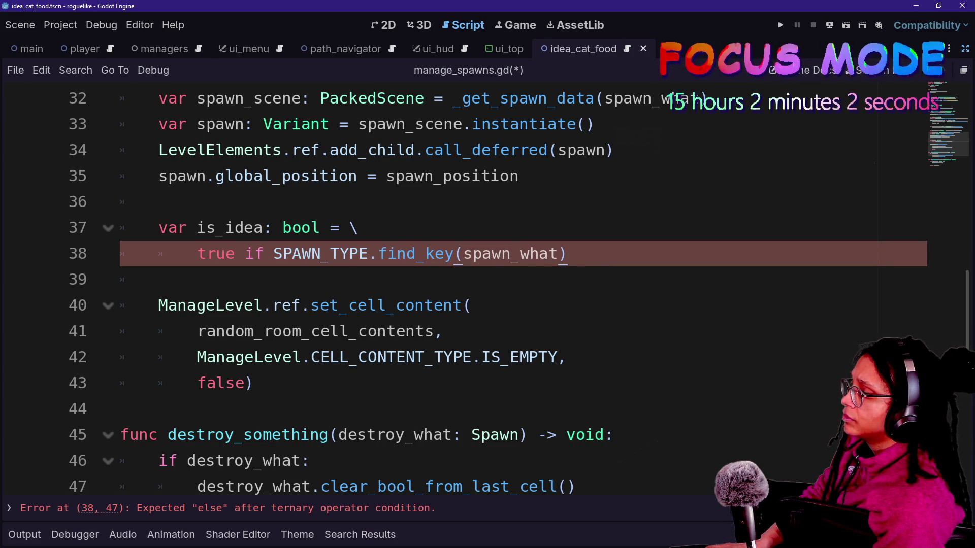
{"action": "key", "text": "Return"}
{"action": "key", "text": "Tab"}
{"action": "type", "text": "else"}
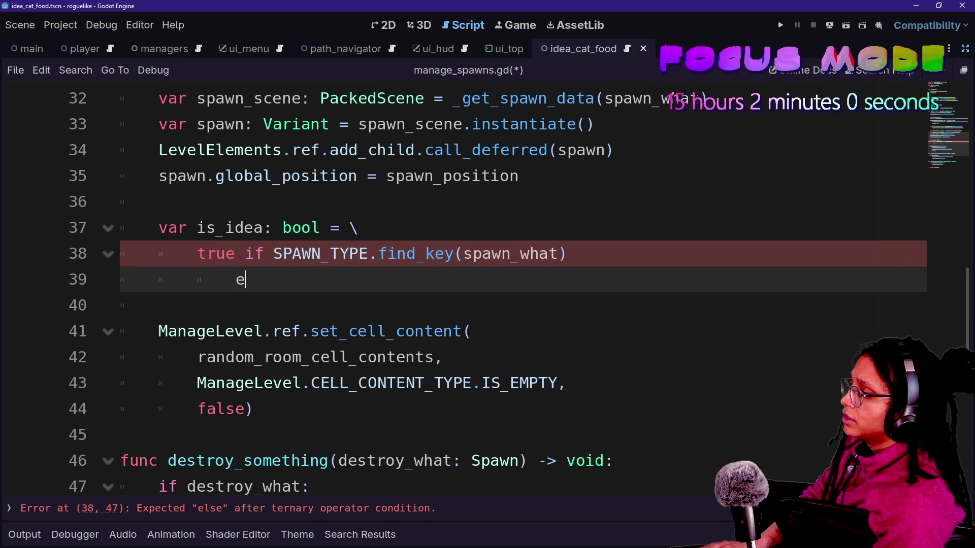
{"action": "key", "text": "BackSpace"}
{"action": "type", "text": "lse false"}
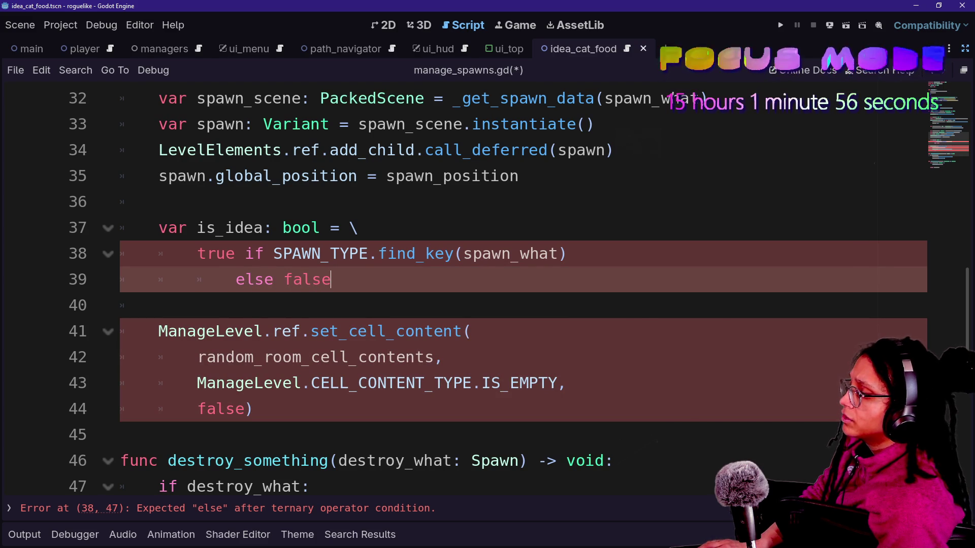
{"action": "key", "text": "Home"}
{"action": "key", "text": "BackSpace"}
{"action": "key", "text": "BackSpace"}
{"action": "key", "text": "BackSpace"}
{"action": "type", "text": "\\"}
{"action": "key", "text": "Return"}
{"action": "key", "text": "Tab"}
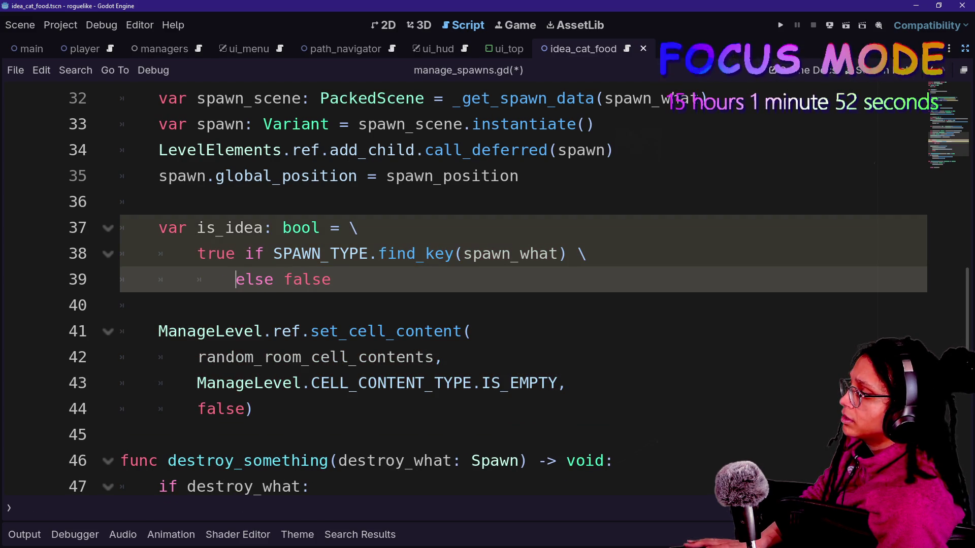
Begin a new 'var spawn_string' declaration on a line above is_idea
{"action": "left_click", "coordinate": [567, 254]}
{"action": "type", "text": "/"}
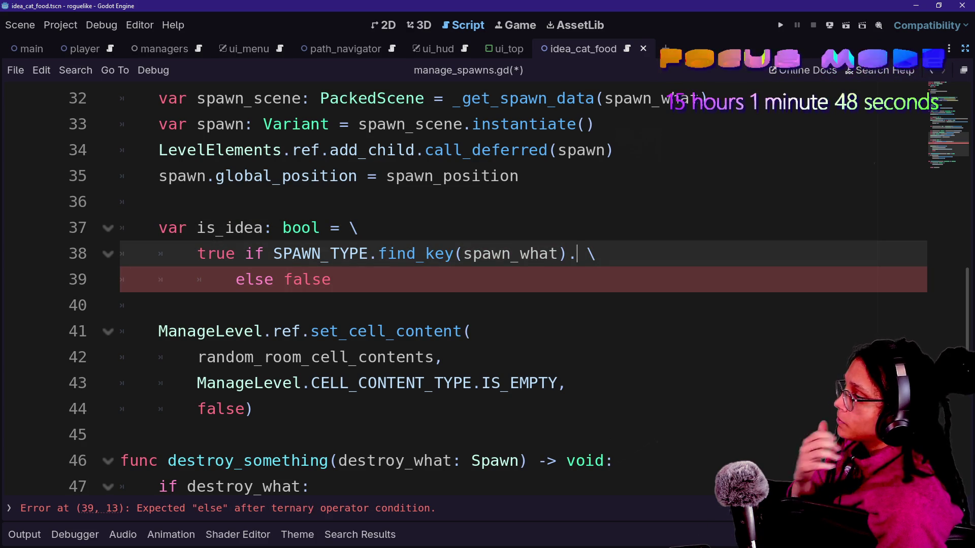
{"action": "left_click", "coordinate": [158, 201]}
{"action": "type", "text": "va"}
{"action": "key", "text": "BackSpace"}
{"action": "key", "text": "BackSpace"}
{"action": "key", "text": "Return"}
{"action": "type", "text": "var s"}
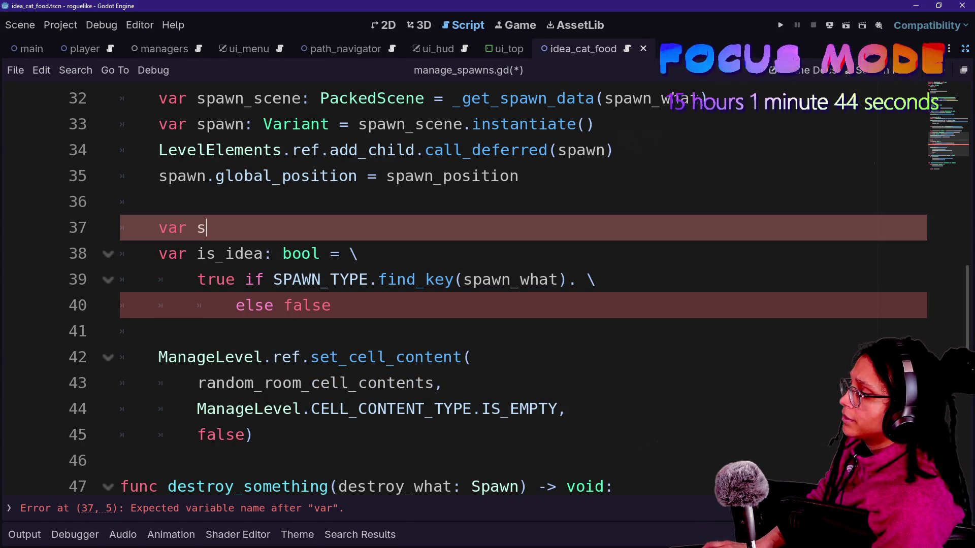
{"action": "type", "text": "pawn_s"}
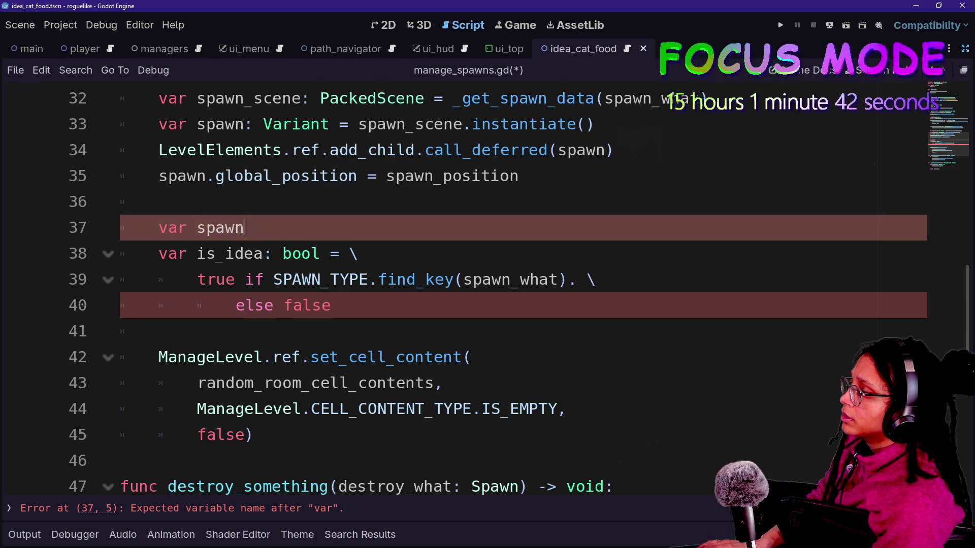
{"action": "type", "text": "tring:"}
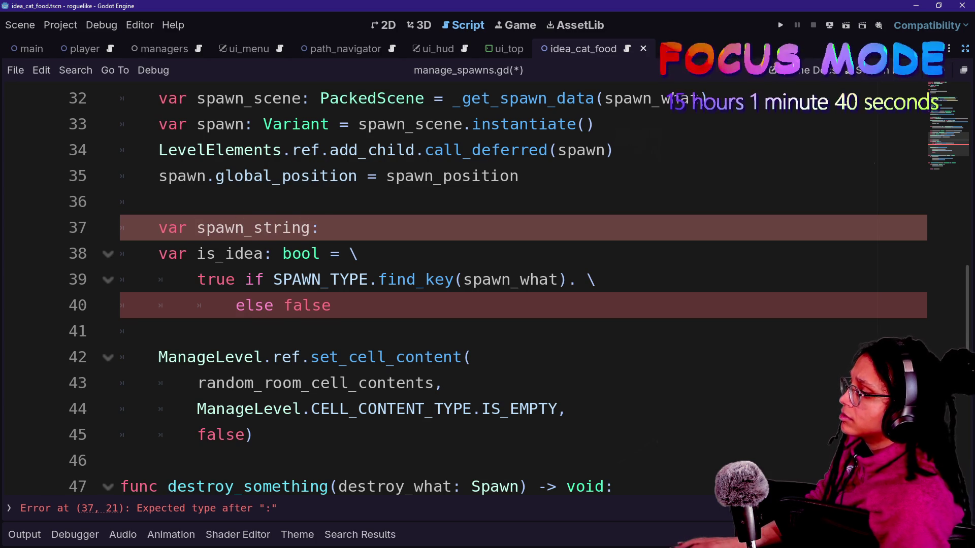
Move SPAWN_TYPE.find_key(spawn_what) into a new spawn_string: String declaration
{"action": "left_click_drag", "start_coordinate": [273, 280], "coordinate": [568, 280]}
{"action": "key", "text": "ctrl+x"}
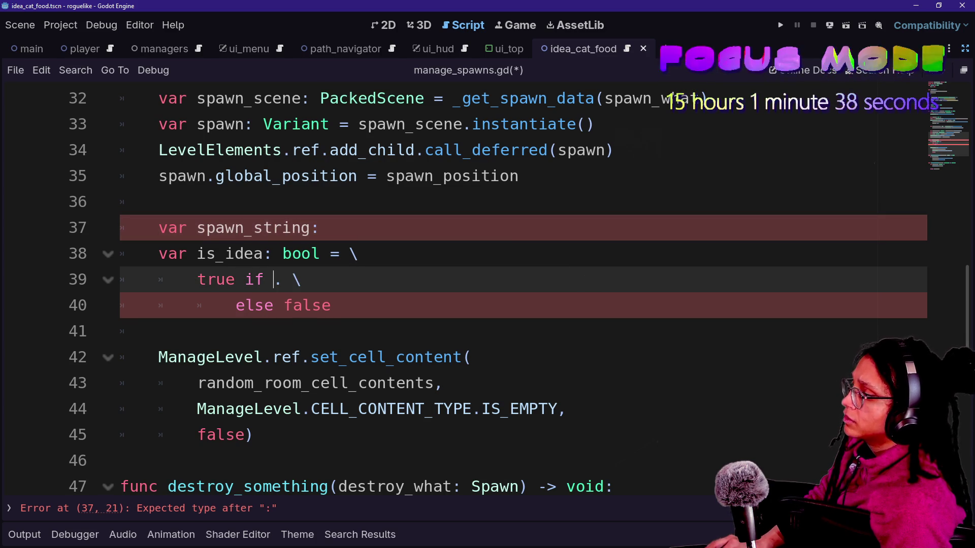
{"action": "left_click", "coordinate": [325, 228]}
{"action": "key", "text": "ctrl+v"}
{"action": "left_click", "coordinate": [329, 228]}
{"action": "type", "text": "STring ="}
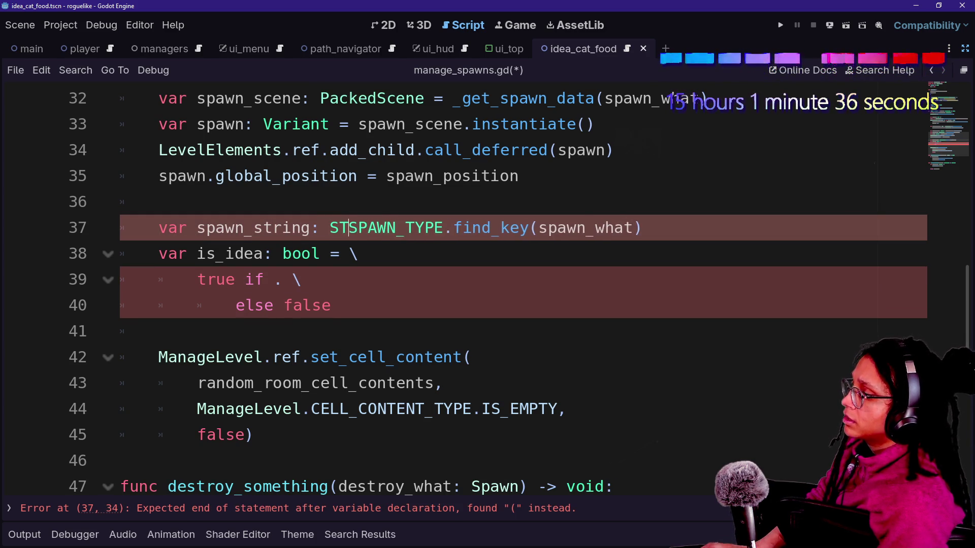
{"action": "left_click", "coordinate": [348, 228]}
{"action": "key", "text": "BackSpace"}
{"action": "type", "text": "tring ="}
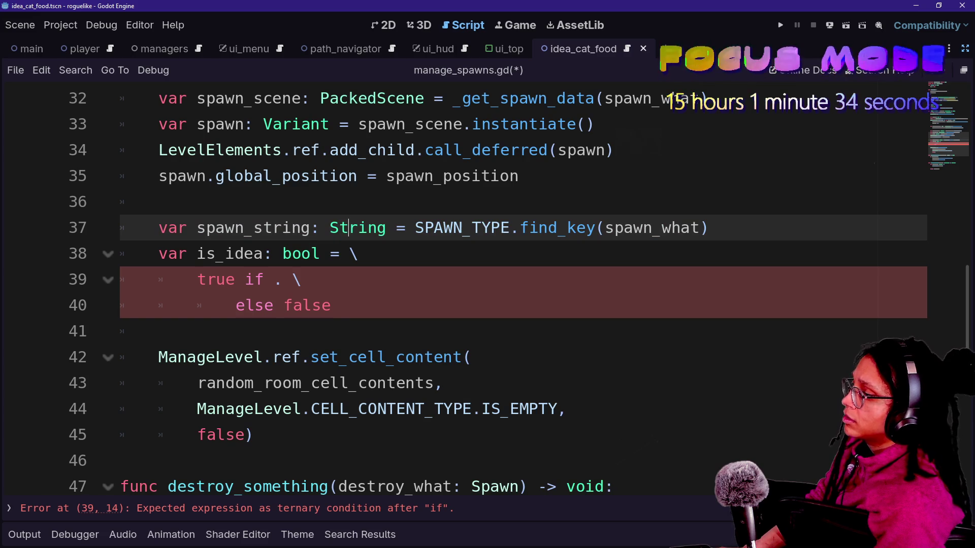
Make the is_idea ternary condition check spawn_string.contains("IDEA_")
{"action": "left_click", "coordinate": [274, 279]}
{"action": "type", "text": "spawn_t"}
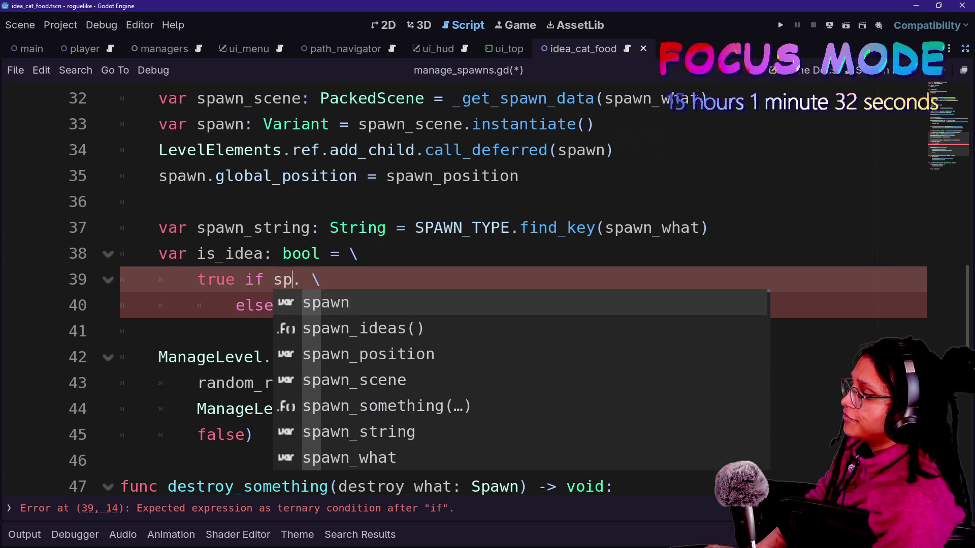
{"action": "key", "text": "BackSpace"}
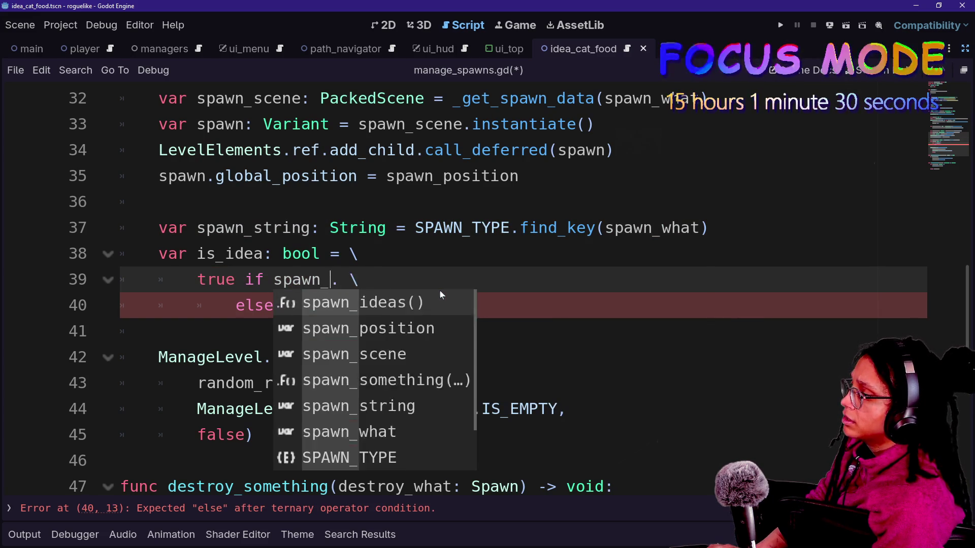
{"action": "type", "text": "string.conta"}
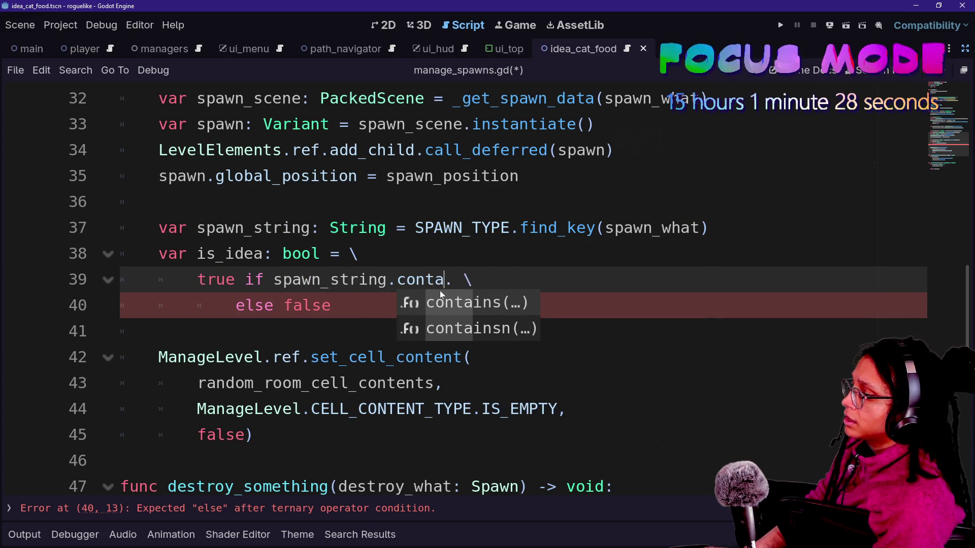
{"action": "key", "text": "Return"}
{"action": "type", "text": "\"IDEA_"}
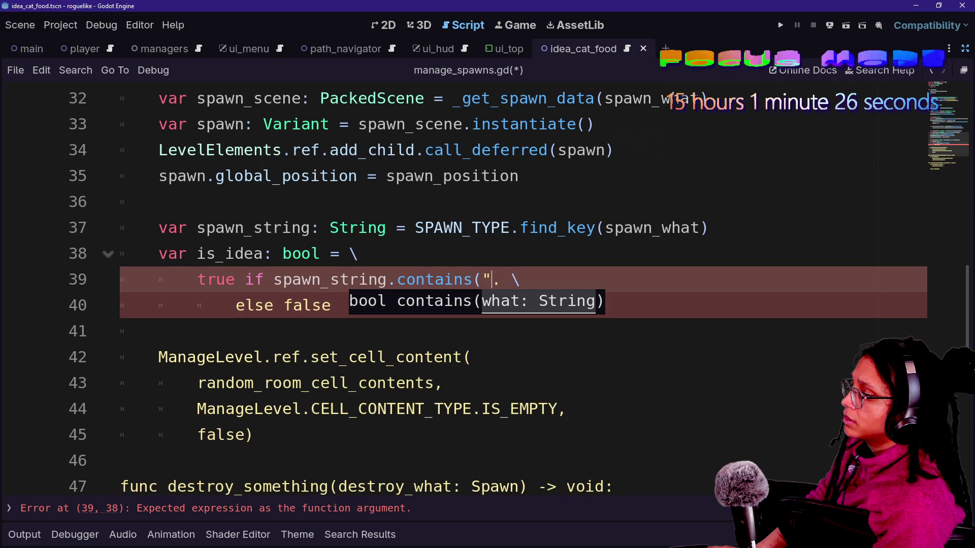
{"action": "type", "text": "\""}
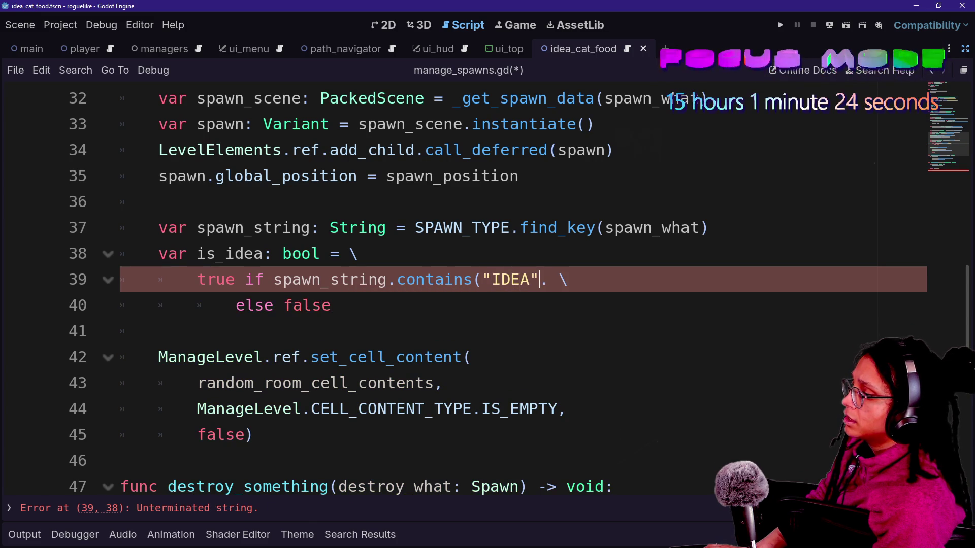
{"action": "key", "text": "Left"}
{"action": "type", "text": "_"}
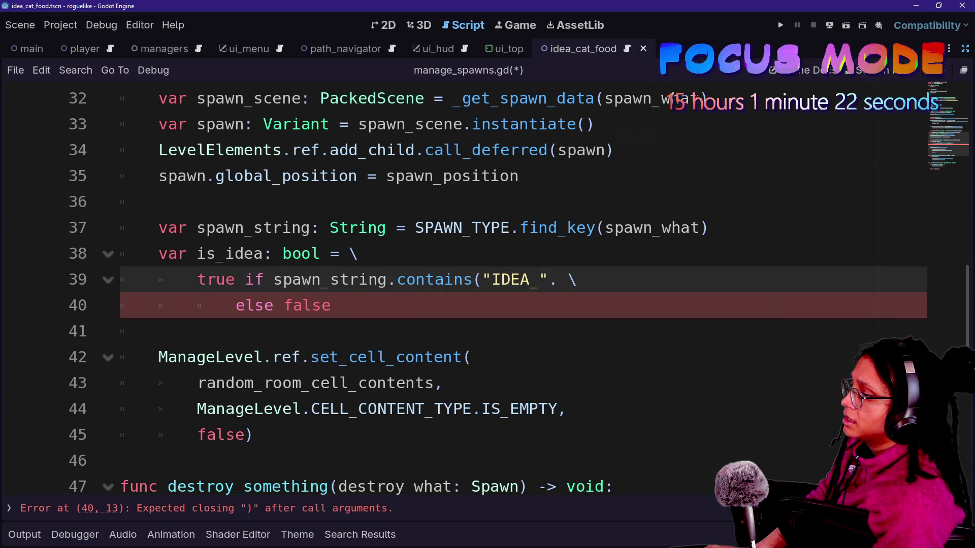
{"action": "scroll", "coordinate": [456, 289], "scroll_direction": "up", "scroll_amount": 10}
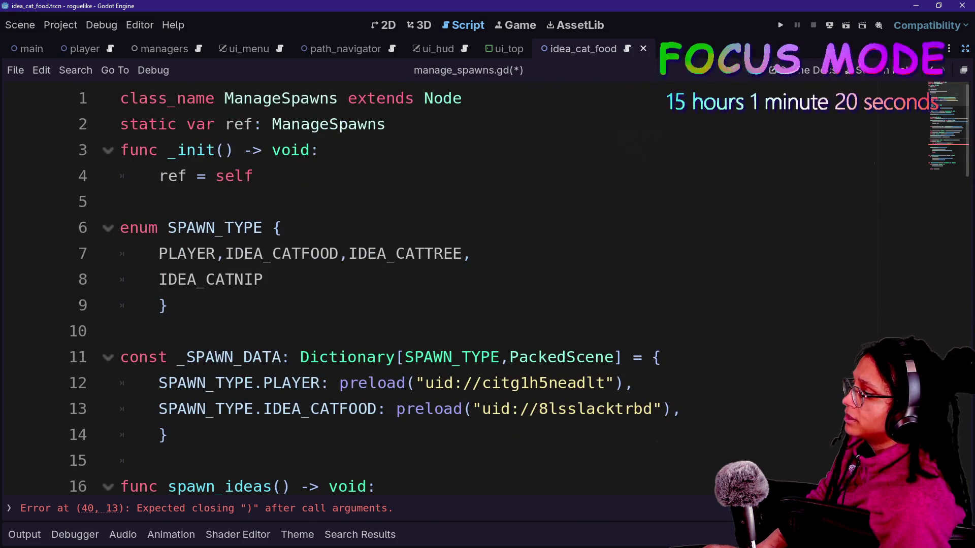
Declare a String constant _IDEA_PREFIX = "IDEA_" right after the SPAWN_TYPE enum
{"action": "scroll", "coordinate": [456, 290], "scroll_direction": "down", "scroll_amount": 1}
{"action": "left_click", "coordinate": [386, 330]}
{"action": "left_click", "coordinate": [262, 202]}
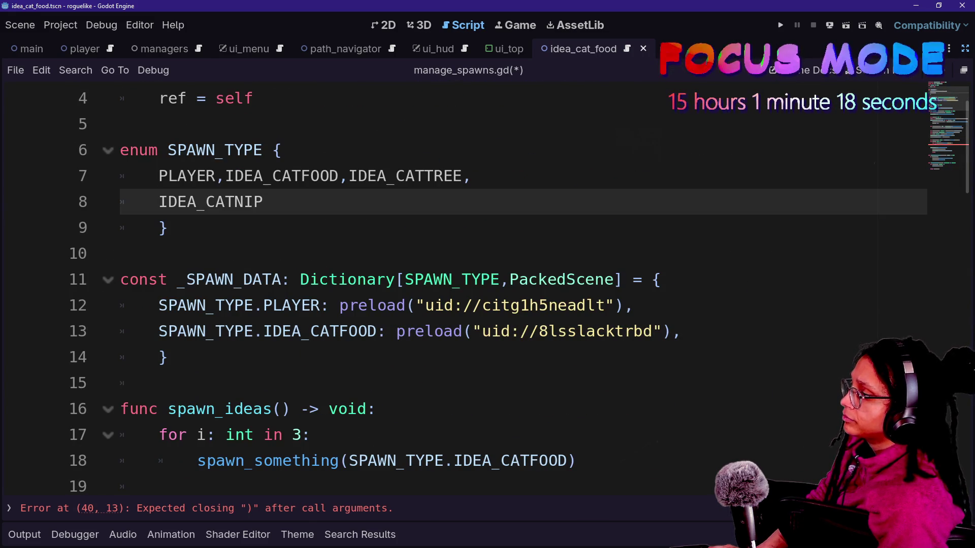
{"action": "key", "text": "Down"}
{"action": "key", "text": "Return"}
{"action": "key", "text": "Return"}
{"action": "key", "text": "BackSpace"}
{"action": "type", "text": "var ide"}
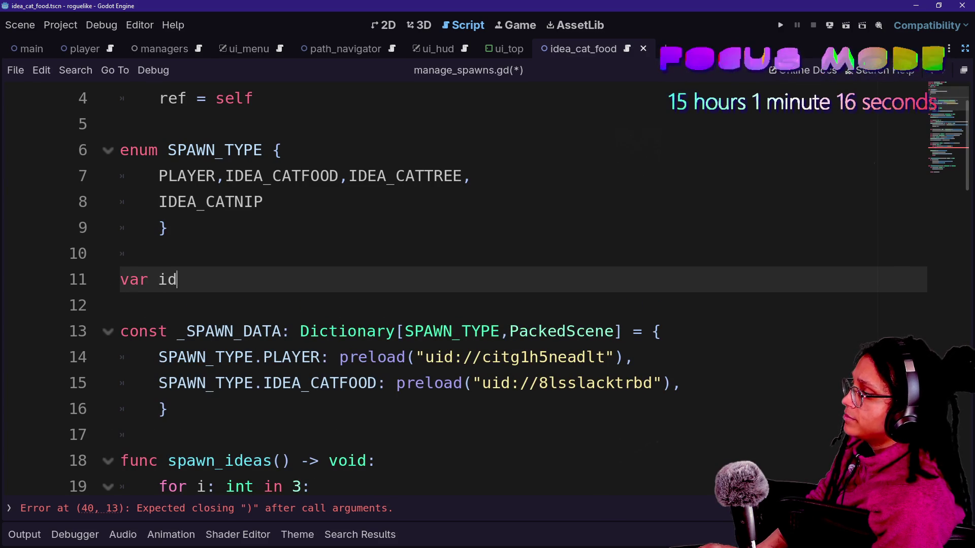
{"action": "type", "text": "a_prefix"}
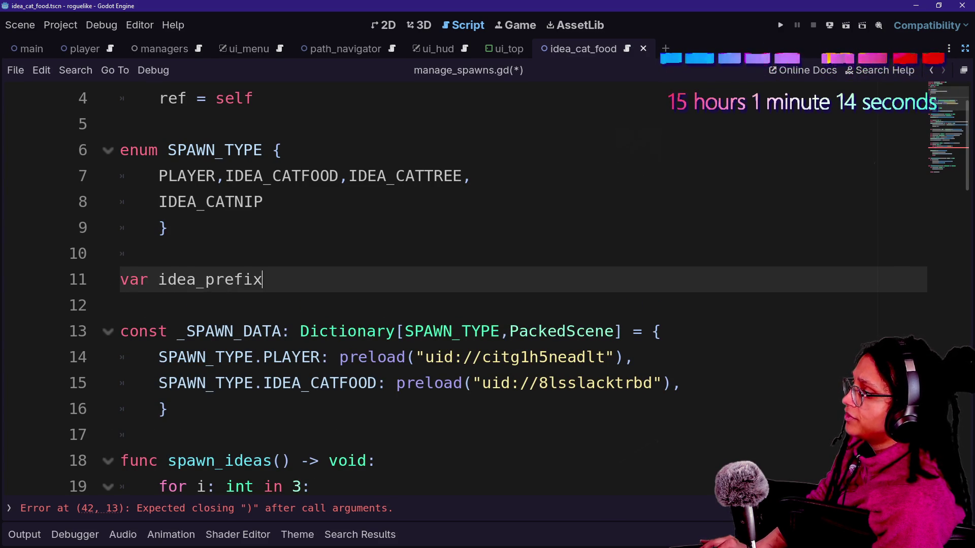
{"action": "key", "text": "BackSpace"}
{"action": "key", "text": "BackSpace"}
{"action": "key", "text": "BackSpace"}
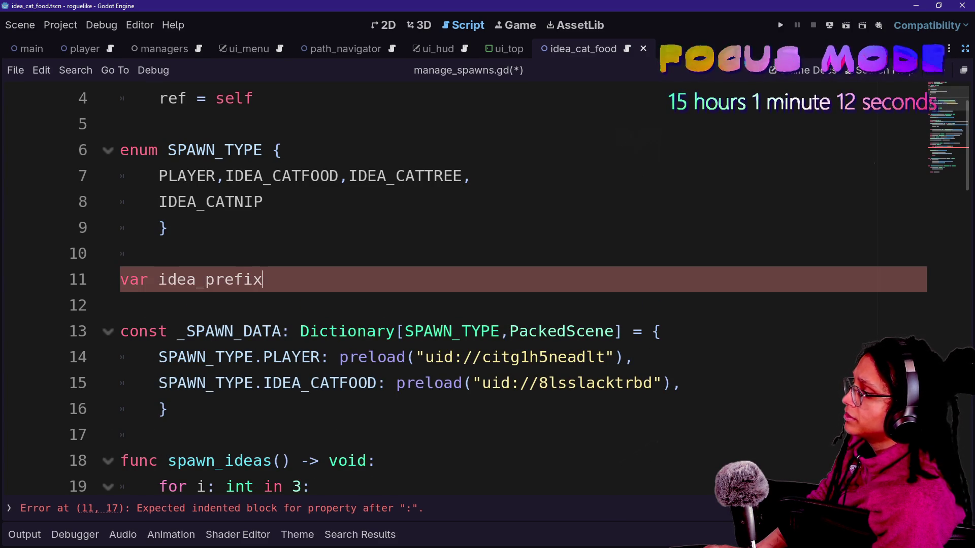
{"action": "type", "text": "const "}
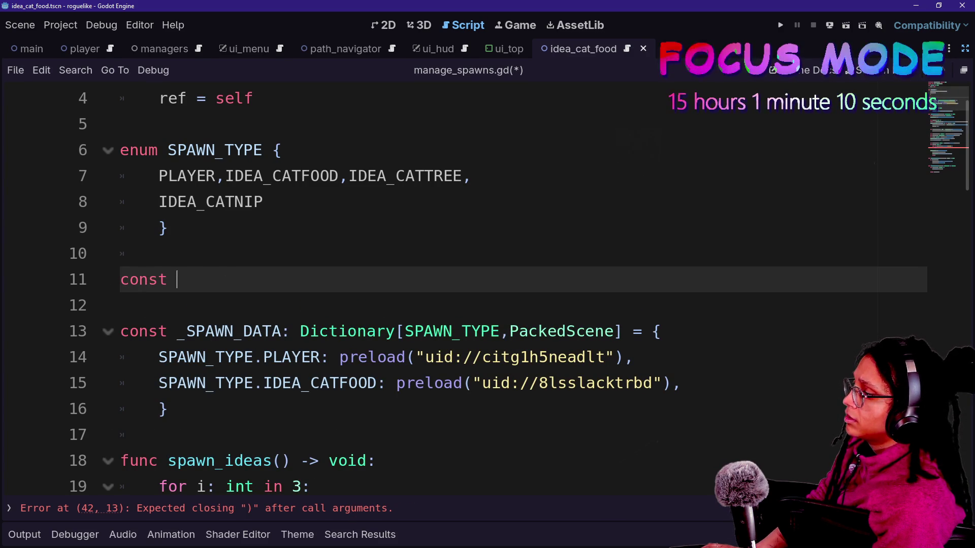
{"action": "type", "text": "IDEA_PREFIX"}
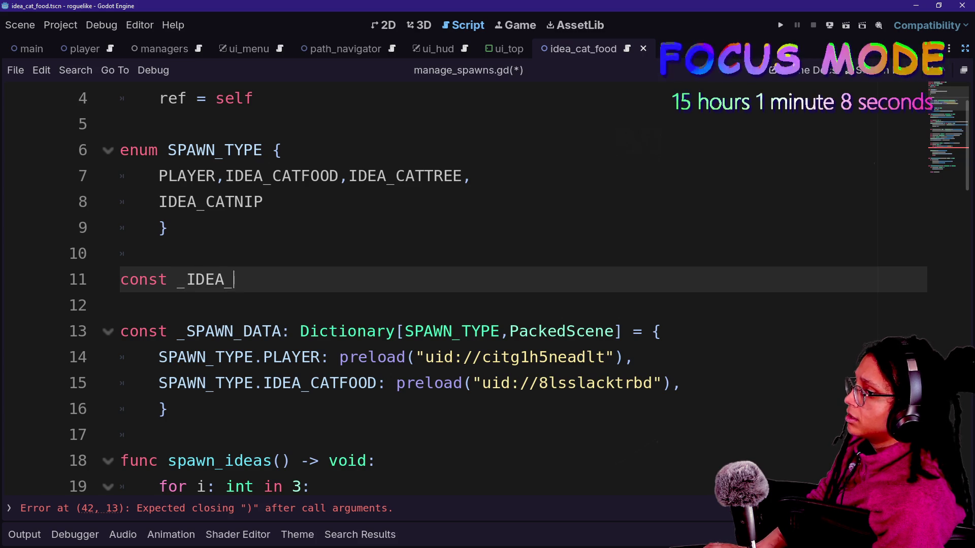
{"action": "type", "text": "tring = \""}
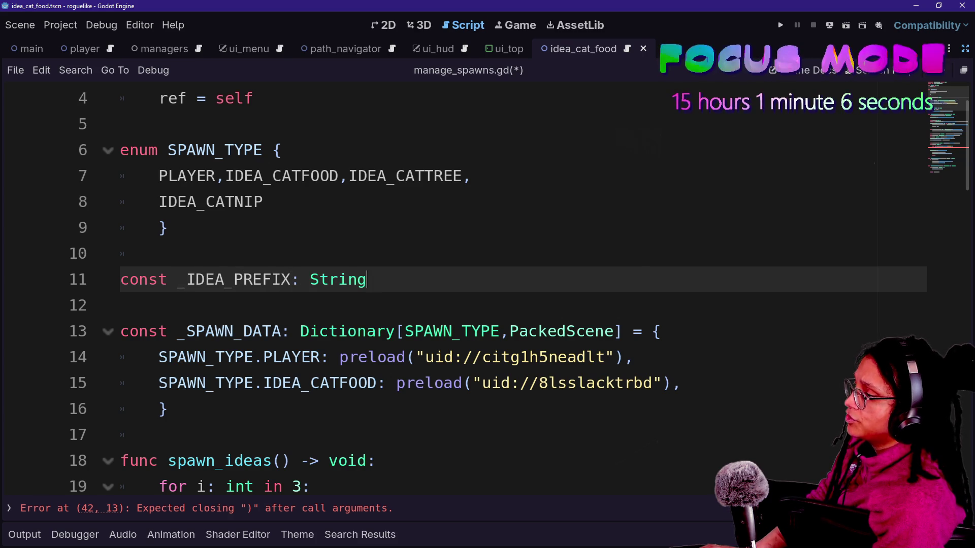
{"action": "type", "text": "IDEA_\""}
Replace the hard-coded "IDEA_" in the contains check with _IDEA_PREFIX
{"action": "scroll", "coordinate": [487, 284], "scroll_direction": "down", "scroll_amount": 8}
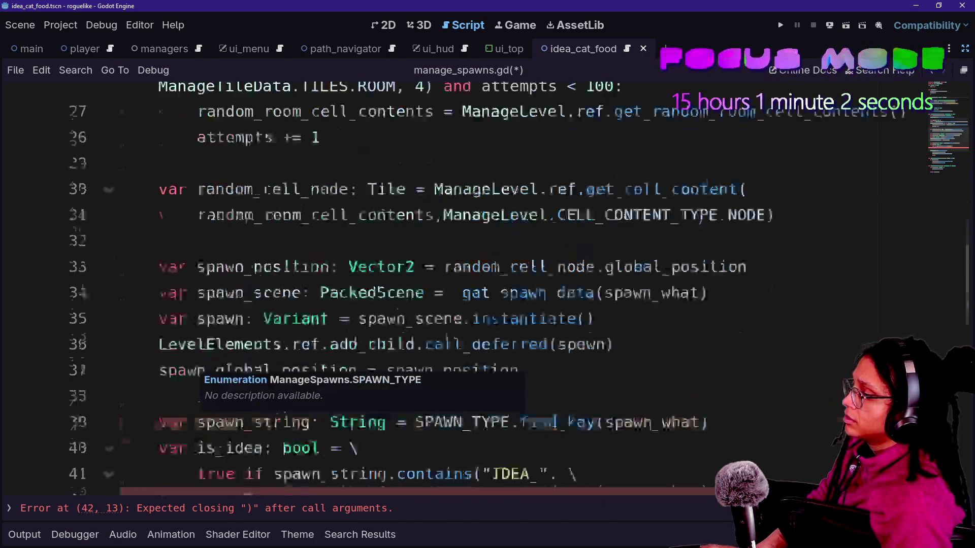
{"action": "scroll", "coordinate": [487, 284], "scroll_direction": "down", "scroll_amount": 3}
{"action": "left_click_drag", "start_coordinate": [483, 253], "coordinate": [549, 254]}
{"action": "key", "text": "BackSpace"}
{"action": "type", "text": "I"}
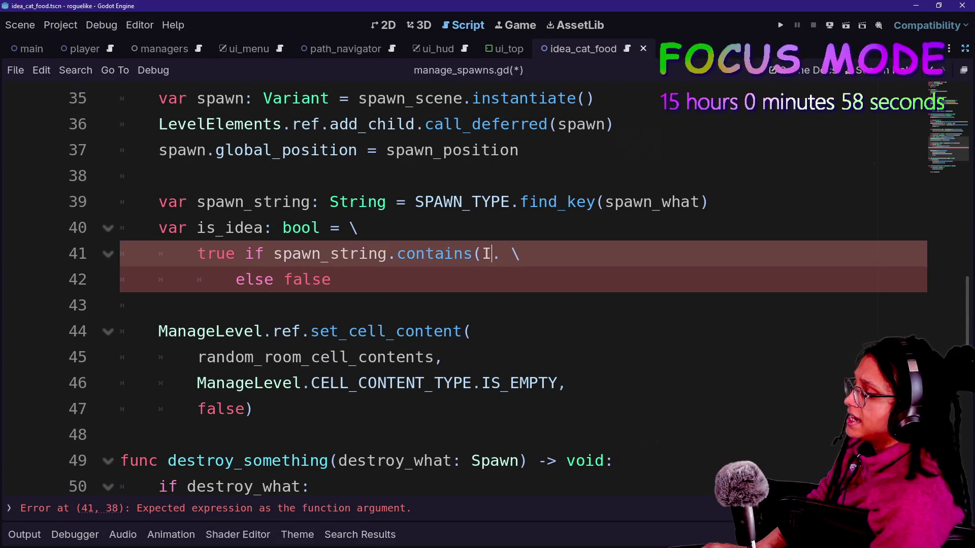
{"action": "type", "text": "DEA_"}
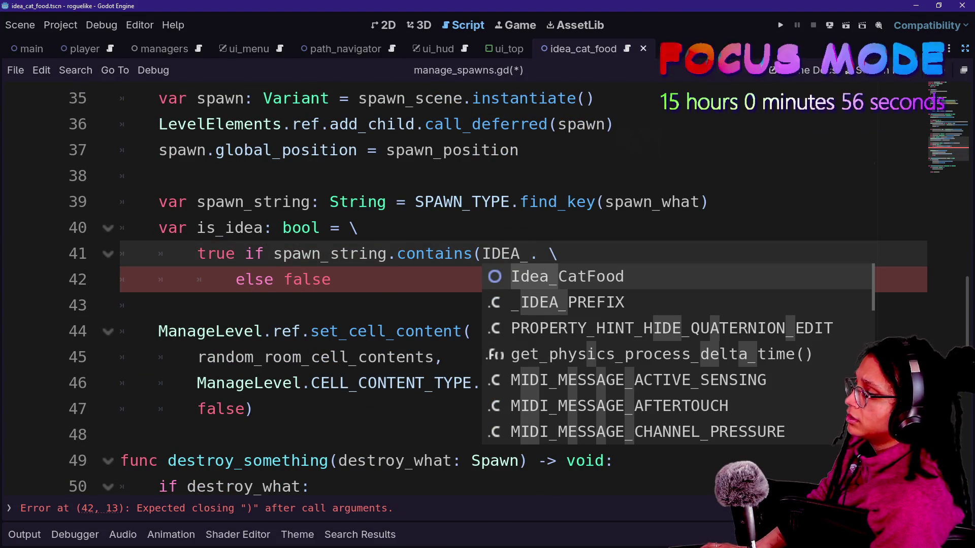
{"action": "key", "text": "Down"}
{"action": "key", "text": "Return"}
{"action": "type", "text": ")"}
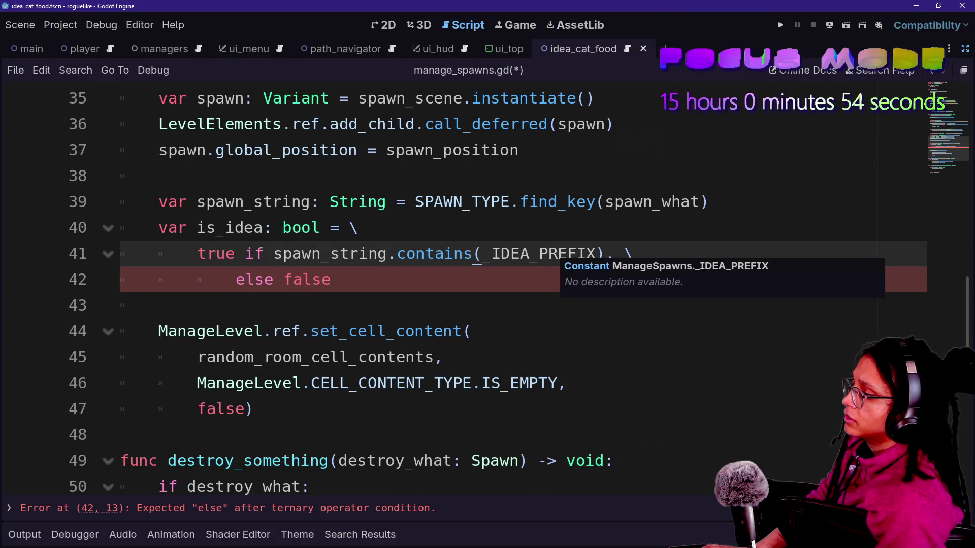
Begin an 'if idea:' statement below the is_idea expression
{"action": "left_click", "coordinate": [331, 279]}
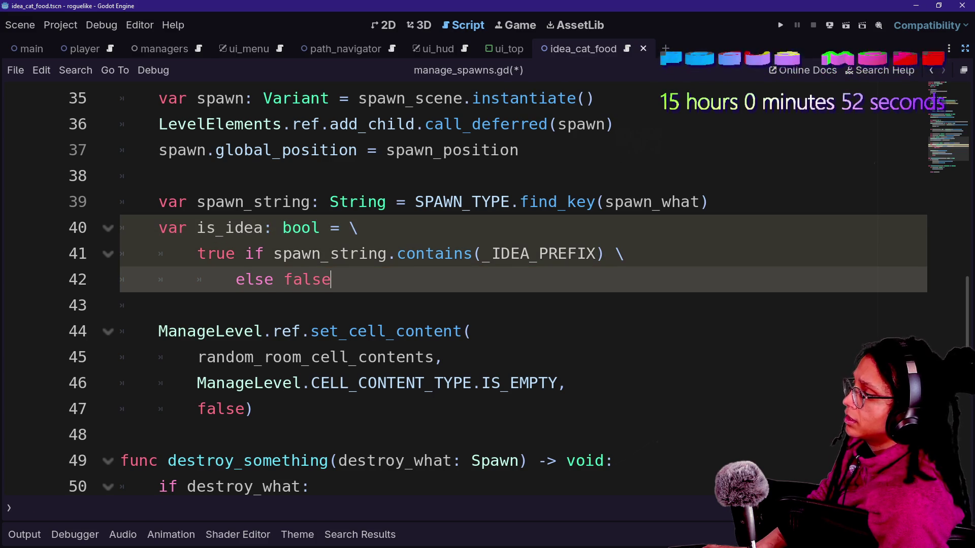
{"action": "double_click", "coordinate": [226, 228]}
{"action": "left_click", "coordinate": [283, 279]}
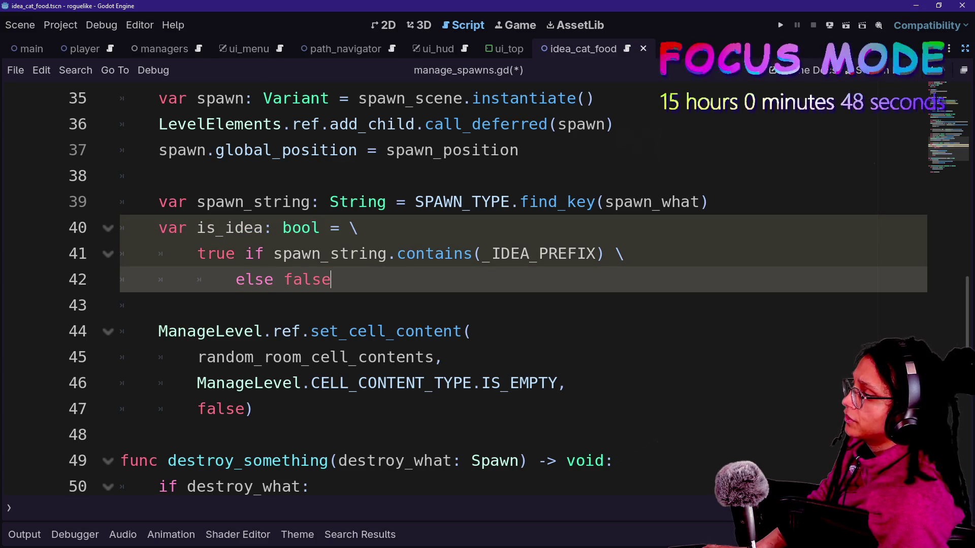
{"action": "key", "text": "Return"}
{"action": "key", "text": "BackSpace"}
{"action": "type", "text": "if idea:"}
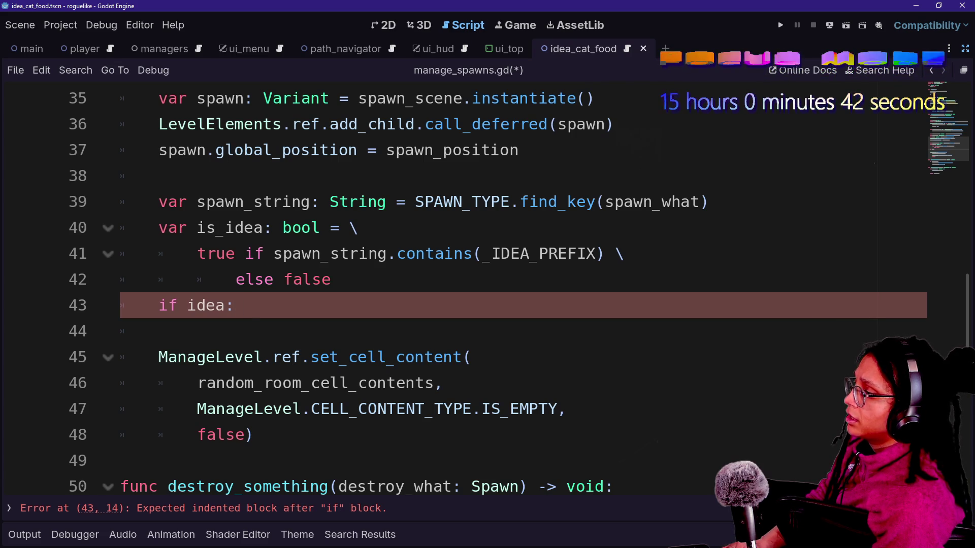
Add a new top-level function _is_idea(spawn_type: SPAWN_TYPE) -> bool
{"action": "left_click", "coordinate": [254, 435]}
{"action": "key", "text": "Return"}
{"action": "key", "text": "BackSpace"}
{"action": "key", "text": "Return"}
{"action": "type", "text": "func _is_idea() -"}
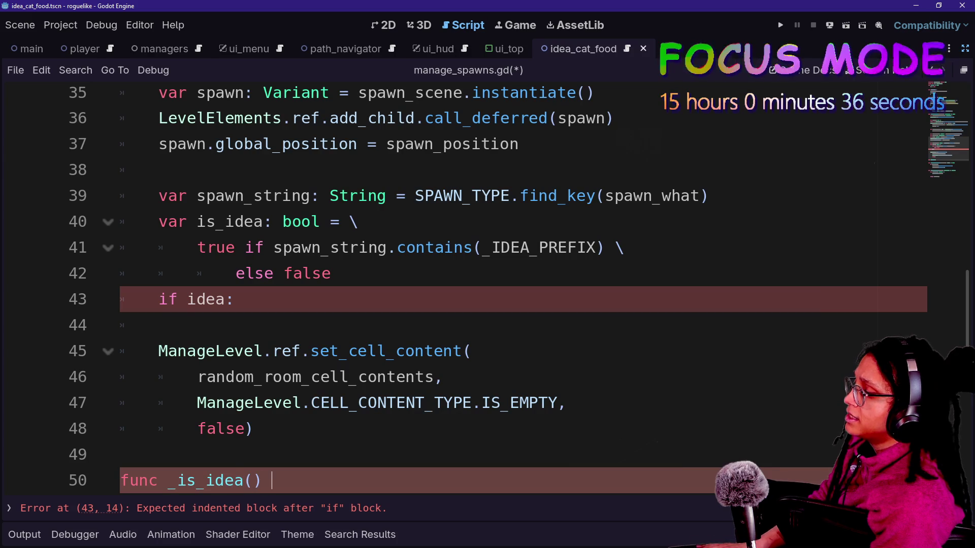
{"action": "type", "text": "> bool:"}
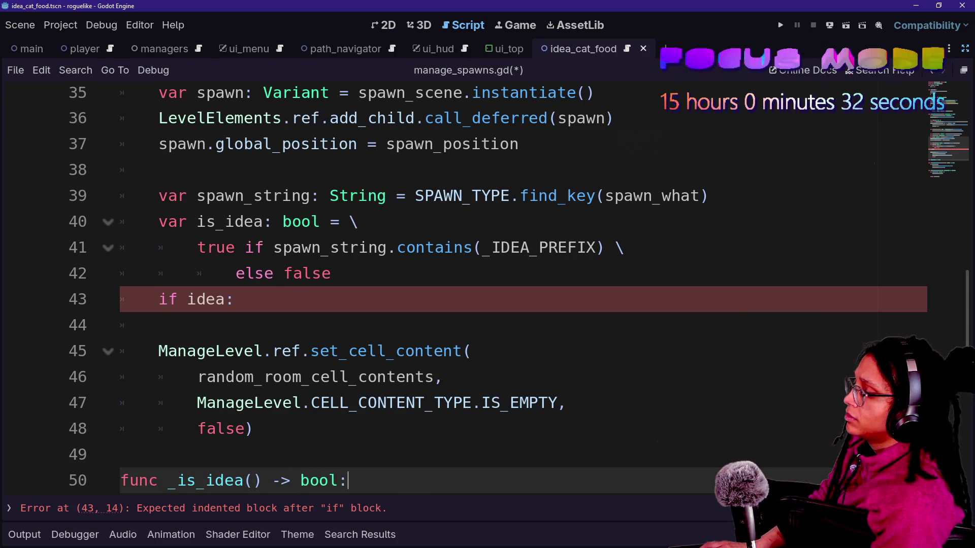
{"action": "left_click", "coordinate": [252, 480]}
{"action": "type", "text": "spa"}
{"action": "key", "text": "BackSpace"}
{"action": "type", "text": "awn_type: SPAW"}
{"action": "key", "text": "Return"}
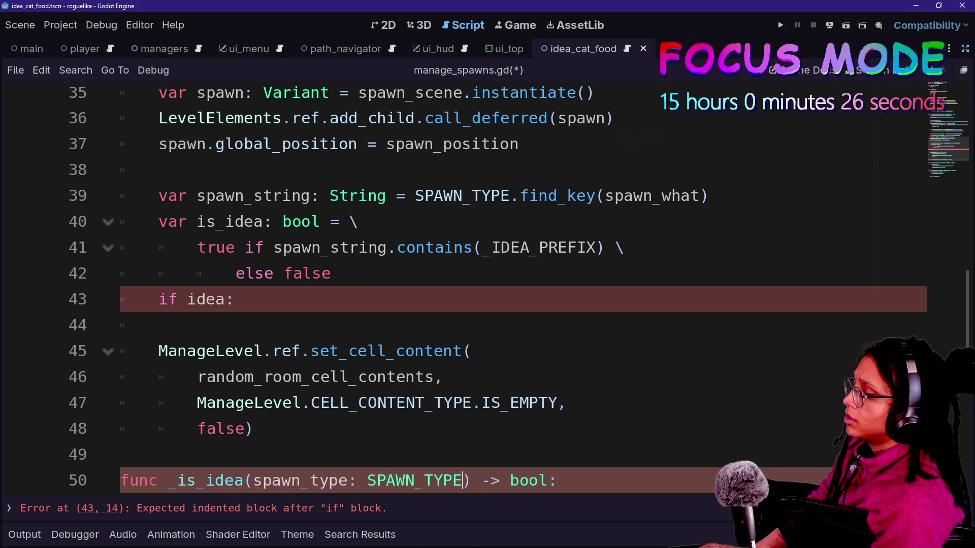
Move the is_idea declaration from the spawn code into _is_idea's body
{"action": "scroll", "coordinate": [508, 285], "scroll_direction": "down", "scroll_amount": 1}
{"action": "mouse_move", "coordinate": [243, 222]}
{"action": "left_mouse_down"}
{"action": "mouse_move", "coordinate": [332, 196]}
{"action": "mouse_move", "coordinate": [178, 144]}
{"action": "mouse_move", "coordinate": [120, 143]}
{"action": "left_mouse_up"}
{"action": "key", "text": "BackSpace"}
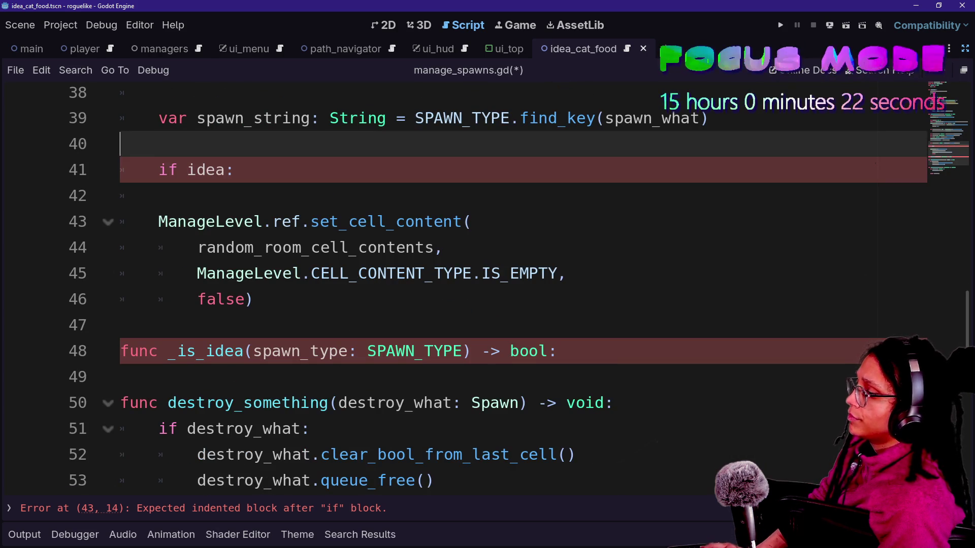
{"action": "left_click", "coordinate": [558, 351]}
{"action": "key", "text": "Return"}
{"action": "type", "text": "var is_idea: bool = \\ \t\ttrue if spawn_string.contains(_IDEA_PREFIX) \\ \t\t\telse false"}
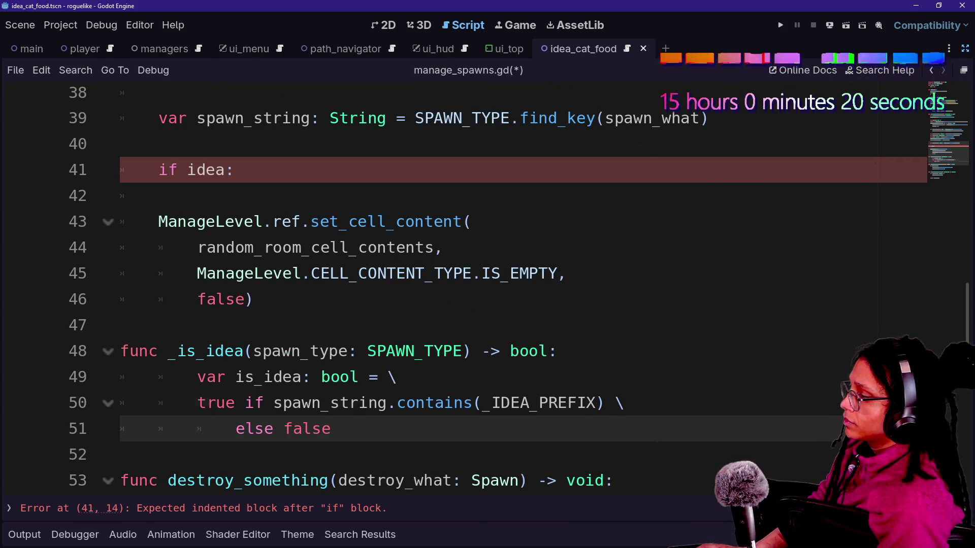
{"action": "key", "text": "Up"}
{"action": "key", "text": "Up"}
{"action": "key", "text": "shift+Tab"}
End _is_idea with return is_idea
{"action": "key", "text": "Down"}
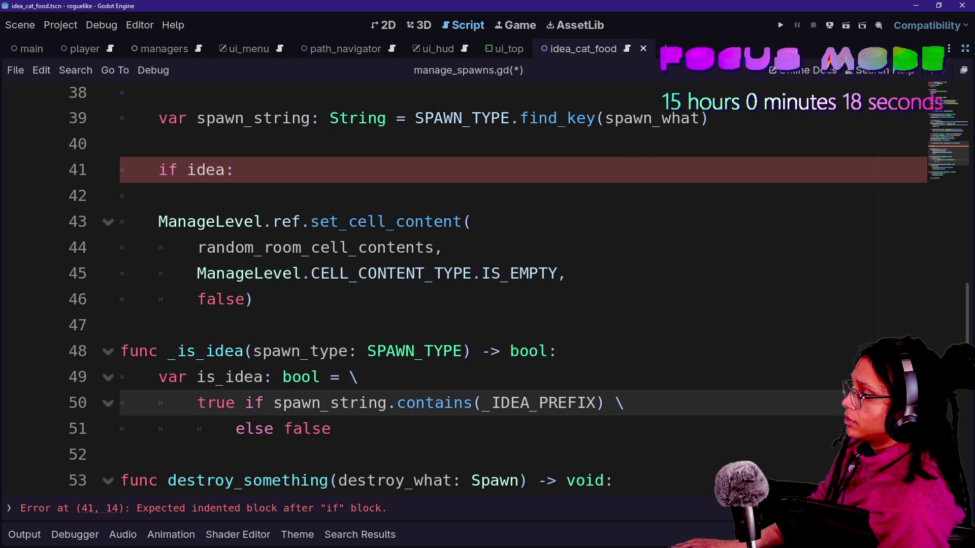
{"action": "key", "text": "Down"}
{"action": "key", "text": "End"}
{"action": "key", "text": "Return"}
{"action": "key", "text": "BackSpace"}
{"action": "key", "text": "BackSpace"}
{"action": "type", "text": "return _is_"}
{"action": "key", "text": "BackSpace"}
{"action": "key", "text": "BackSpace"}
{"action": "key", "text": "BackSpace"}
{"action": "type", "text": "is_ide"}
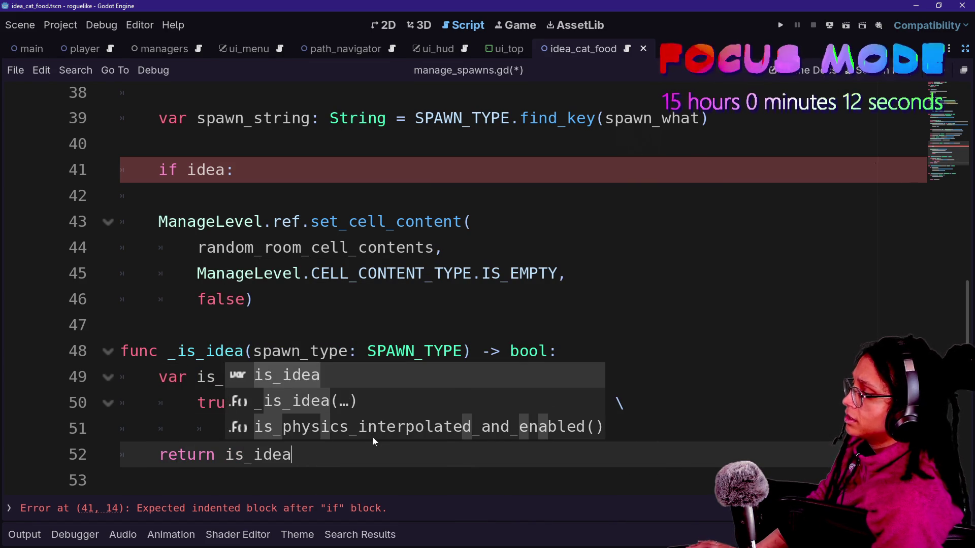
{"action": "key", "text": "Return"}
{"action": "left_click", "coordinate": [331, 428]}
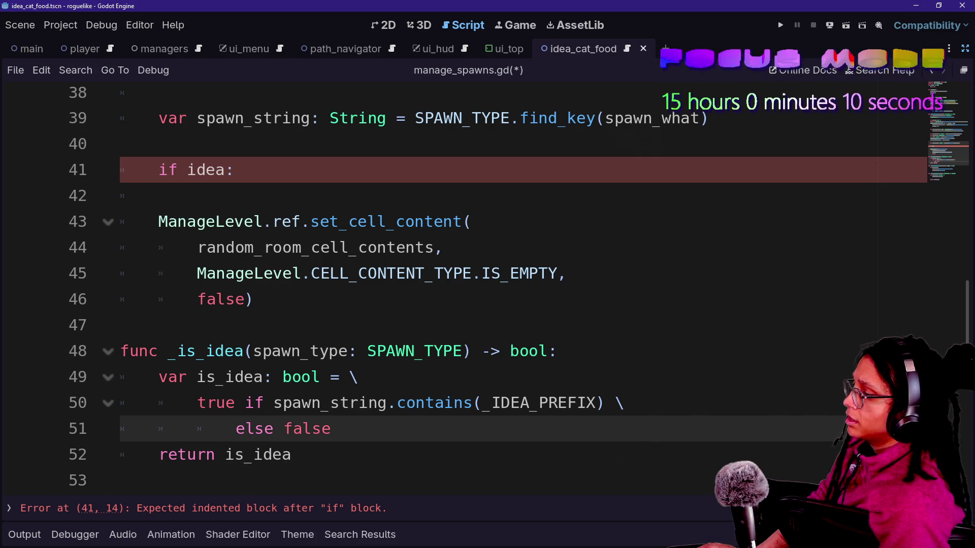
{"action": "scroll", "coordinate": [487, 284], "scroll_direction": "up", "scroll_amount": 3}
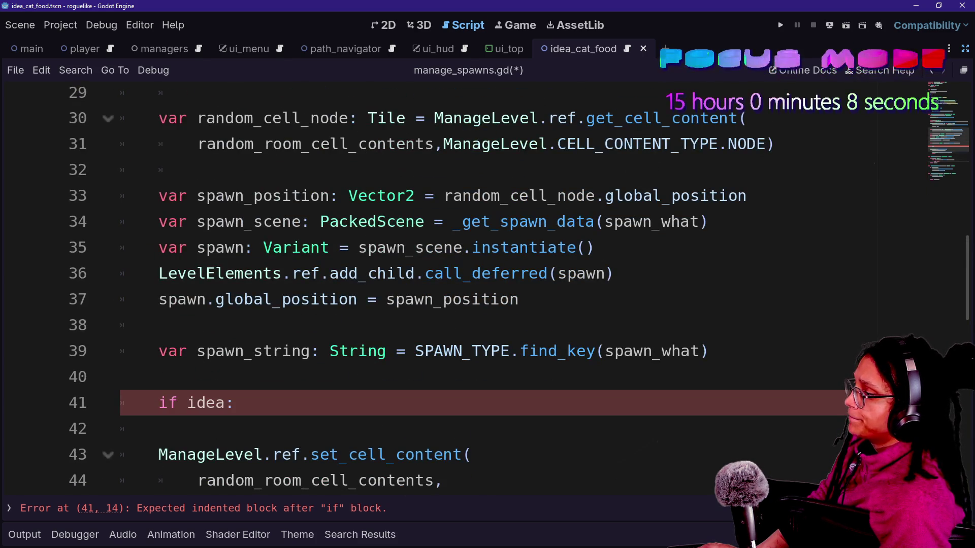
Change the if condition to _is_idea(spawn_what)
{"action": "double_click", "coordinate": [210, 403]}
{"action": "type", "text": "_is_idea("}
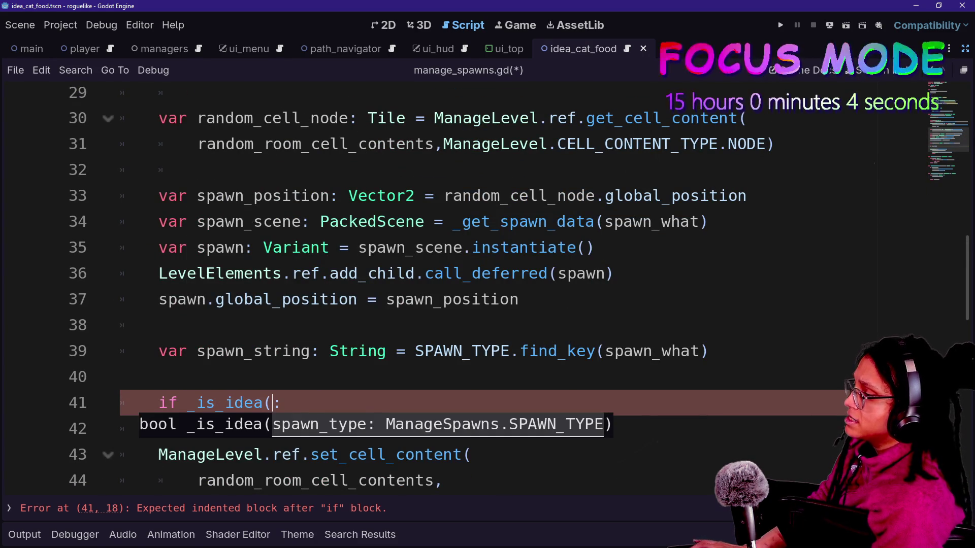
{"action": "type", "text": "spawn_t"}
{"action": "key", "text": "BackSpace"}
{"action": "type", "text": "w"}
{"action": "key", "text": "Return"}
{"action": "type", "text": ")"}
{"action": "key", "text": "Return"}
{"action": "scroll", "coordinate": [487, 284], "scroll_direction": "down", "scroll_amount": 1}
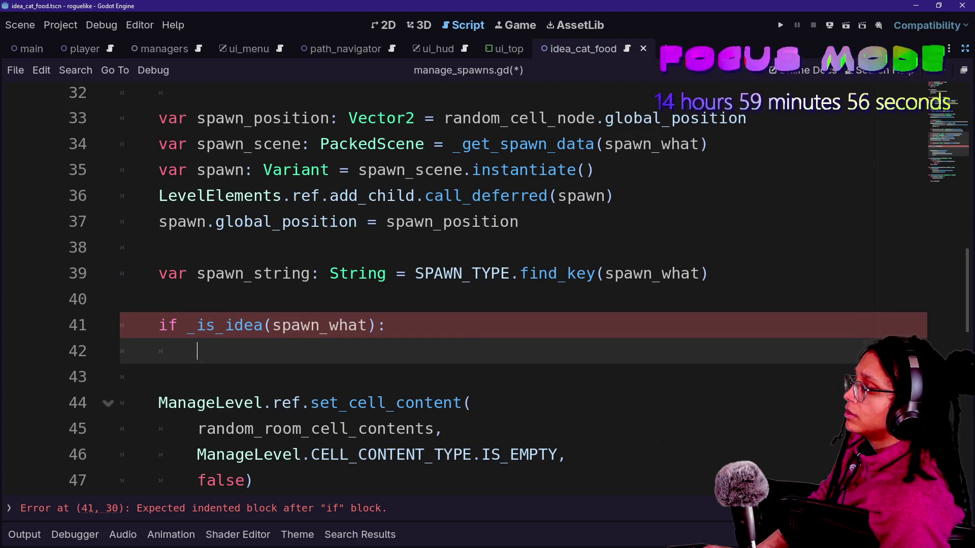
Move the spawn_string declaration to the top of the _is_idea function
{"action": "left_click", "coordinate": [360, 325]}
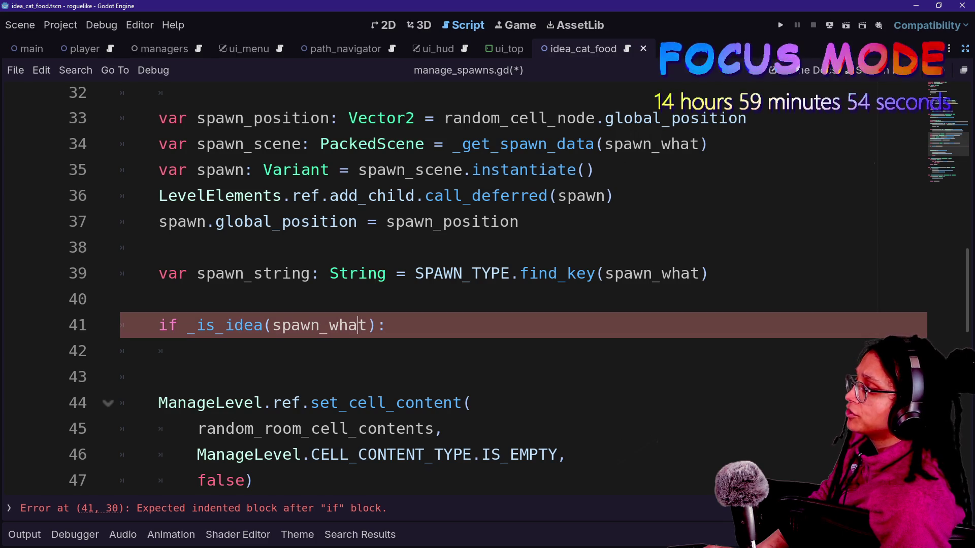
{"action": "left_click", "coordinate": [406, 273]}
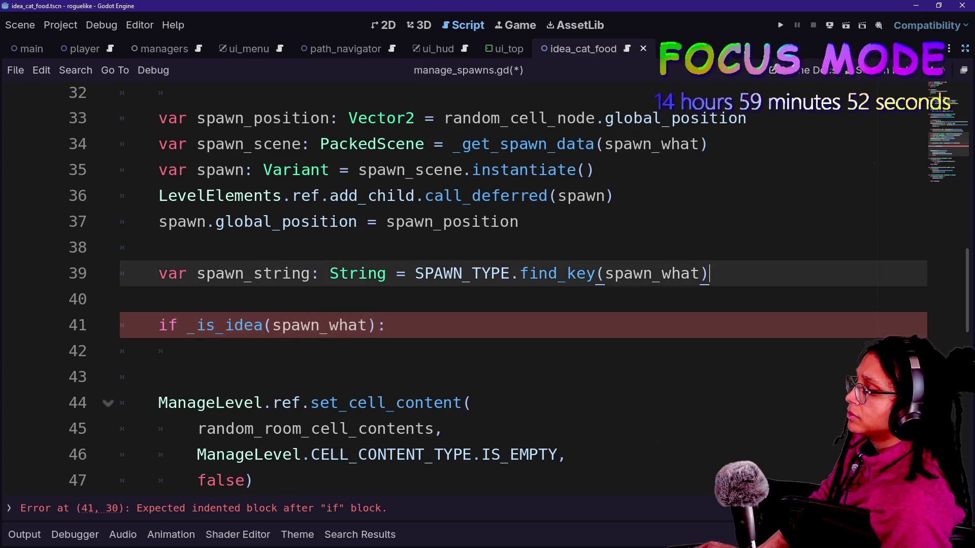
{"action": "key", "text": "ctrl+x"}
{"action": "scroll", "coordinate": [488, 284], "scroll_direction": "down", "scroll_amount": 5}
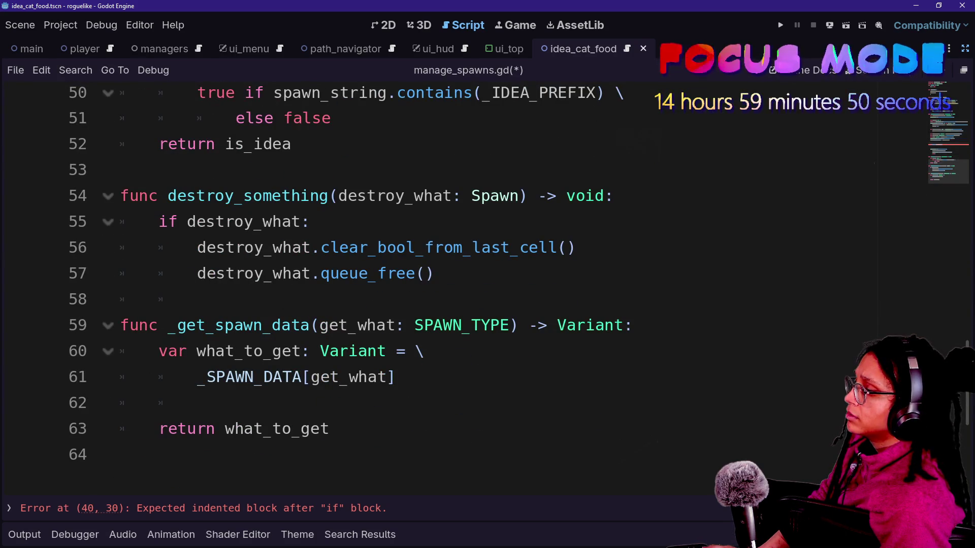
{"action": "scroll", "coordinate": [457, 285], "scroll_direction": "up", "scroll_amount": 2}
{"action": "left_click", "coordinate": [558, 196]}
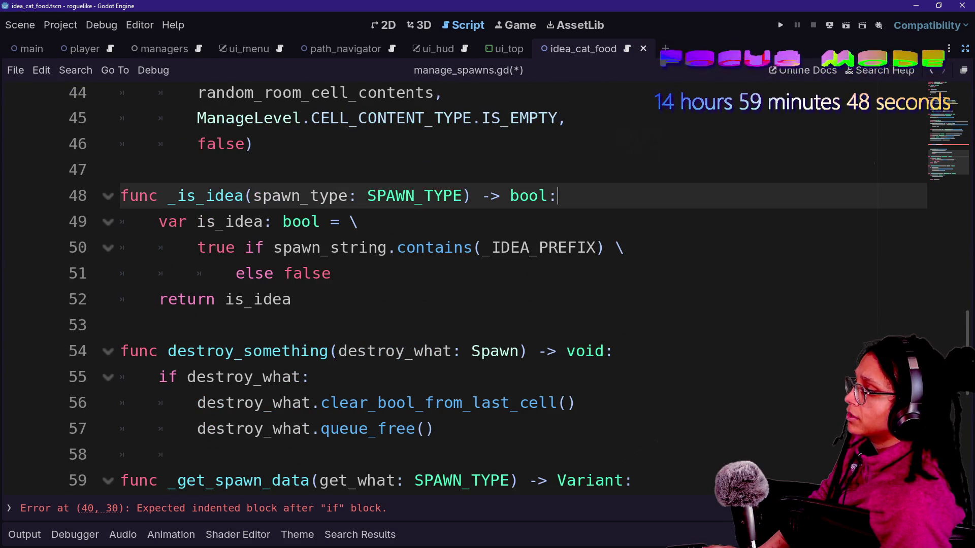
{"action": "key", "text": "Return"}
{"action": "key", "text": "ctrl+v"}
{"action": "key", "text": "Return"}
{"action": "key", "text": "BackSpace"}
Delete the extra blank line above the if _is_idea(spawn_what) line
{"action": "key", "text": "Down"}
{"action": "key", "text": "Down"}
{"action": "key", "text": "Down"}
{"action": "left_click", "coordinate": [386, 376]}
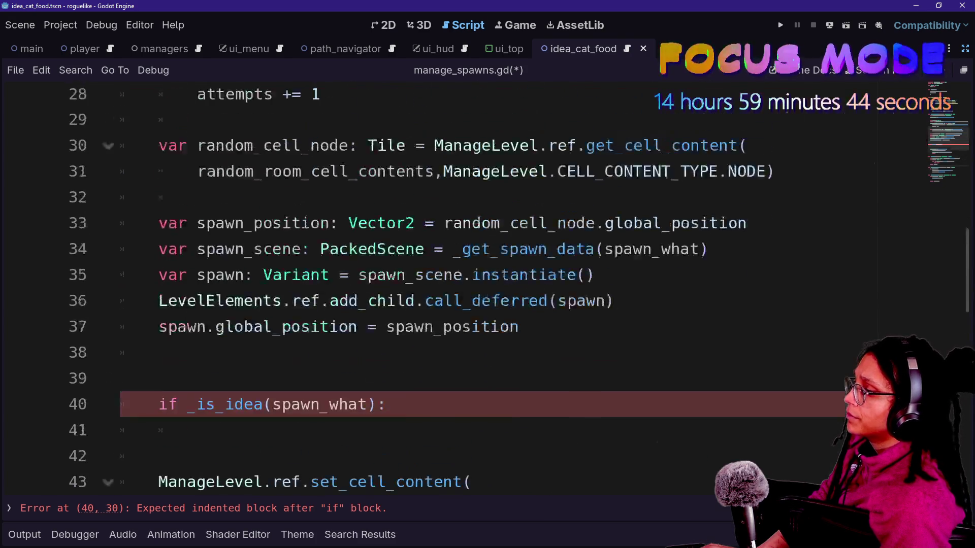
{"action": "key", "text": "Up"}
{"action": "key", "text": "BackSpace"}
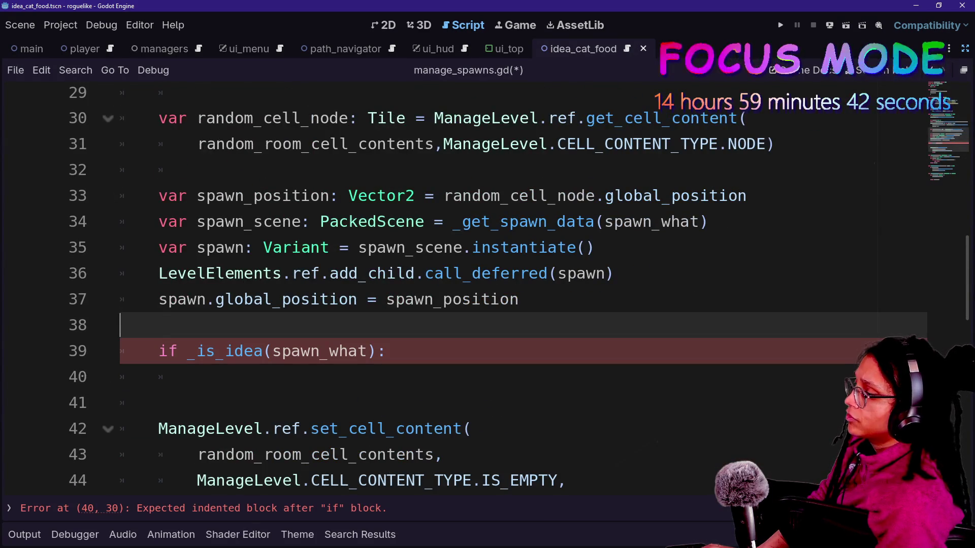
{"action": "key", "text": "Down"}
{"action": "key", "text": "Down"}
{"action": "key", "text": "Down"}
{"action": "key", "text": "Up"}
{"action": "key", "text": "Up"}
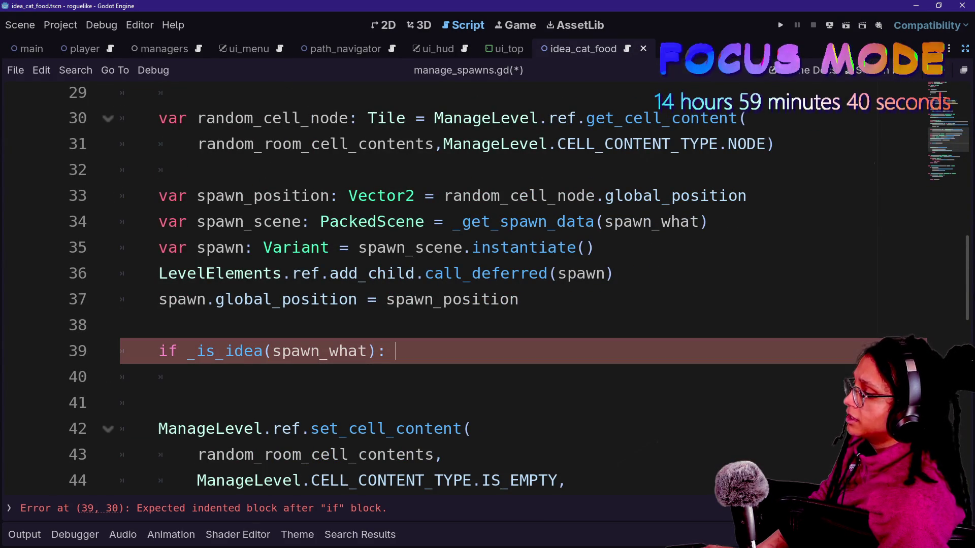
{"action": "key", "text": "Down"}
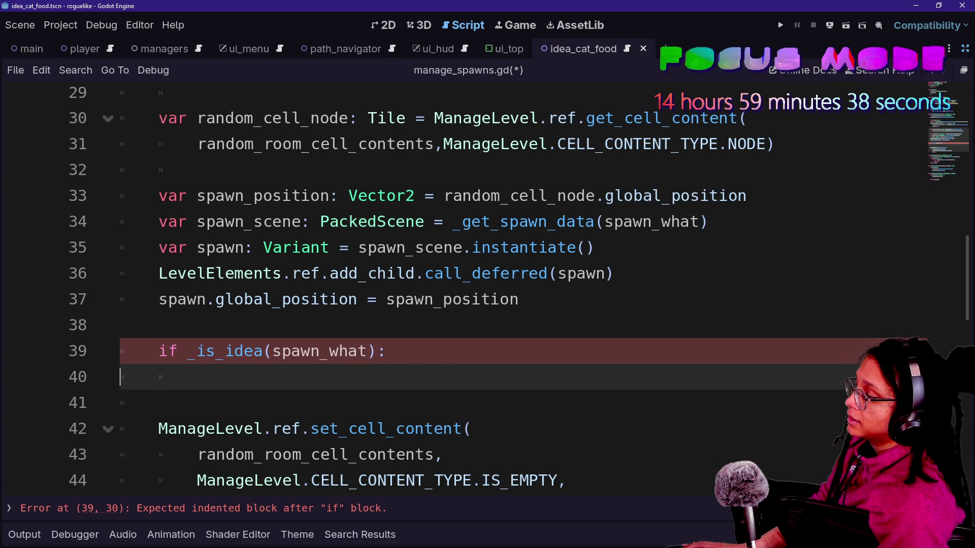
{"action": "key", "text": "Left"}
Start an empty indented body line under the if _is_idea statement
{"action": "key", "text": "Return"}
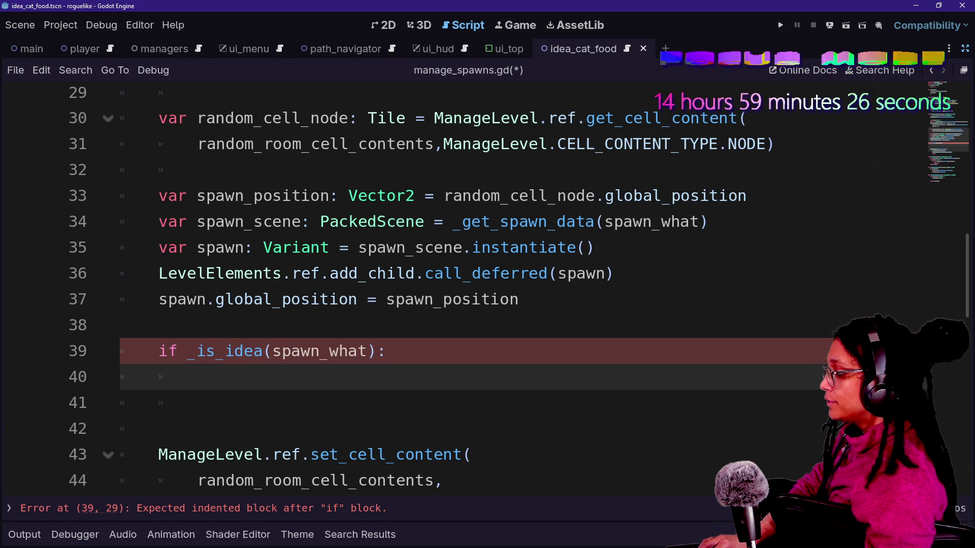
{"action": "type", "text": "l"}
{"action": "key", "text": "BackSpace"}
{"action": "key", "text": "BackSpace"}
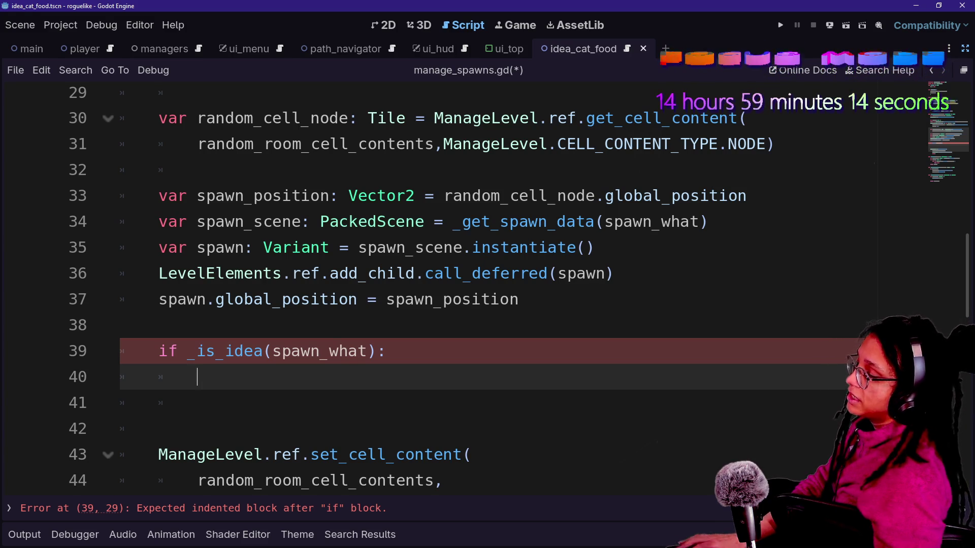
Move the spawn_string declaration out of _is_idea, back above the if line
{"action": "scroll", "coordinate": [487, 284], "scroll_direction": "down", "scroll_amount": 4}
{"action": "scroll", "coordinate": [488, 284], "scroll_direction": "down", "scroll_amount": 4}
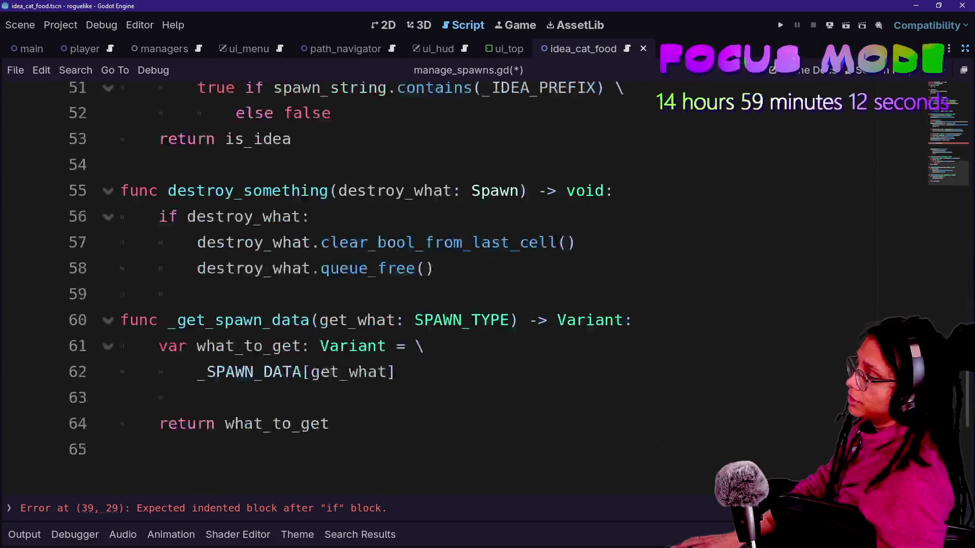
{"action": "scroll", "coordinate": [488, 284], "scroll_direction": "up", "scroll_amount": 2}
{"action": "scroll", "coordinate": [487, 284], "scroll_direction": "down", "scroll_amount": 1}
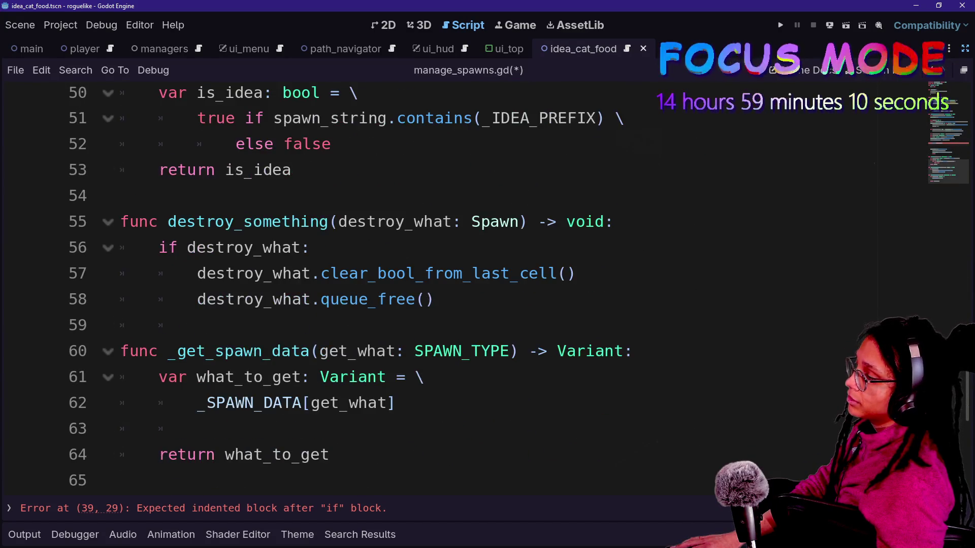
{"action": "scroll", "coordinate": [487, 284], "scroll_direction": "up", "scroll_amount": 2}
{"action": "scroll", "coordinate": [487, 284], "scroll_direction": "down", "scroll_amount": 2}
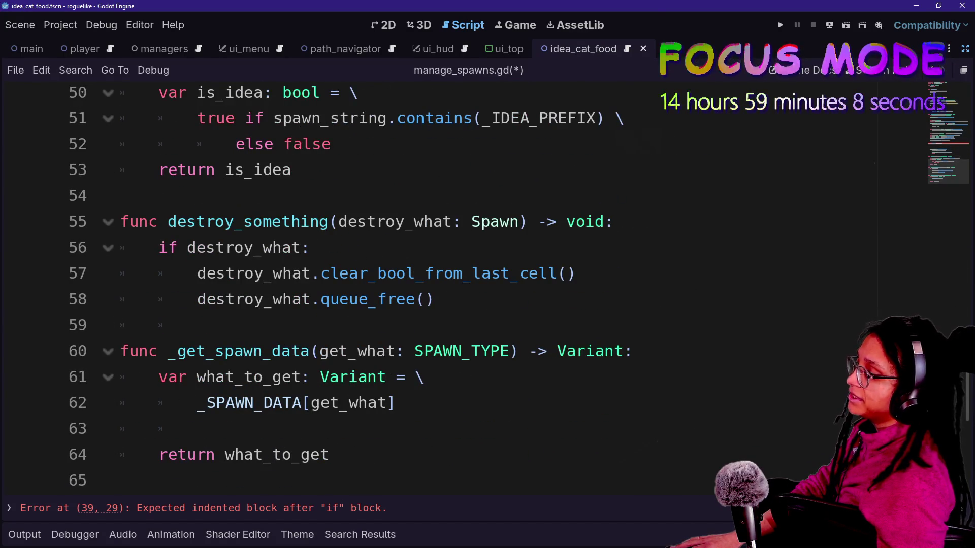
{"action": "scroll", "coordinate": [487, 284], "scroll_direction": "up", "scroll_amount": 2}
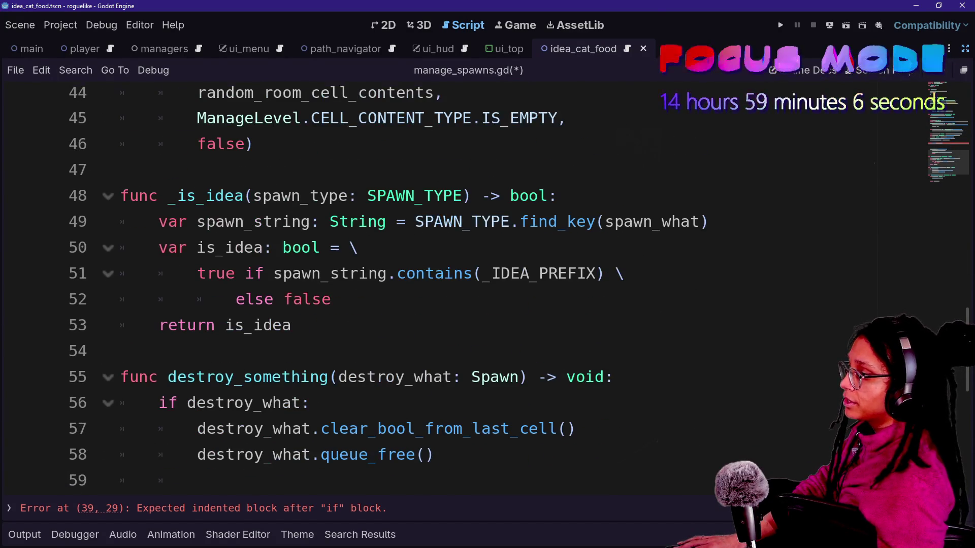
{"action": "key", "text": "shift+Up"}
{"action": "key", "text": "ctrl+x"}
{"action": "scroll", "coordinate": [487, 284], "scroll_direction": "up", "scroll_amount": 6}
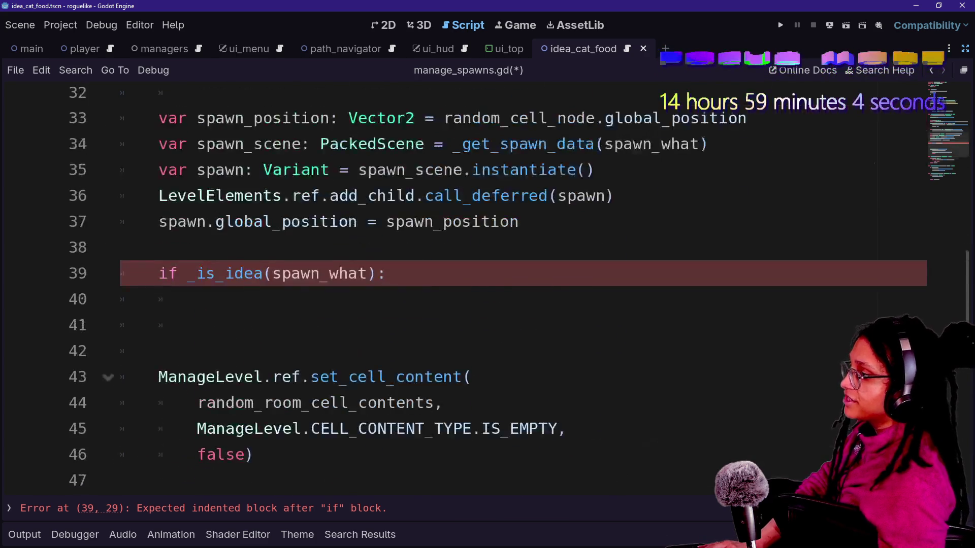
{"action": "key", "text": "ctrl+v"}
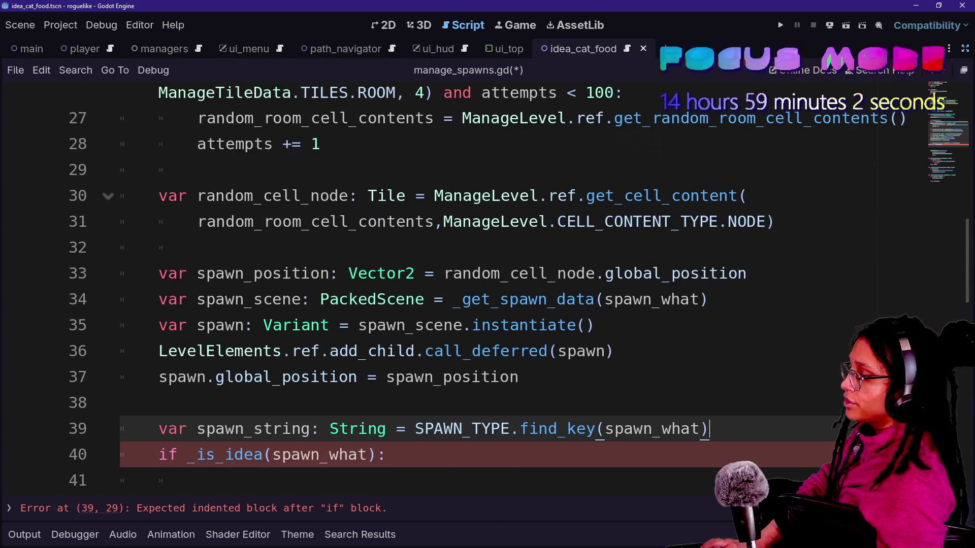
Pass spawn_string as the argument in the _is_idea call
{"action": "left_click_drag", "start_coordinate": [273, 454], "coordinate": [311, 455]}
{"action": "type", "text": "spawn+st"}
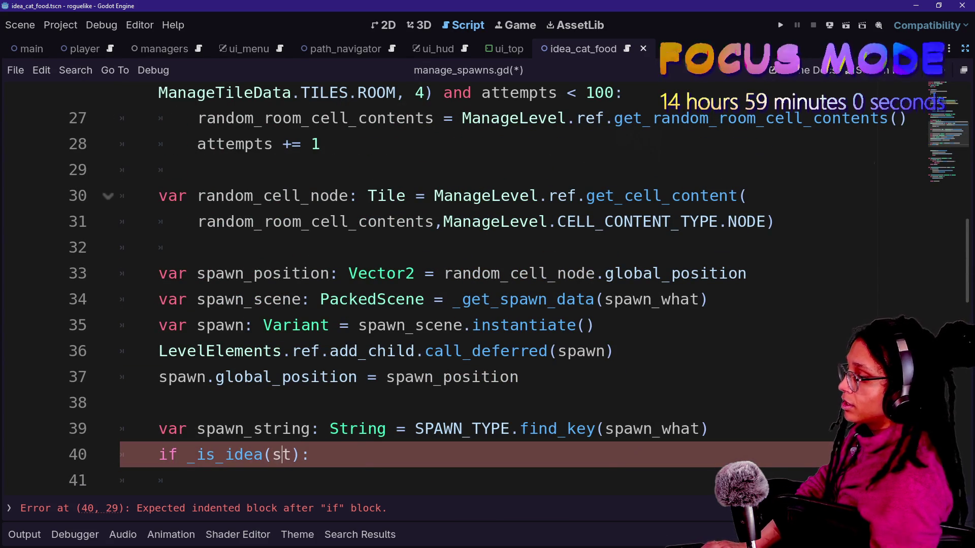
{"action": "key", "text": "BackSpace"}
{"action": "key", "text": "BackSpace"}
{"action": "key", "text": "BackSpace"}
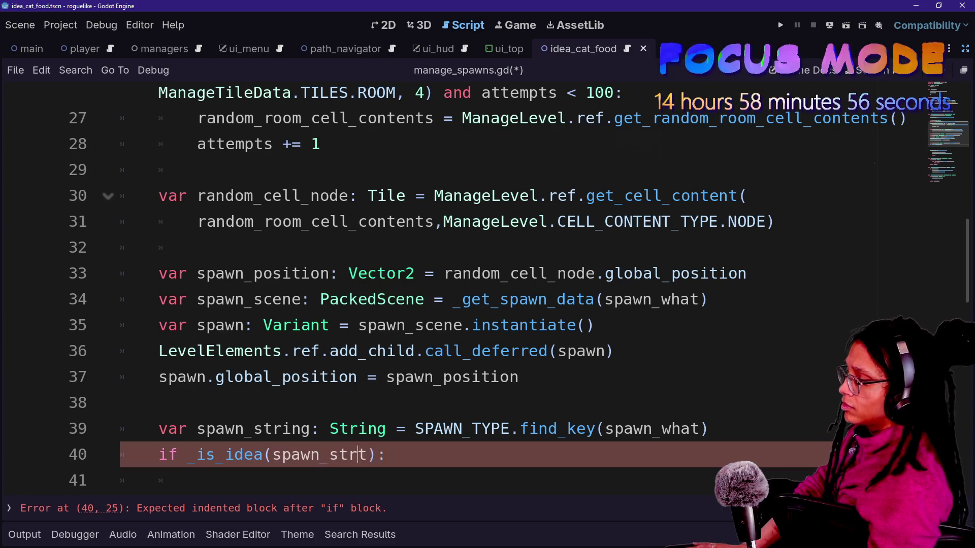
Change _is_idea's parameter from a SPAWN_TYPE to spawn_string: String
{"action": "left_click", "coordinate": [203, 459], "text": "ctrl"}
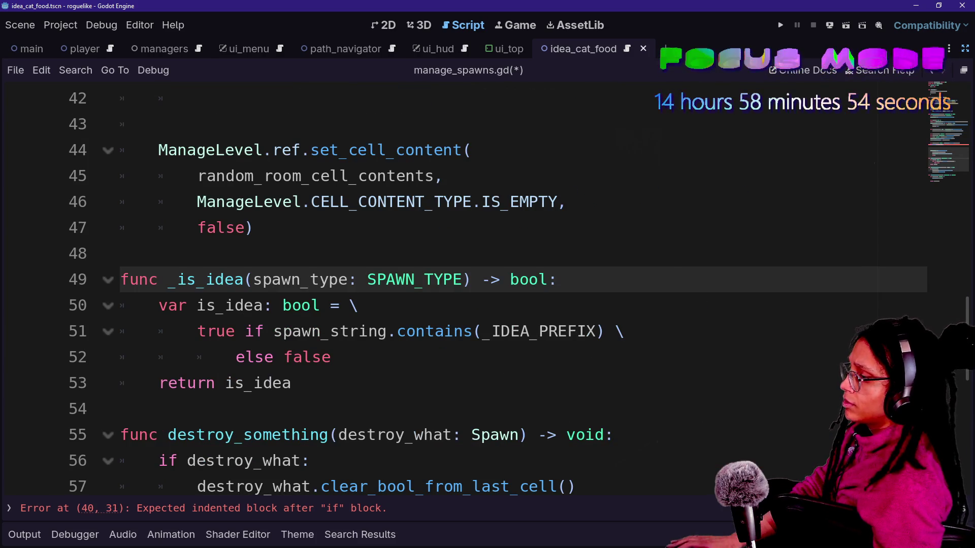
{"action": "left_click_drag", "start_coordinate": [319, 279], "coordinate": [453, 280]}
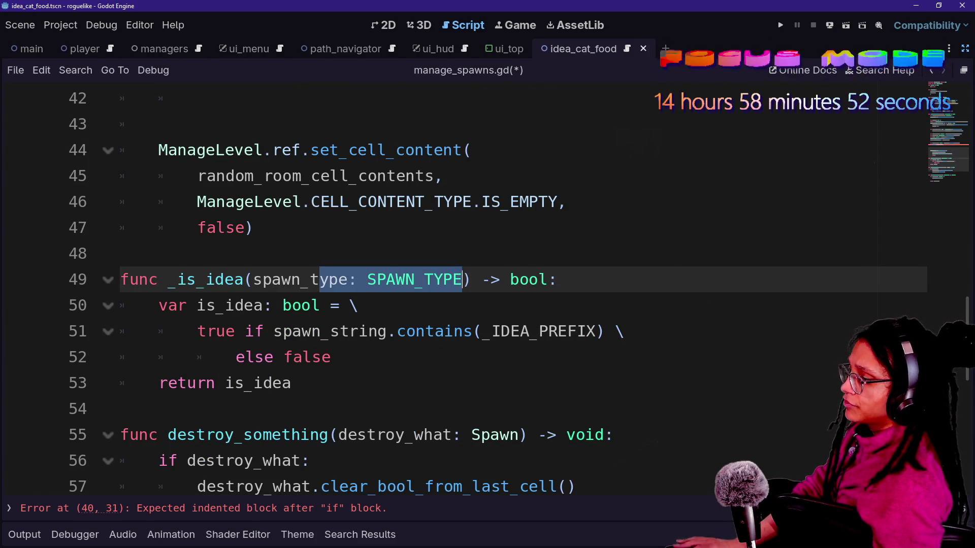
{"action": "key", "text": "BackSpace"}
{"action": "key", "text": "BackSpace"}
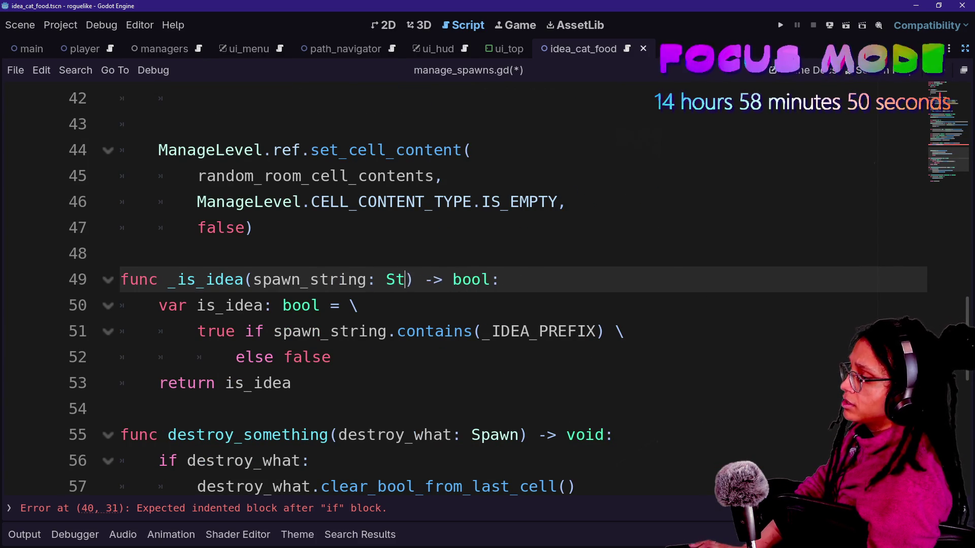
{"action": "left_click_drag", "start_coordinate": [264, 331], "coordinate": [538, 331]}
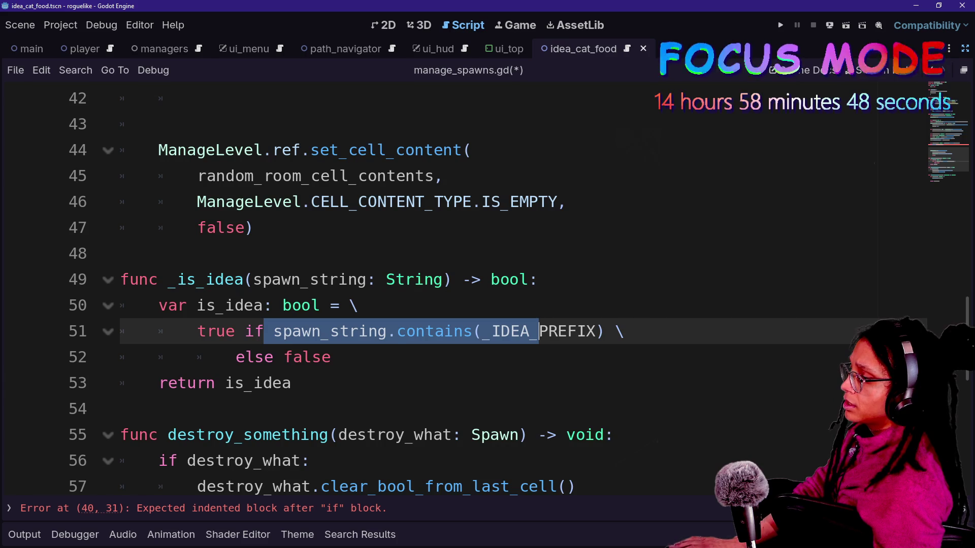
{"action": "left_click", "coordinate": [336, 357]}
{"action": "scroll", "coordinate": [487, 284], "scroll_direction": "up", "scroll_amount": 10}
{"action": "scroll", "coordinate": [488, 284], "scroll_direction": "down", "scroll_amount": 9}
{"action": "scroll", "coordinate": [487, 285], "scroll_direction": "up", "scroll_amount": 2}
{"action": "left_click", "coordinate": [197, 284]}
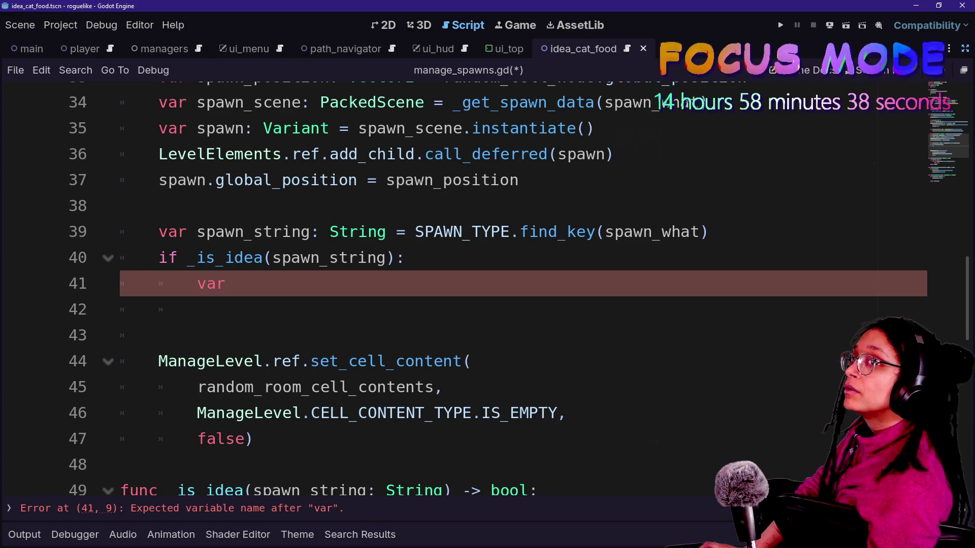
Declare idea_string: String = spawn_string.trim_prefix(_IDEA_PREFIX) inside the if branch
{"action": "type", "text": "idea_strin"}
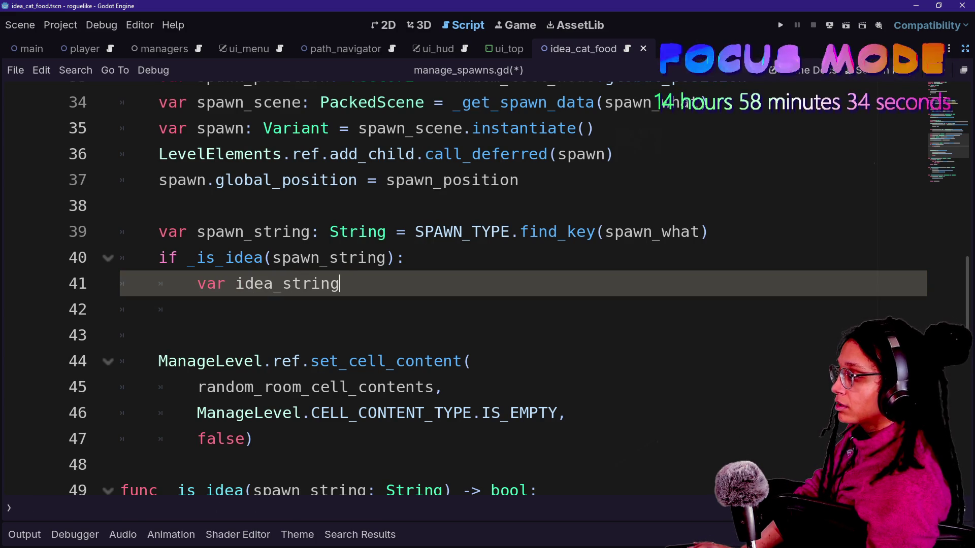
{"action": "type", "text": "g ="}
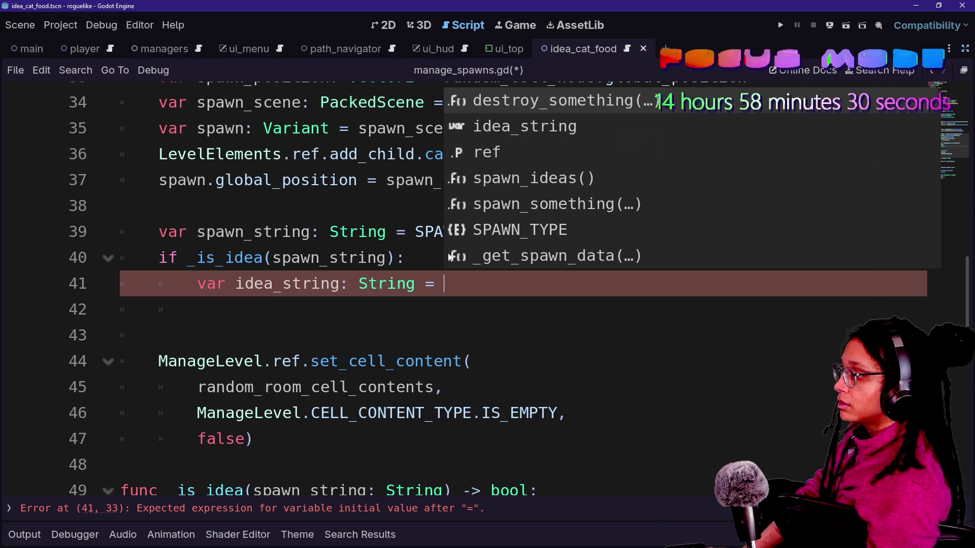
{"action": "type", "text": "spawn"}
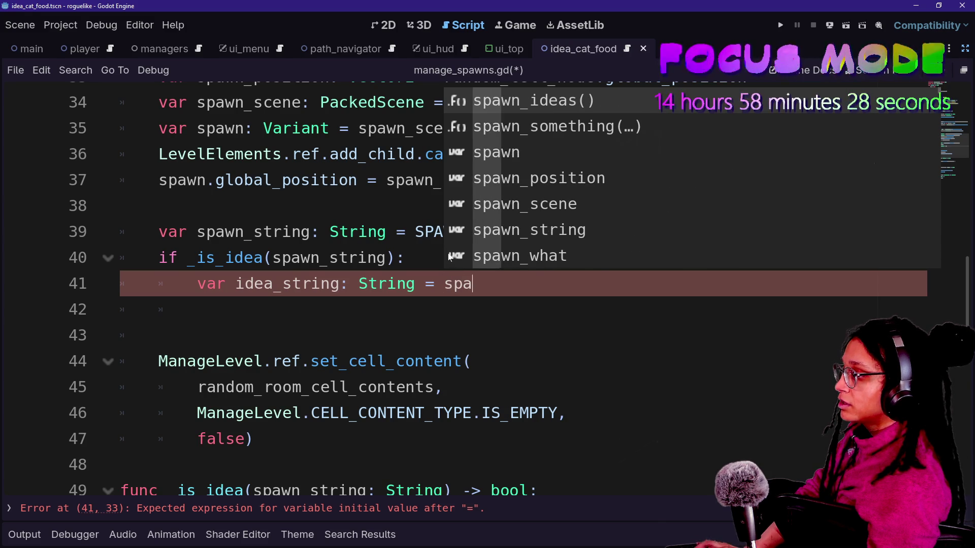
{"action": "type", "text": "_St"}
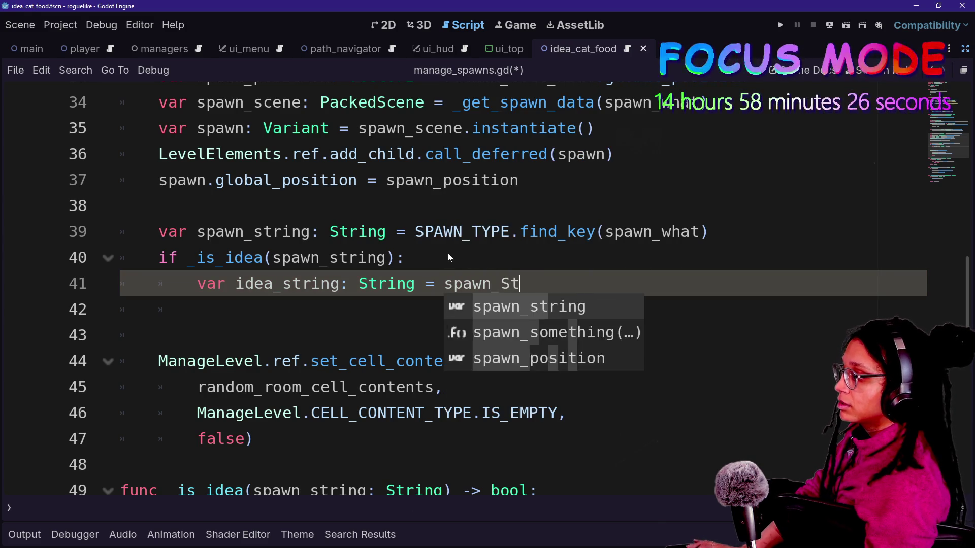
{"action": "type", "text": "ring"}
{"action": "key", "text": "BackSpace"}
{"action": "key", "text": "BackSpace"}
{"action": "key", "text": "BackSpace"}
{"action": "key", "text": "BackSpace"}
{"action": "key", "text": "BackSpace"}
{"action": "type", "text": "string.trim"}
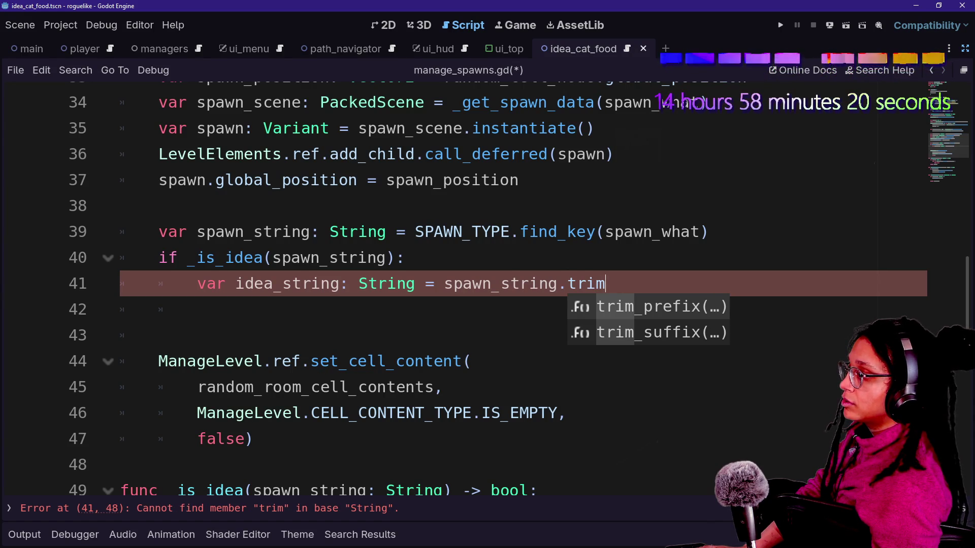
{"action": "key", "text": "Return"}
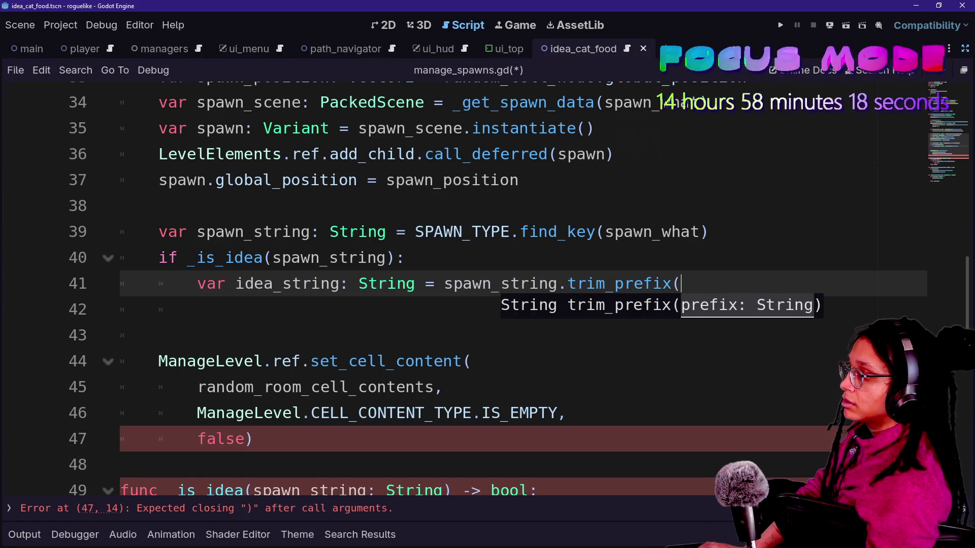
{"action": "key", "text": "BackSpace"}
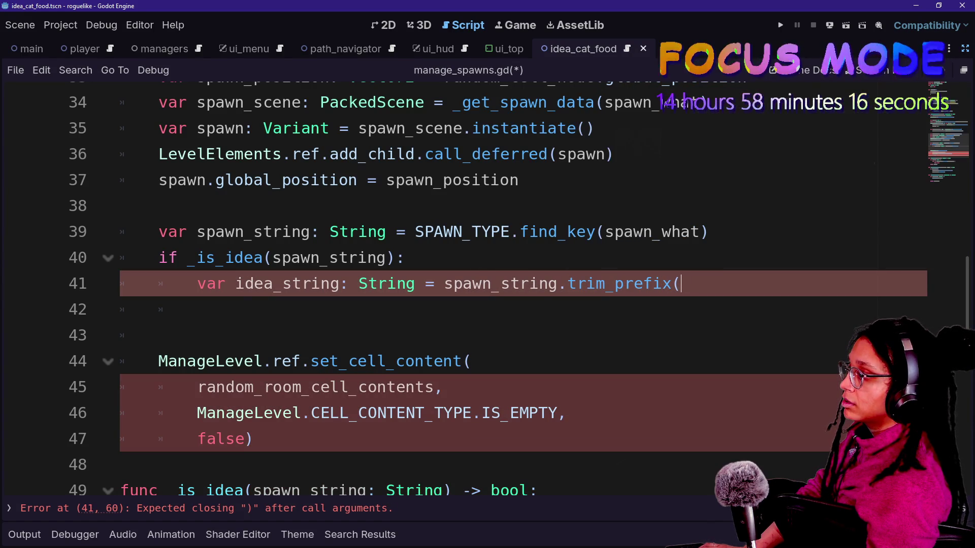
{"action": "type", "text": "EA"}
{"action": "key", "text": "Down"}
{"action": "key", "text": "Down"}
{"action": "key", "text": "Down"}
{"action": "key", "text": "Return"}
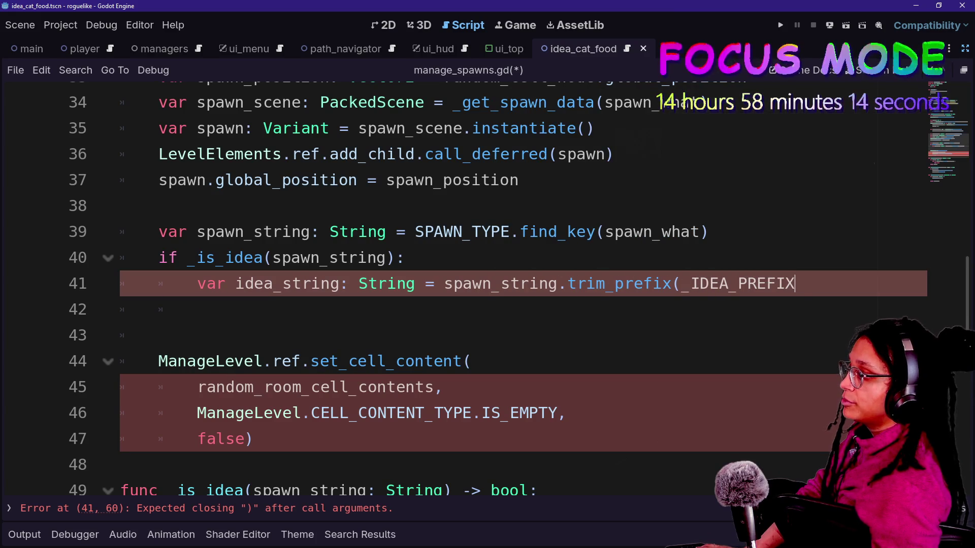
{"action": "key", "text": "Return"}
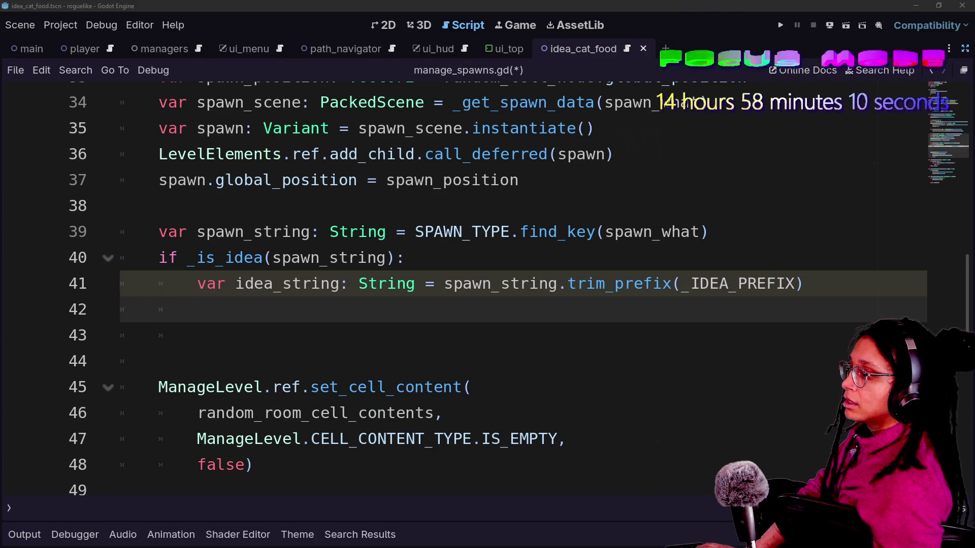
Save manage_spawns.gd and switch over to the browser
{"action": "mouse_move", "coordinate": [611, 282]}
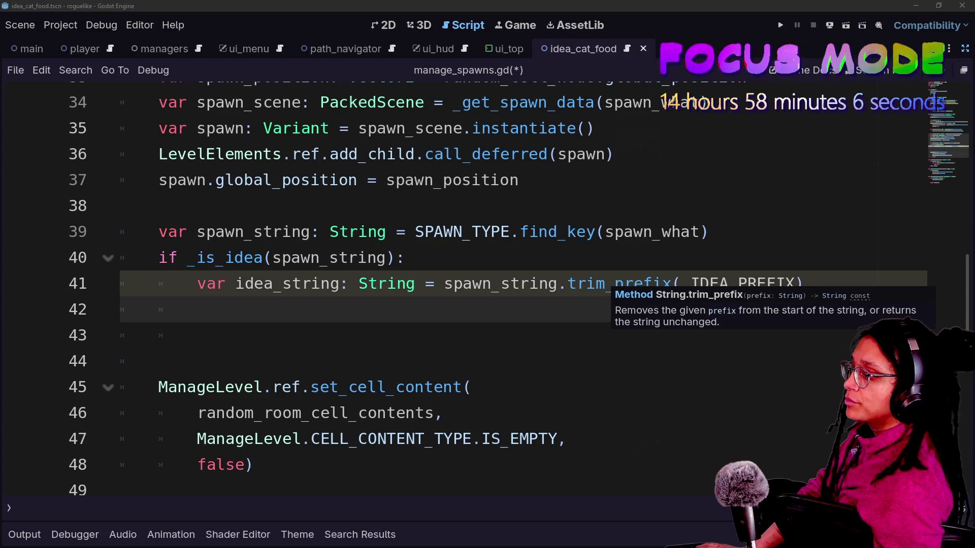
{"action": "key", "text": "alt+Tab"}
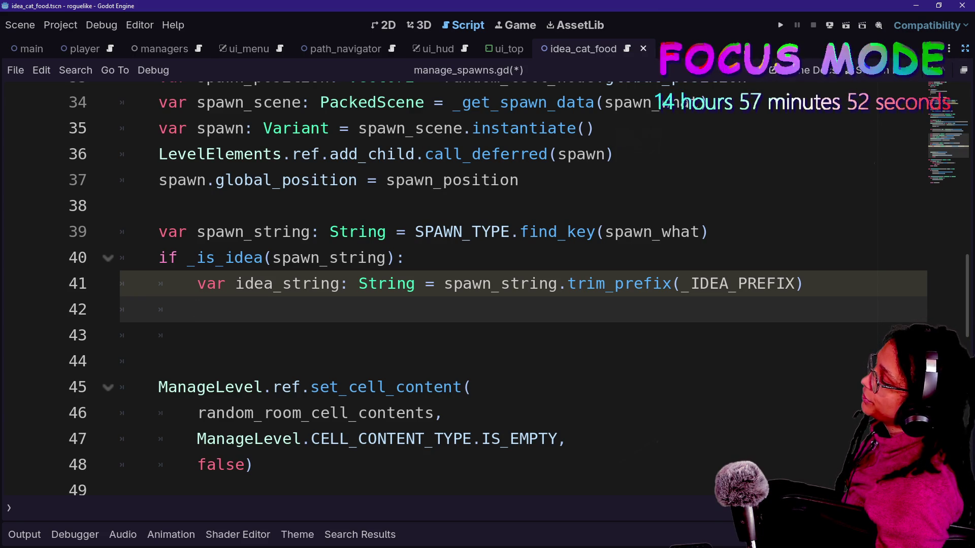
{"action": "key", "text": "ctrl+s"}
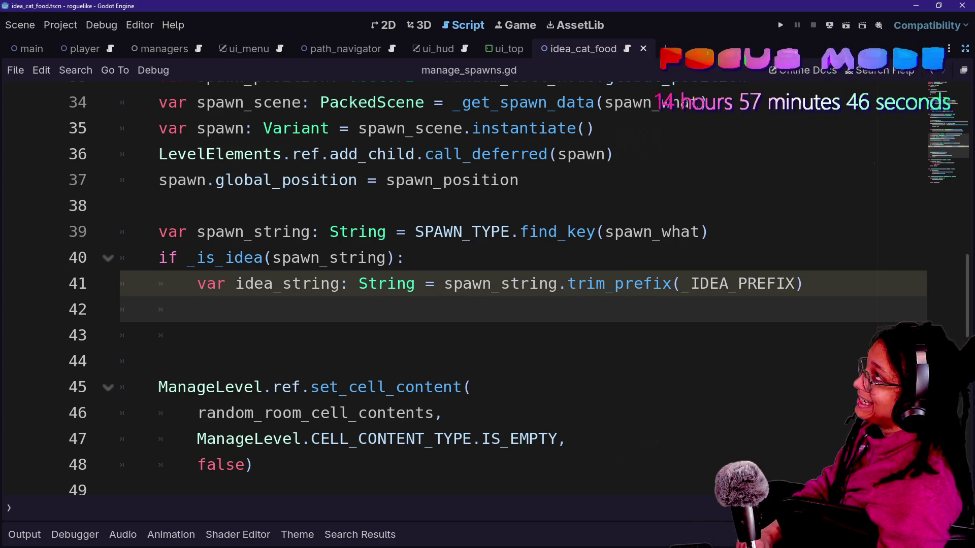
{"action": "key", "text": "alt+Tab"}
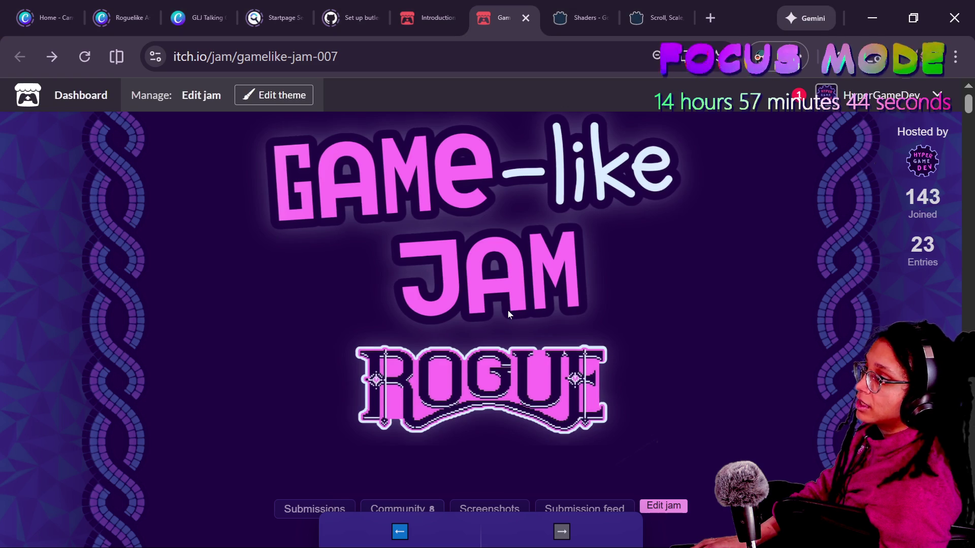
Collapse the Rogue jam difficulty poll in YouTube live chat to its 3 (Kinda Hard) 39% banner
{"action": "left_click", "coordinate": [711, 18]}
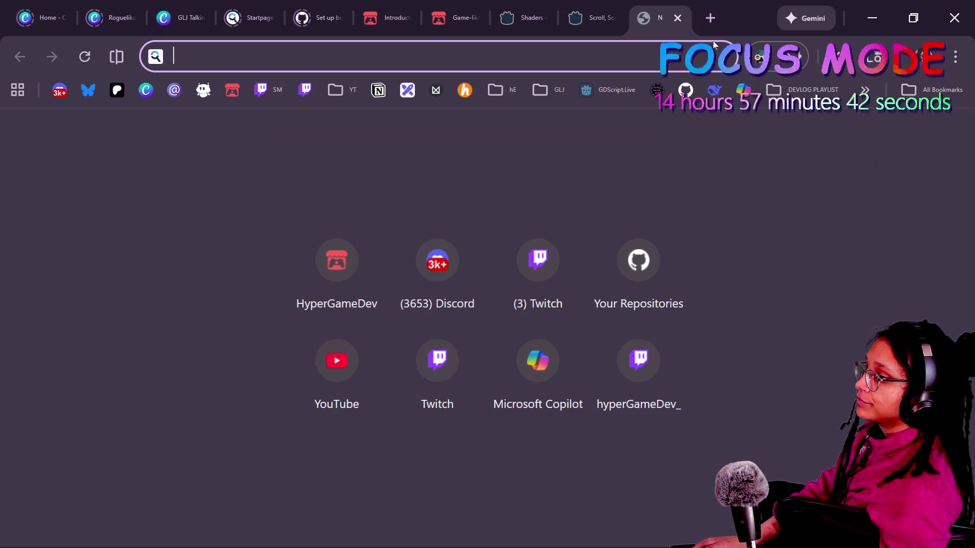
{"action": "key", "text": "alt+Tab"}
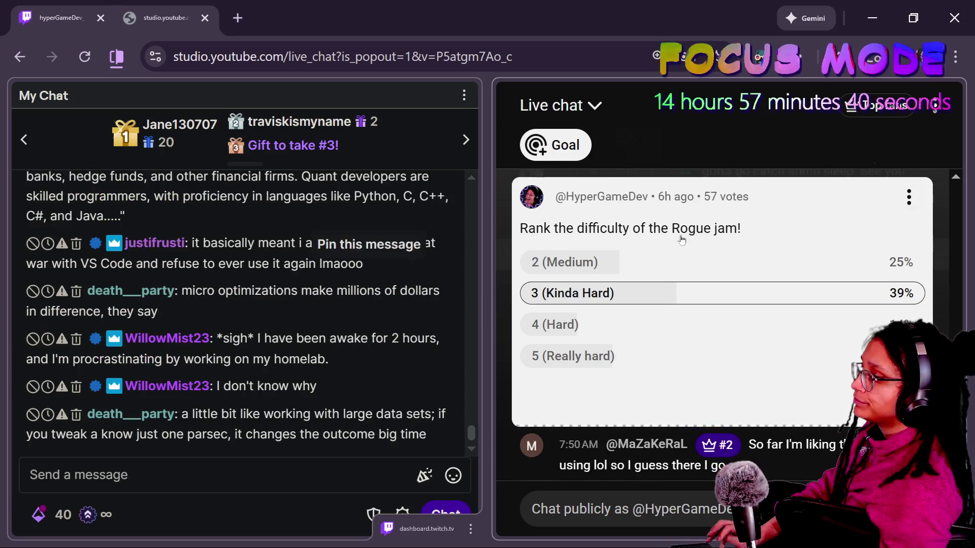
{"action": "left_click", "coordinate": [679, 232]}
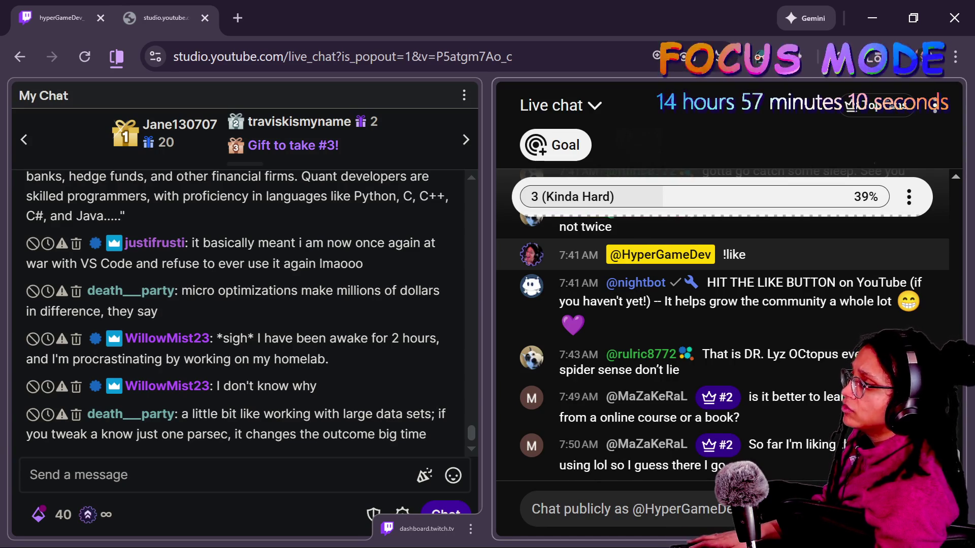
{"action": "key", "text": "alt+Tab"}
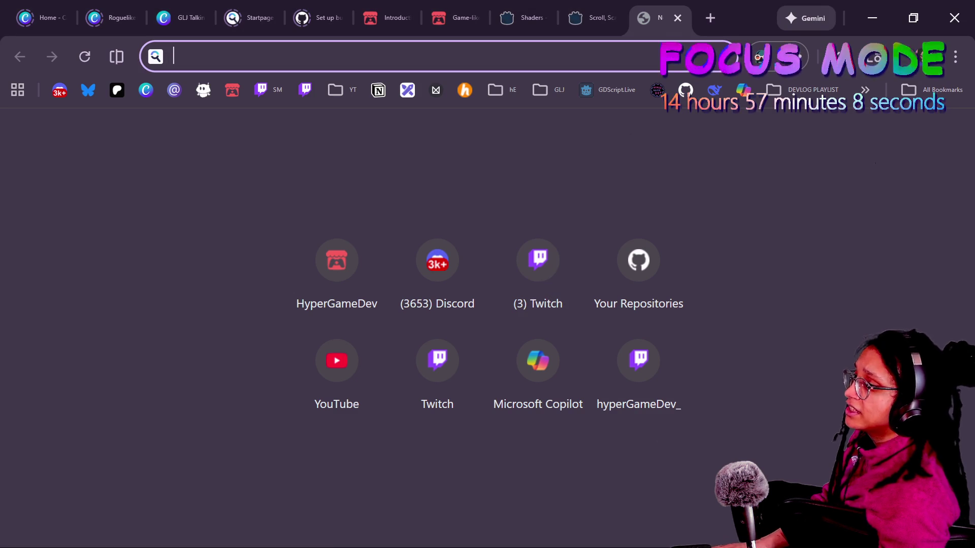
Load hypergame.dev in the new browser tab, then go back to the new tab page
{"action": "type", "text": "hypergame.dev"}
{"action": "key", "text": "Return"}
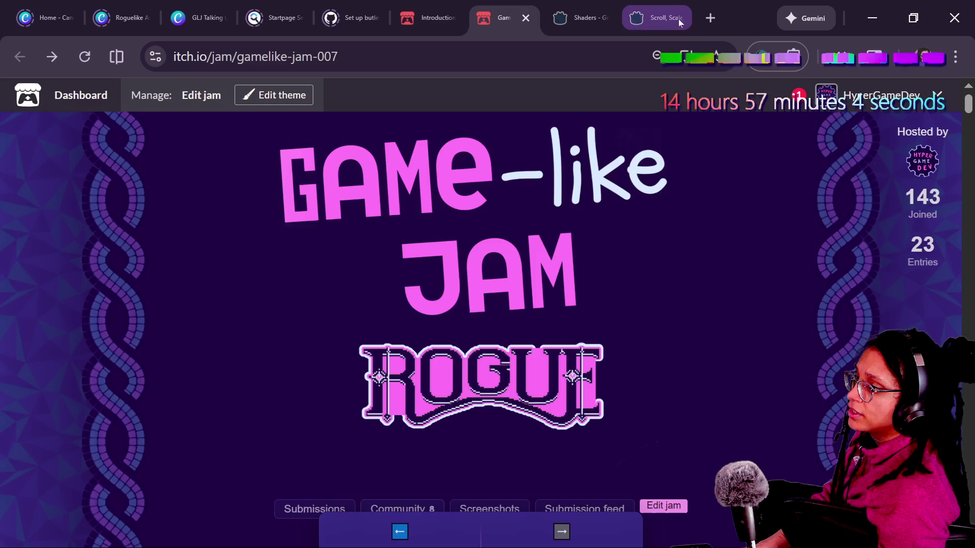
{"action": "key", "text": "alt+Left"}
From Your Repositories, open the private cat-care-game repository and scroll through its folder listing
{"action": "left_click", "coordinate": [685, 90]}
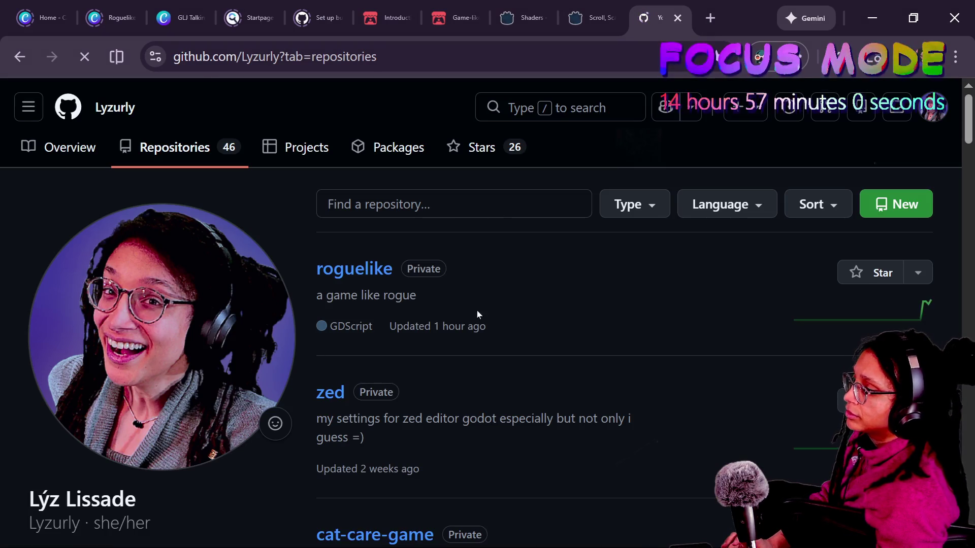
{"action": "scroll", "coordinate": [394, 283], "scroll_direction": "down", "scroll_amount": 8}
{"action": "scroll", "coordinate": [391, 283], "scroll_direction": "up", "scroll_amount": 3}
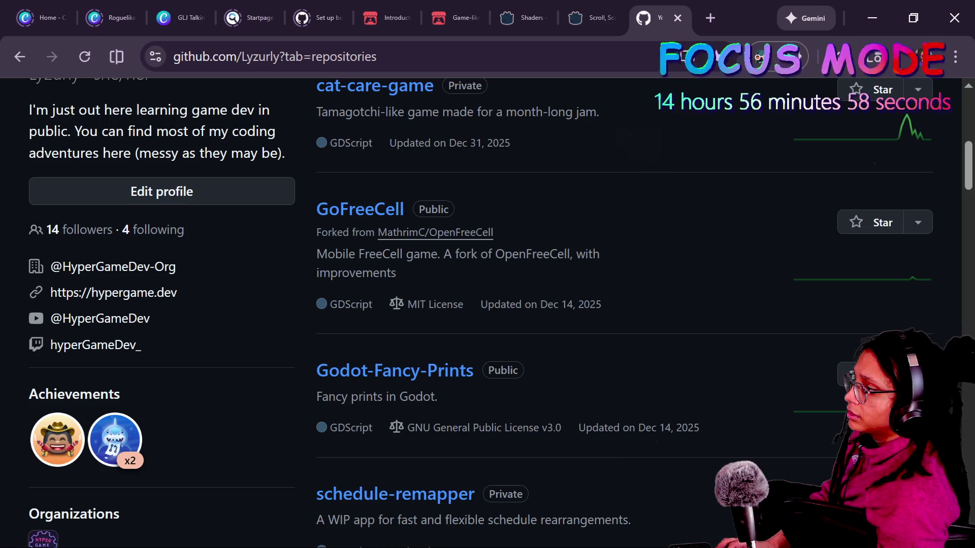
{"action": "left_click", "coordinate": [350, 87]}
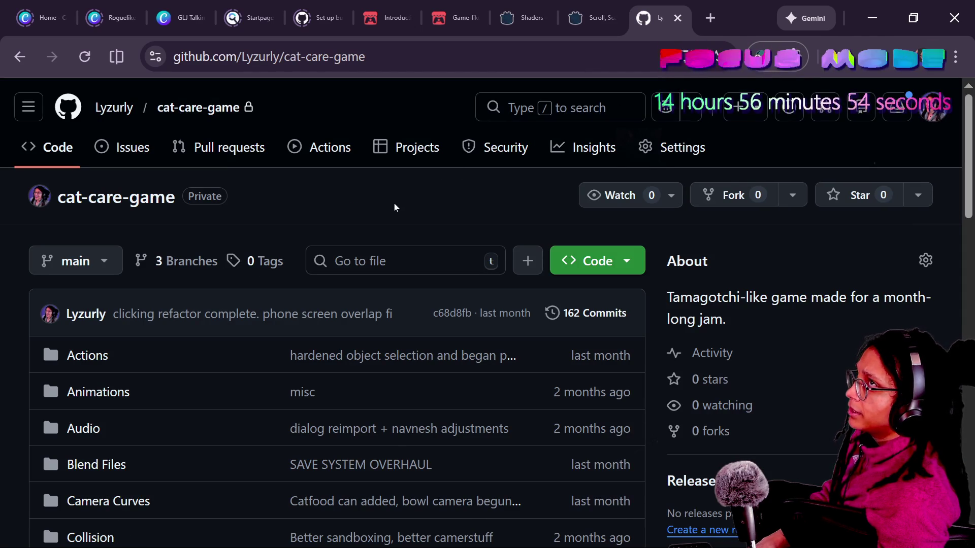
{"action": "scroll", "coordinate": [347, 315], "scroll_direction": "down", "scroll_amount": 3}
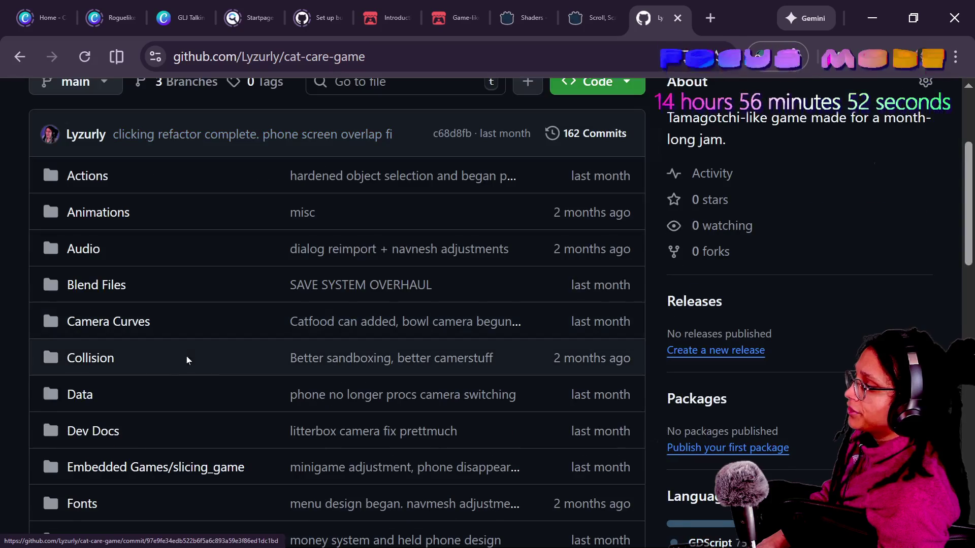
{"action": "scroll", "coordinate": [145, 368], "scroll_direction": "down", "scroll_amount": 3}
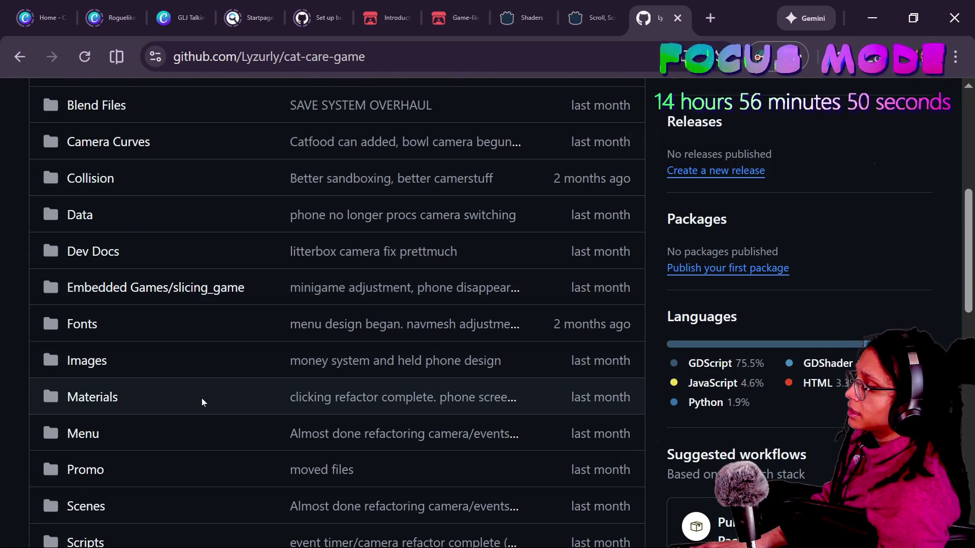
{"action": "left_click", "coordinate": [466, 318]}
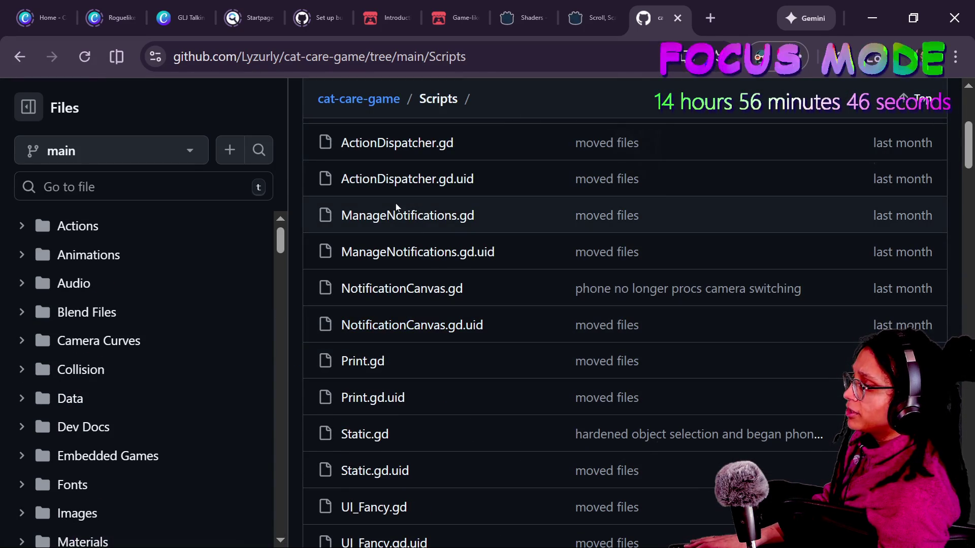
{"action": "scroll", "coordinate": [395, 203], "scroll_direction": "down", "scroll_amount": 3}
{"action": "scroll", "coordinate": [487, 274], "scroll_direction": "down", "scroll_amount": 2}
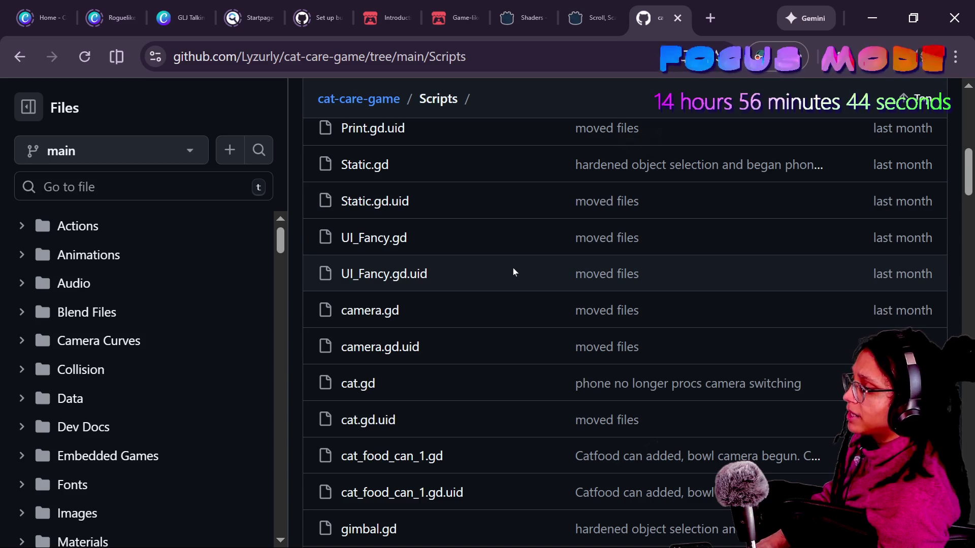
{"action": "scroll", "coordinate": [512, 269], "scroll_direction": "down", "scroll_amount": 2}
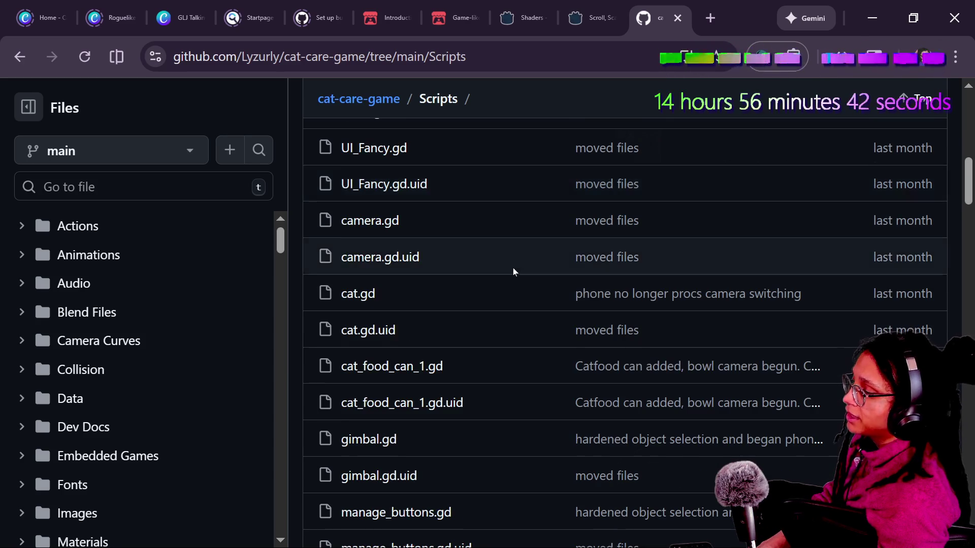
{"action": "scroll", "coordinate": [512, 269], "scroll_direction": "down", "scroll_amount": 5}
{"action": "scroll", "coordinate": [513, 269], "scroll_direction": "down", "scroll_amount": 20}
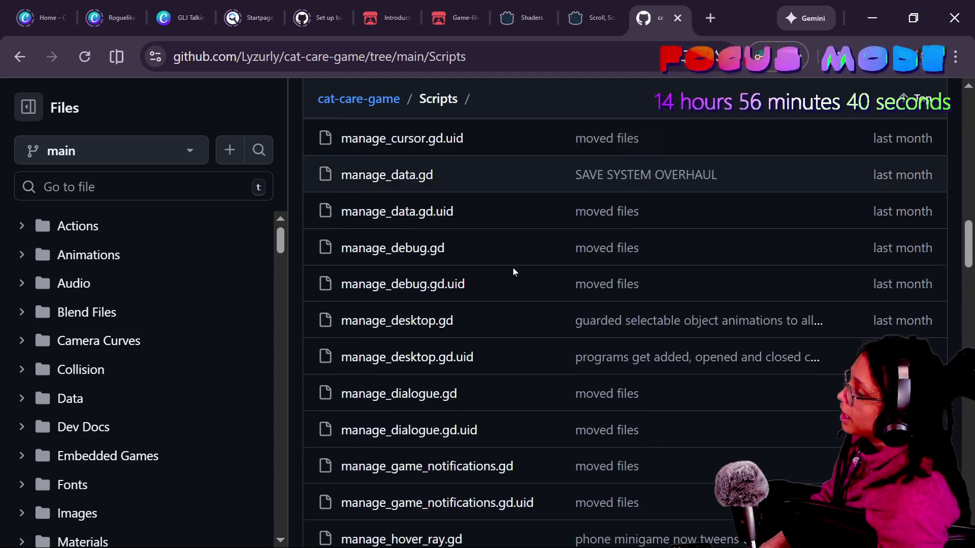
{"action": "scroll", "coordinate": [512, 267], "scroll_direction": "down", "scroll_amount": 20}
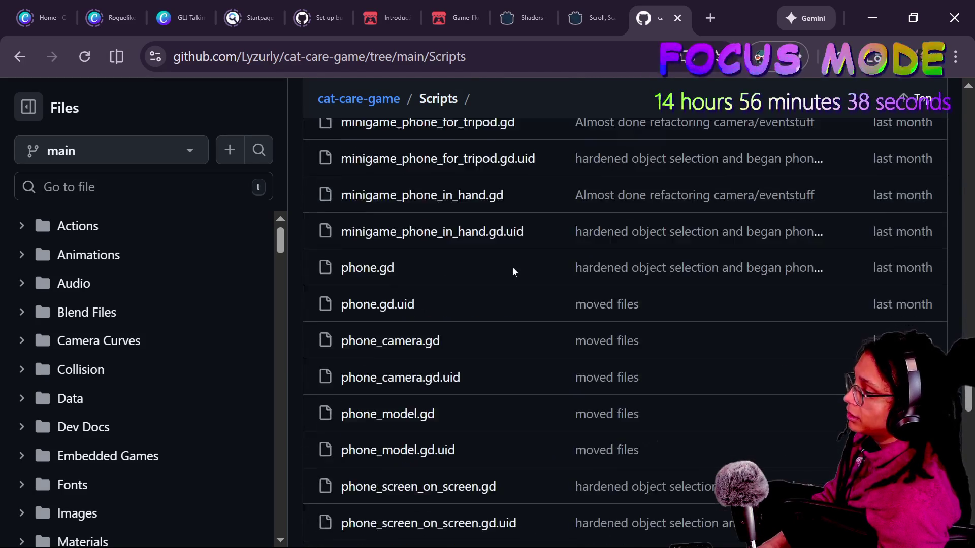
{"action": "scroll", "coordinate": [513, 267], "scroll_direction": "down", "scroll_amount": 5}
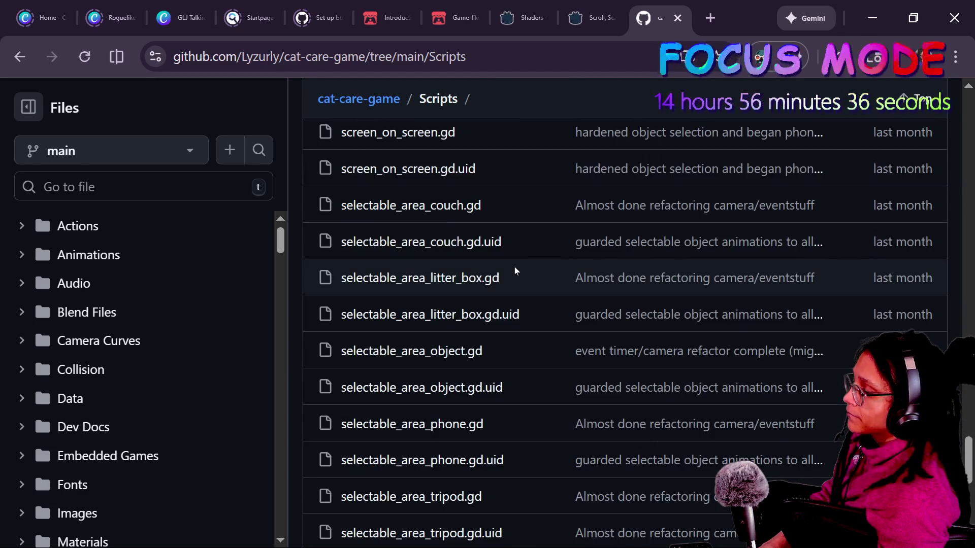
{"action": "scroll", "coordinate": [514, 267], "scroll_direction": "up", "scroll_amount": 7}
{"action": "scroll", "coordinate": [514, 267], "scroll_direction": "down", "scroll_amount": 15}
{"action": "scroll", "coordinate": [513, 266], "scroll_direction": "up", "scroll_amount": 20}
{"action": "scroll", "coordinate": [514, 266], "scroll_direction": "up", "scroll_amount": 10}
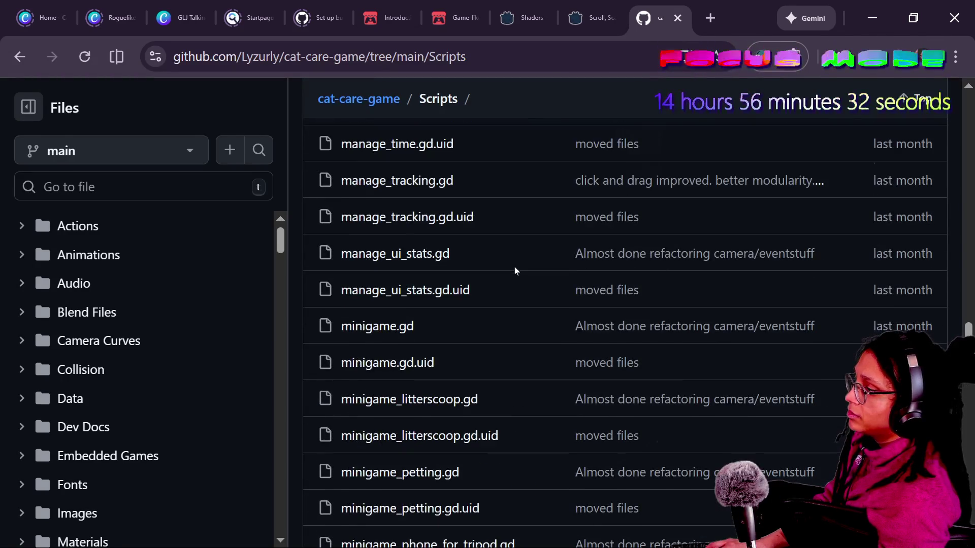
{"action": "scroll", "coordinate": [377, 369], "scroll_direction": "up", "scroll_amount": 2}
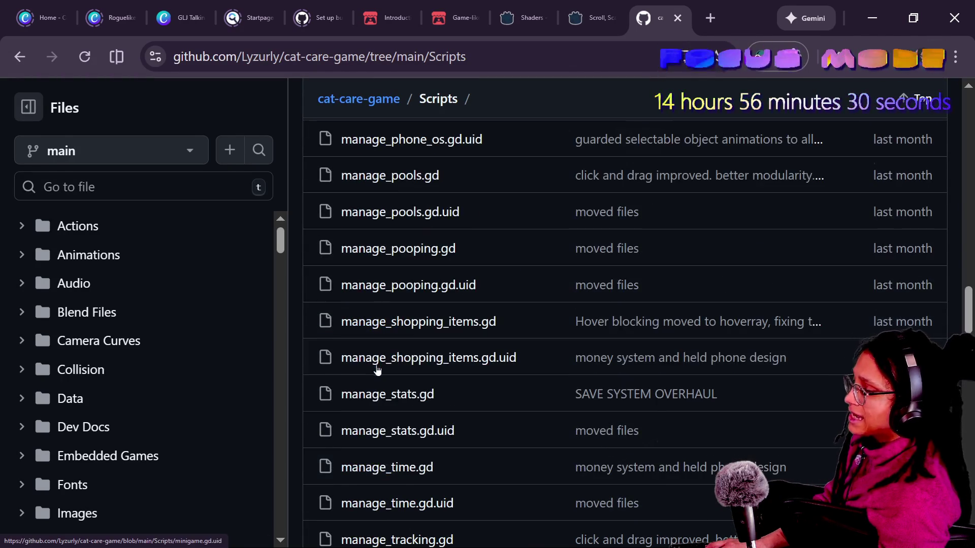
{"action": "left_click", "coordinate": [396, 395]}
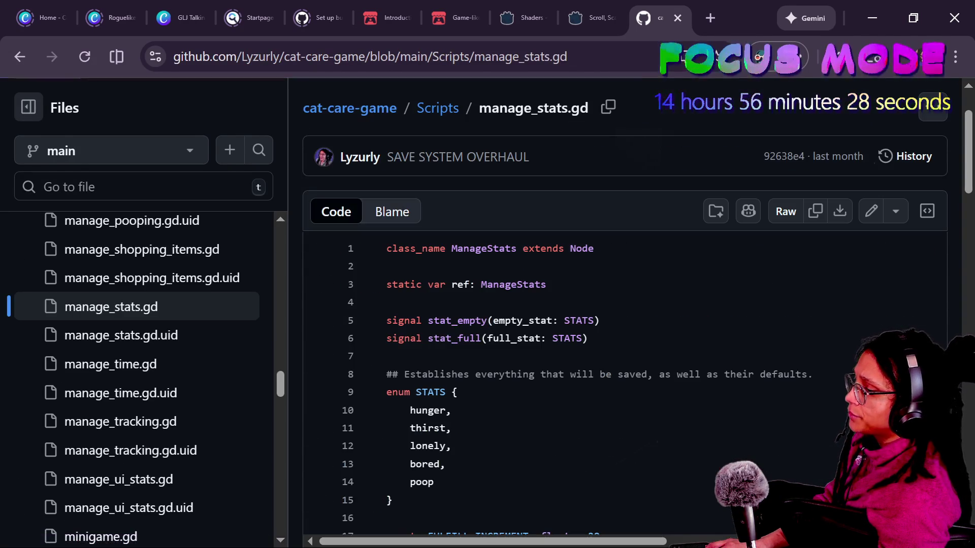
Zoom in on manage_stats.gd and scroll through its stat enum and constants
{"action": "scroll", "coordinate": [624, 356], "scroll_direction": "down", "scroll_amount": 3}
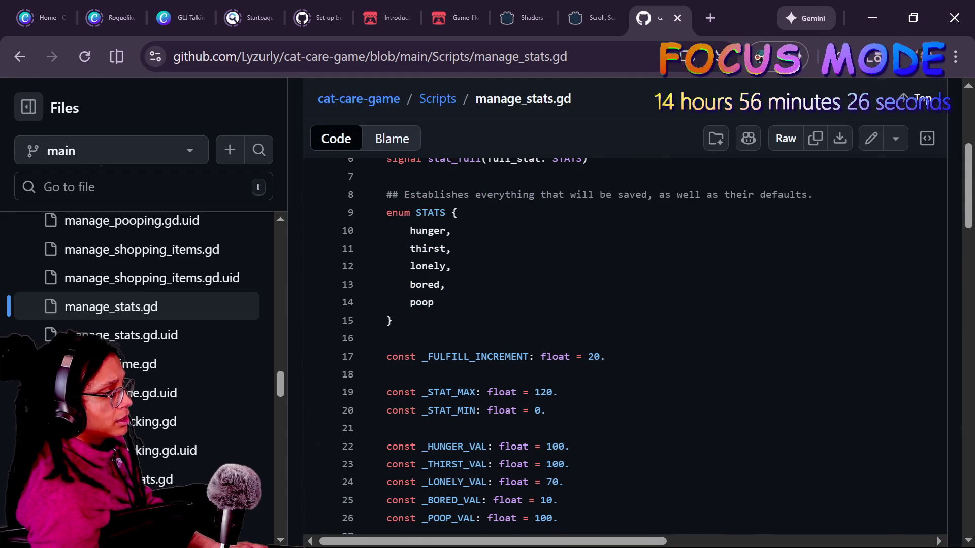
{"action": "scroll", "coordinate": [624, 345], "scroll_direction": "down", "scroll_amount": 5}
{"action": "scroll", "coordinate": [624, 345], "scroll_direction": "down", "scroll_amount": 3}
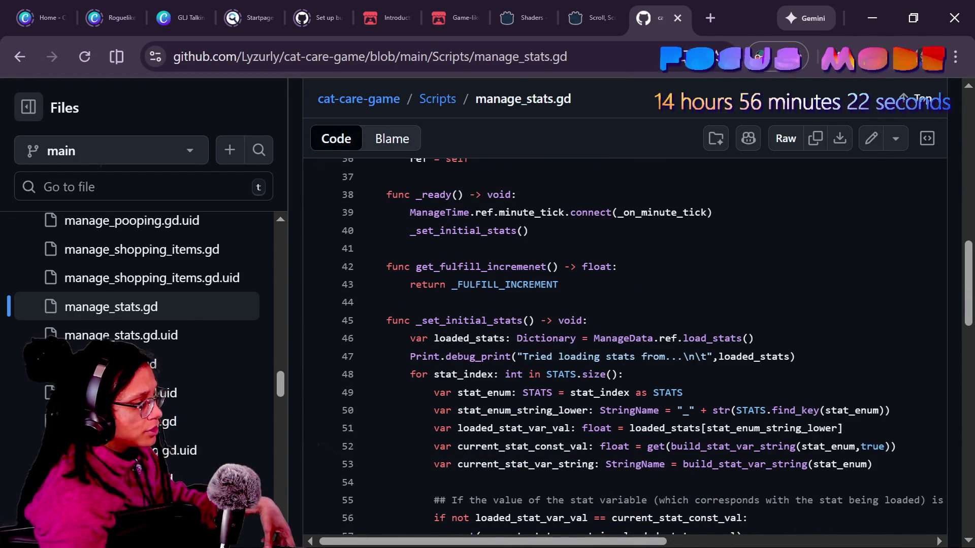
{"action": "key", "text": "ctrl+plus"}
{"action": "key", "text": "ctrl+plus"}
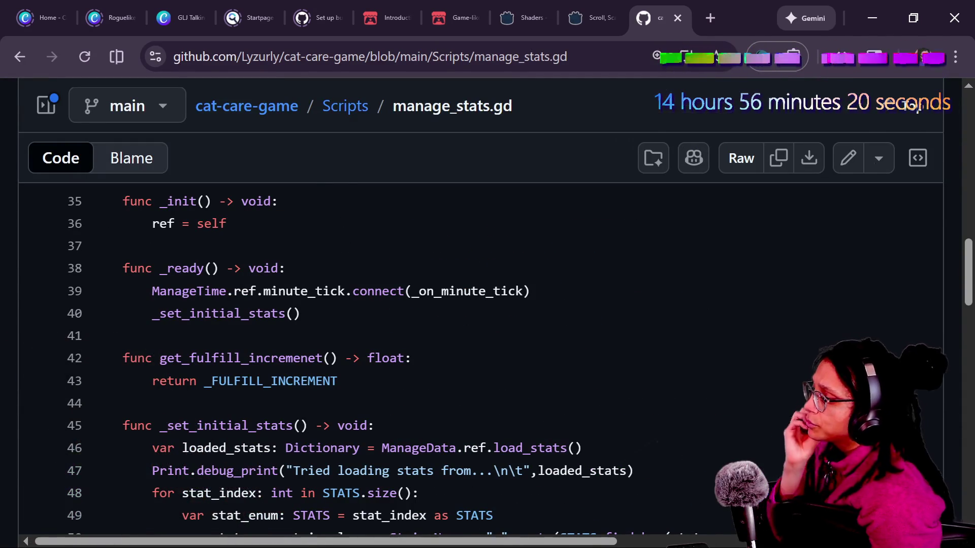
{"action": "scroll", "coordinate": [747, 346], "scroll_direction": "down", "scroll_amount": 4}
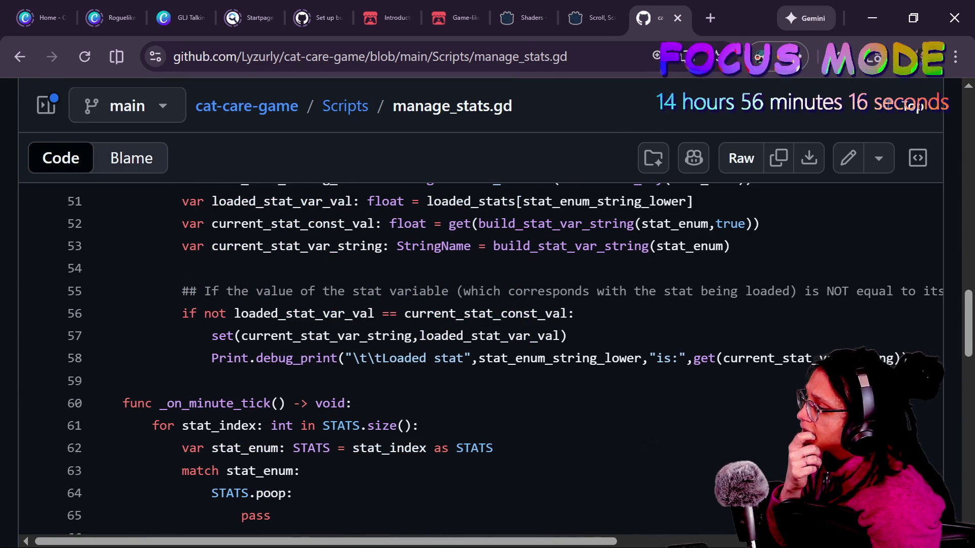
{"action": "scroll", "coordinate": [481, 356], "scroll_direction": "up", "scroll_amount": 2}
{"action": "scroll", "coordinate": [482, 355], "scroll_direction": "up", "scroll_amount": 2}
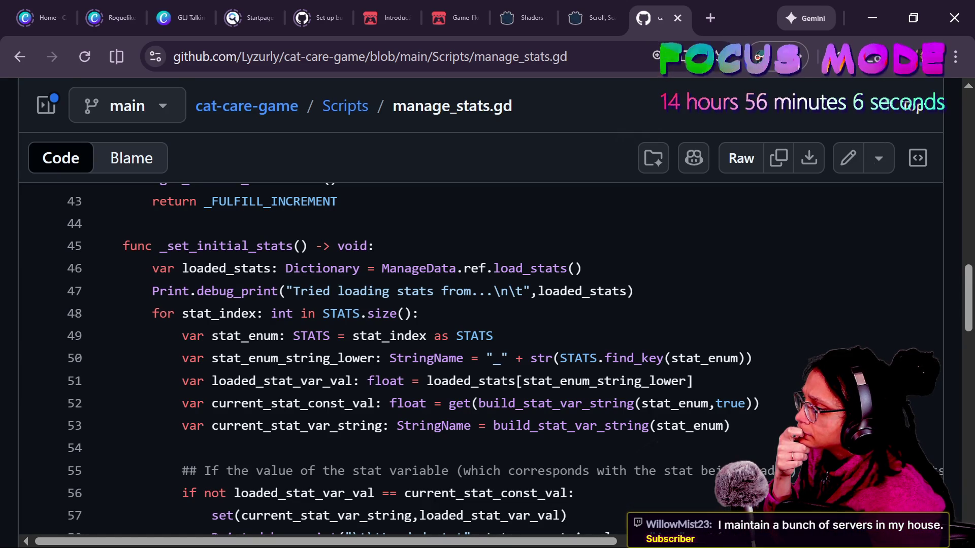
Check the references to stat_enum on line 49, then read down to _increase_stat_no_save
{"action": "left_click_drag", "start_coordinate": [151, 335], "coordinate": [219, 335]}
{"action": "left_click", "coordinate": [264, 336]}
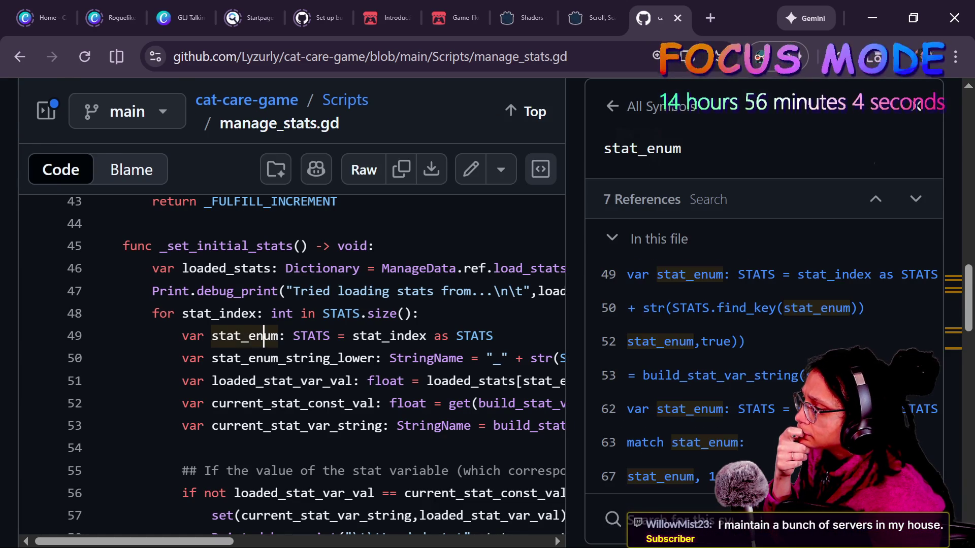
{"action": "left_click", "coordinate": [922, 108]}
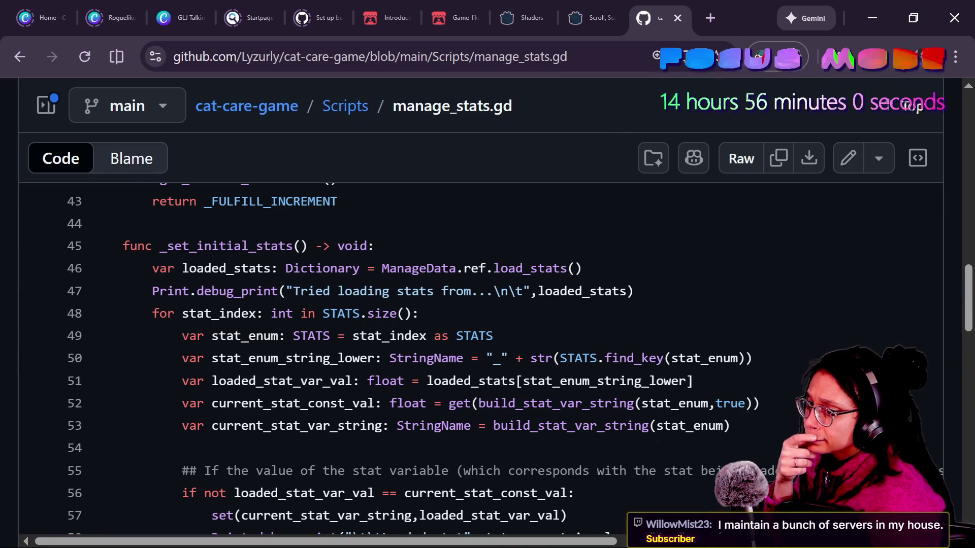
{"action": "scroll", "coordinate": [917, 106], "scroll_direction": "down", "scroll_amount": 2}
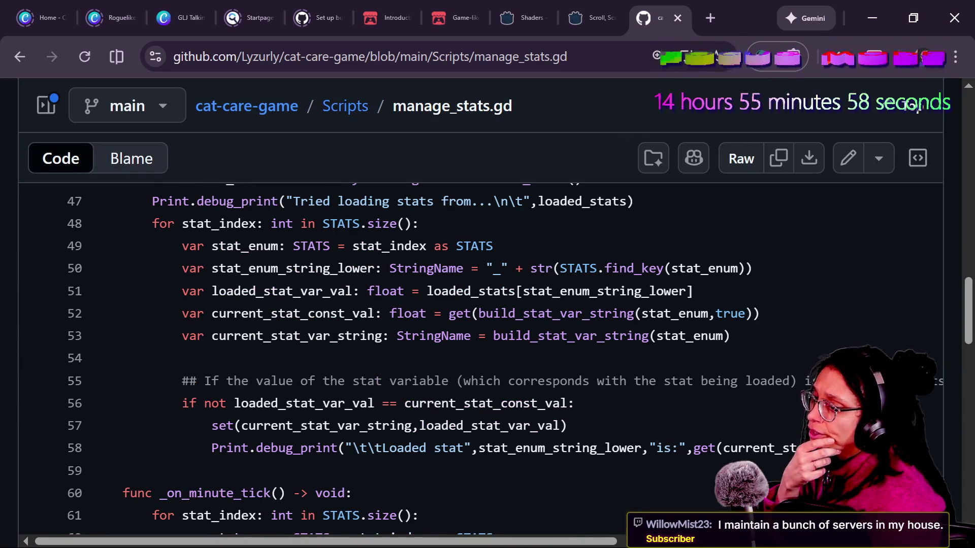
{"action": "scroll", "coordinate": [916, 107], "scroll_direction": "up", "scroll_amount": 4}
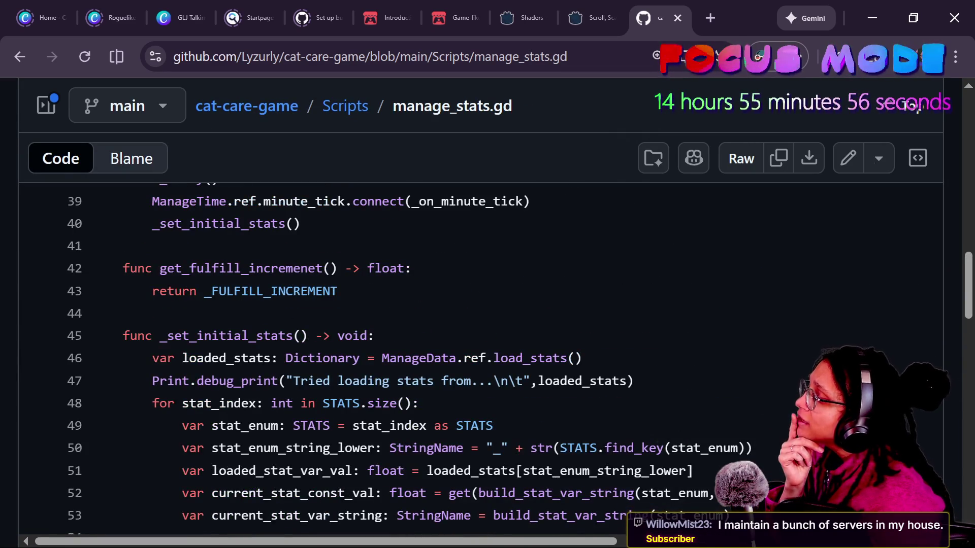
{"action": "scroll", "coordinate": [916, 106], "scroll_direction": "down", "scroll_amount": 2}
{"action": "scroll", "coordinate": [916, 107], "scroll_direction": "down", "scroll_amount": 6}
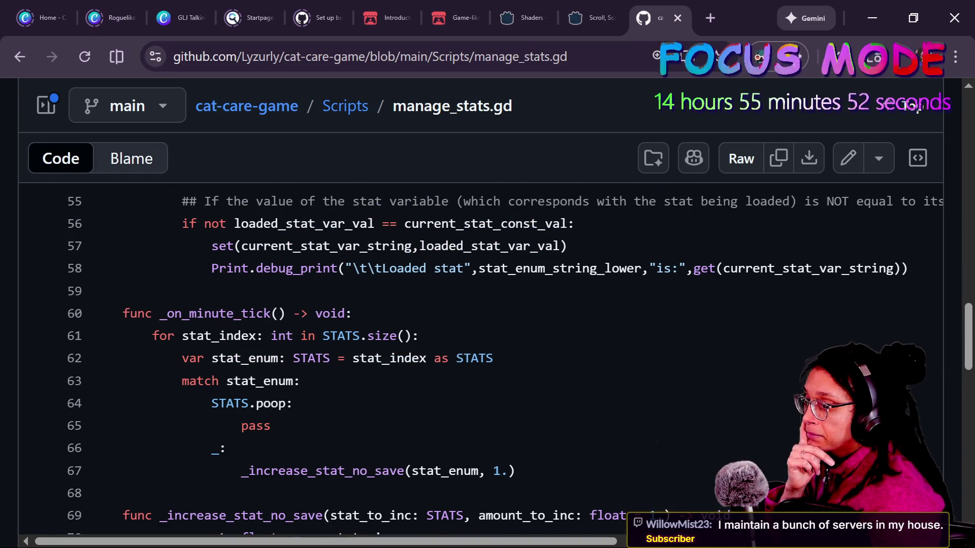
{"action": "scroll", "coordinate": [913, 106], "scroll_direction": "down", "scroll_amount": 2}
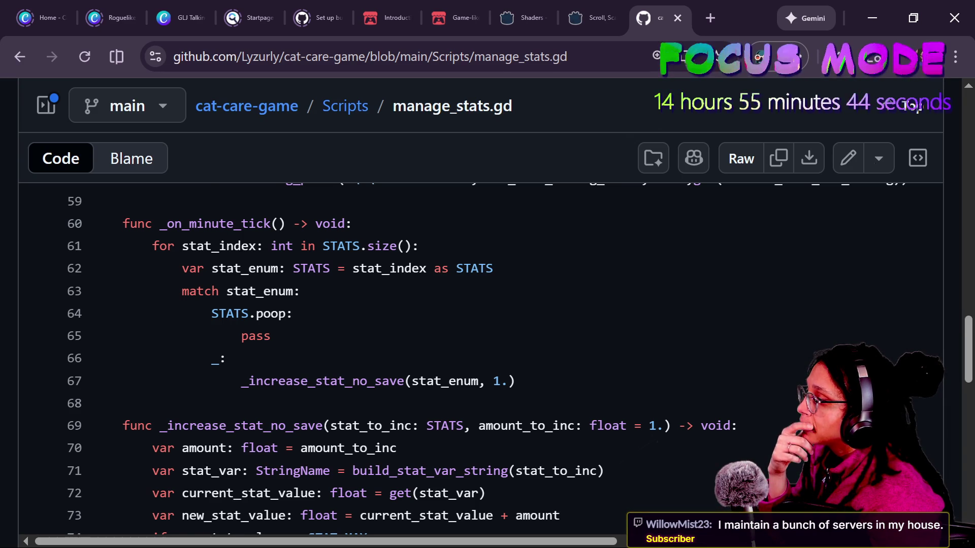
{"action": "scroll", "coordinate": [914, 106], "scroll_direction": "down", "scroll_amount": 10}
{"action": "scroll", "coordinate": [914, 106], "scroll_direction": "up", "scroll_amount": 6}
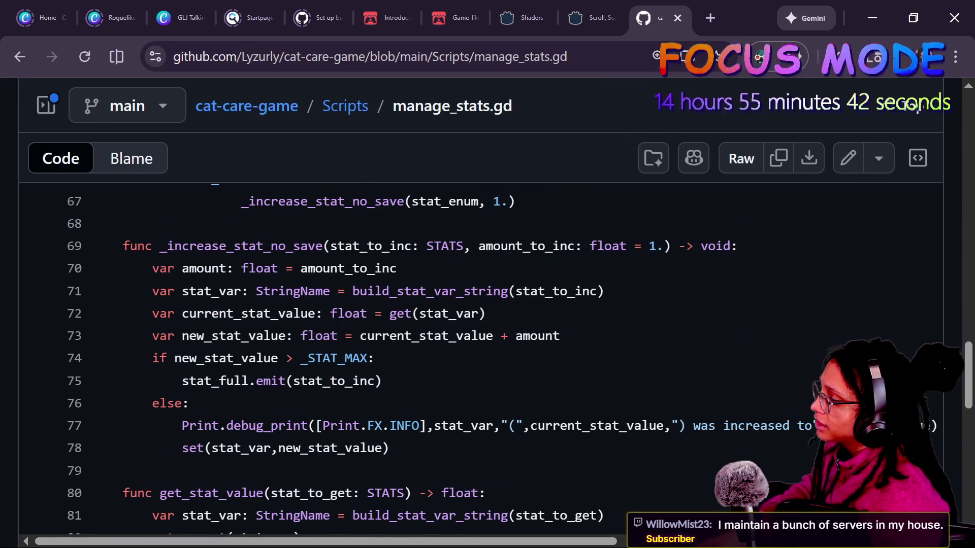
Find 'match' in manage_stats.gd to locate its single occurrence on line 63
{"action": "key", "text": "ctrl+f"}
{"action": "type", "text": "match"}
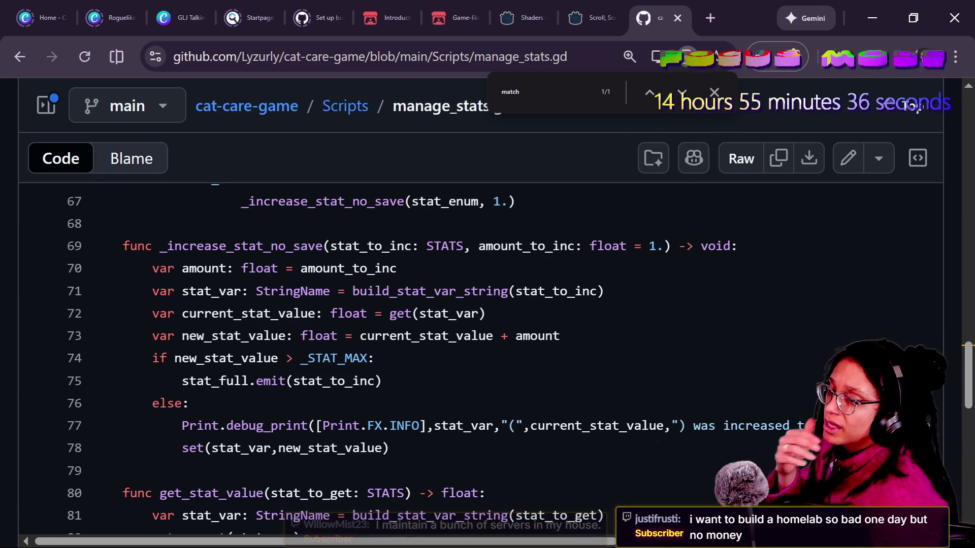
{"action": "scroll", "coordinate": [912, 105], "scroll_direction": "up", "scroll_amount": 2}
{"action": "scroll", "coordinate": [912, 106], "scroll_direction": "down", "scroll_amount": 4}
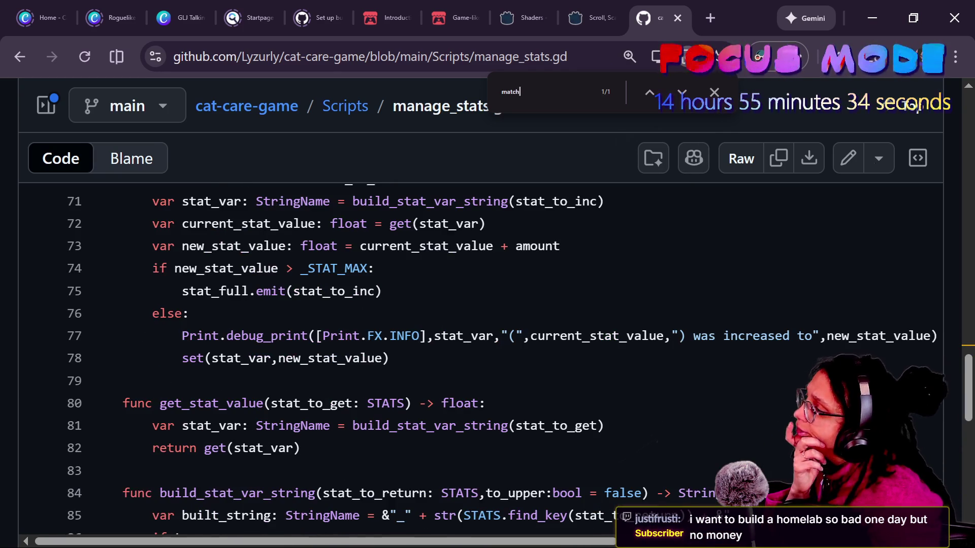
{"action": "scroll", "coordinate": [913, 106], "scroll_direction": "up", "scroll_amount": 5}
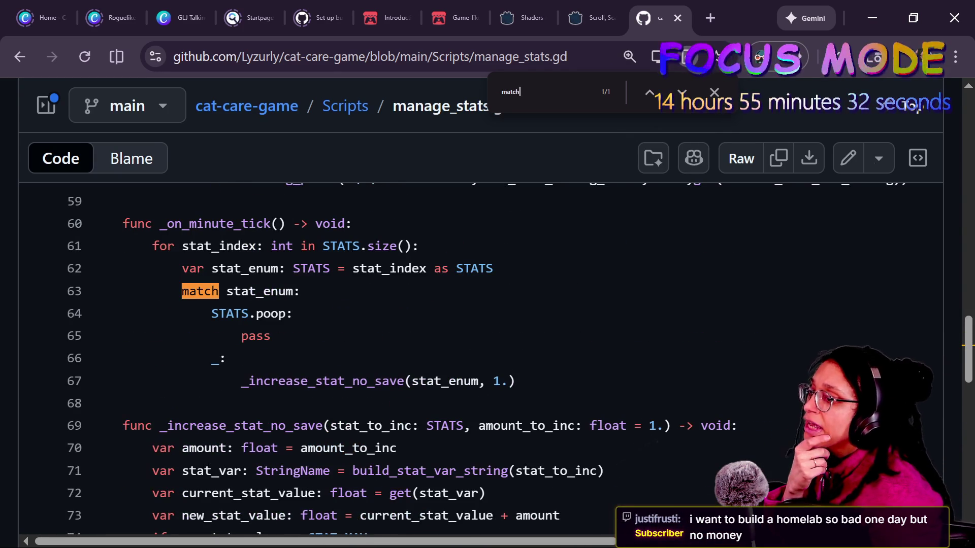
Inspect the STATS references and step through _on_minute_tick's match cases, lines 59 to 68
{"action": "left_click", "coordinate": [465, 268]}
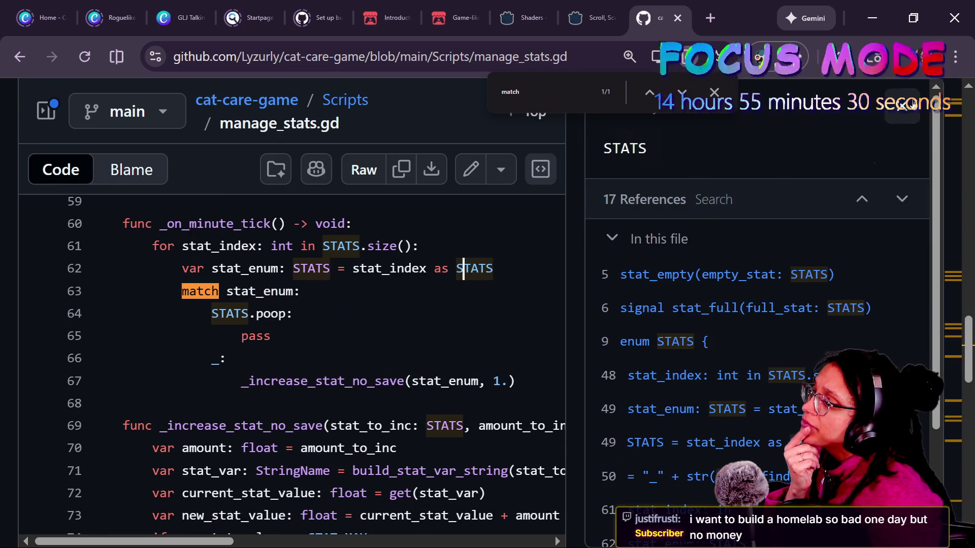
{"action": "key", "text": "Escape"}
{"action": "left_click", "coordinate": [123, 201]}
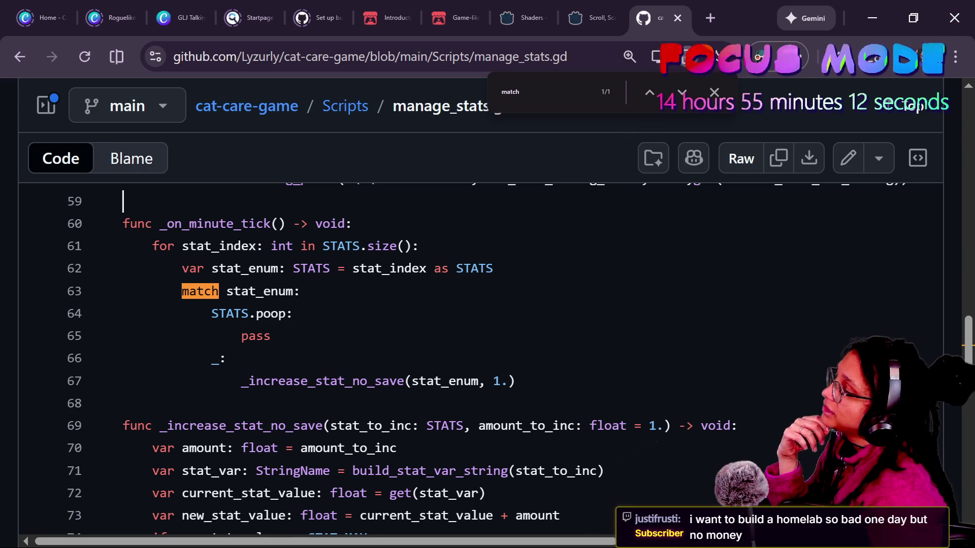
{"action": "left_click", "coordinate": [272, 336]}
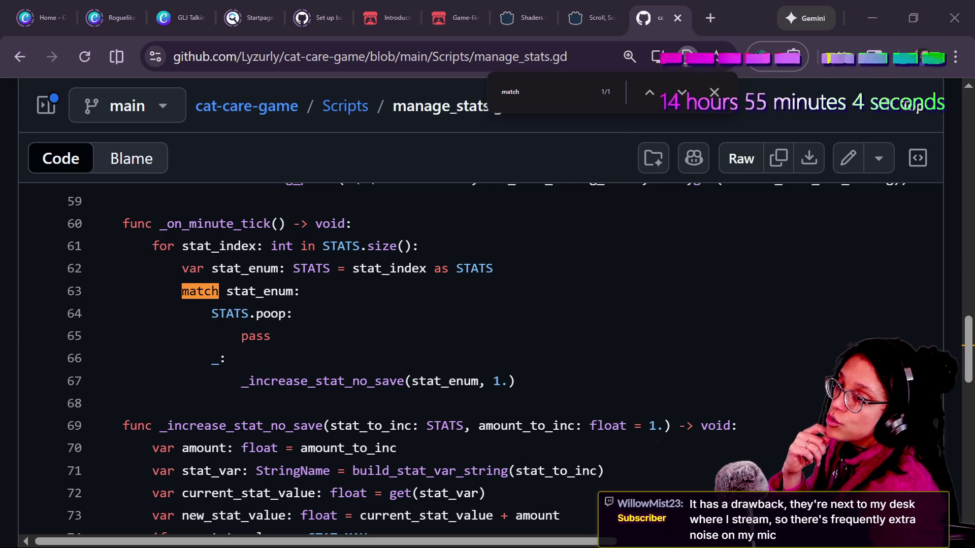
{"action": "left_click", "coordinate": [493, 268]}
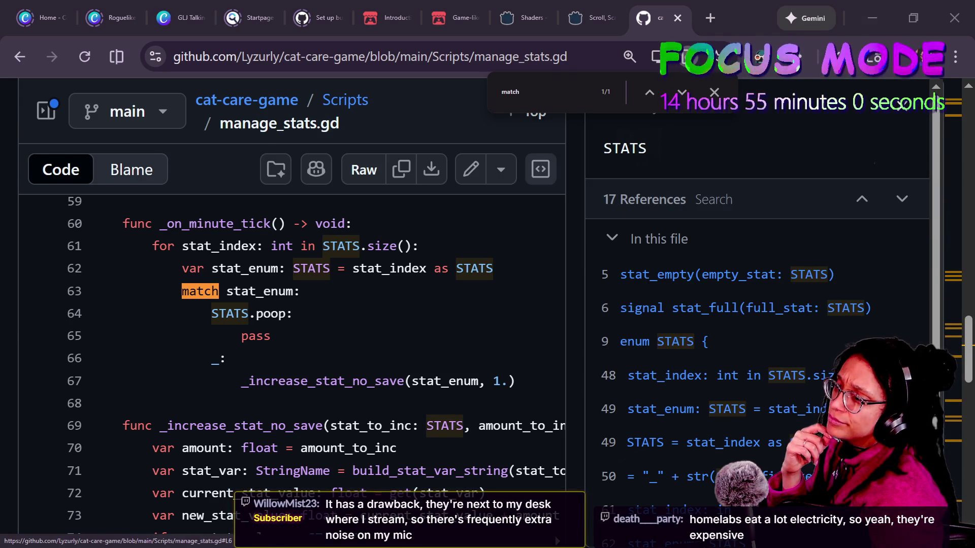
{"action": "left_click", "coordinate": [911, 105]}
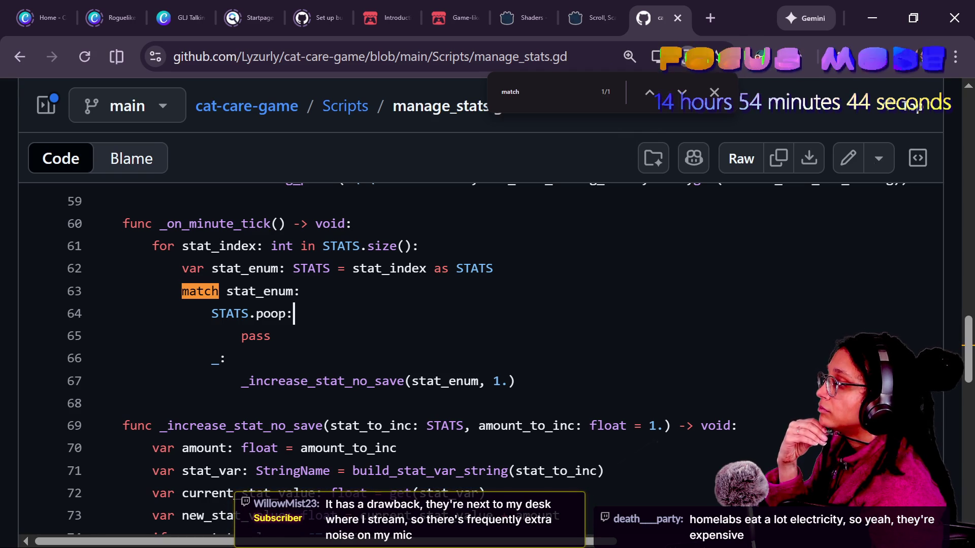
{"action": "key", "text": "Down"}
{"action": "key", "text": "Down"}
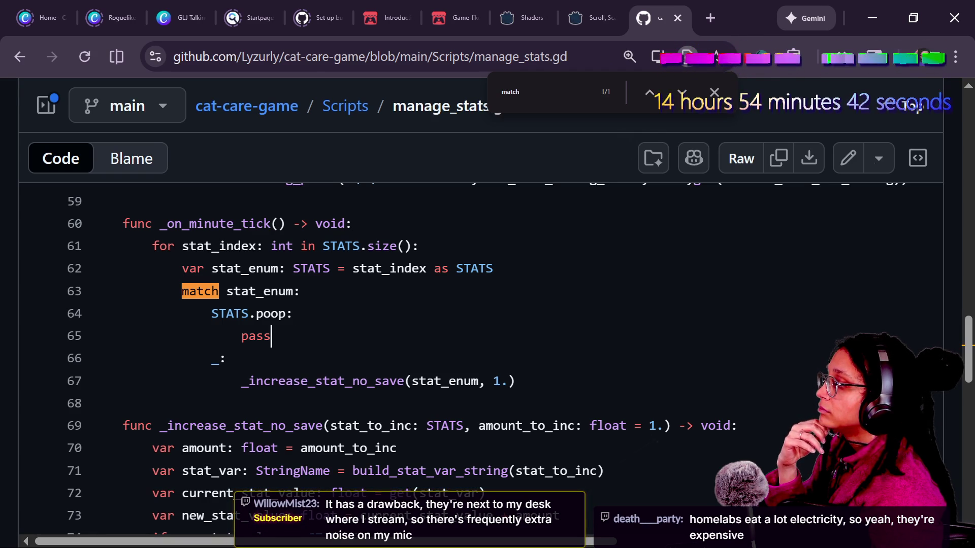
{"action": "key", "text": "Down"}
{"action": "key", "text": "Down"}
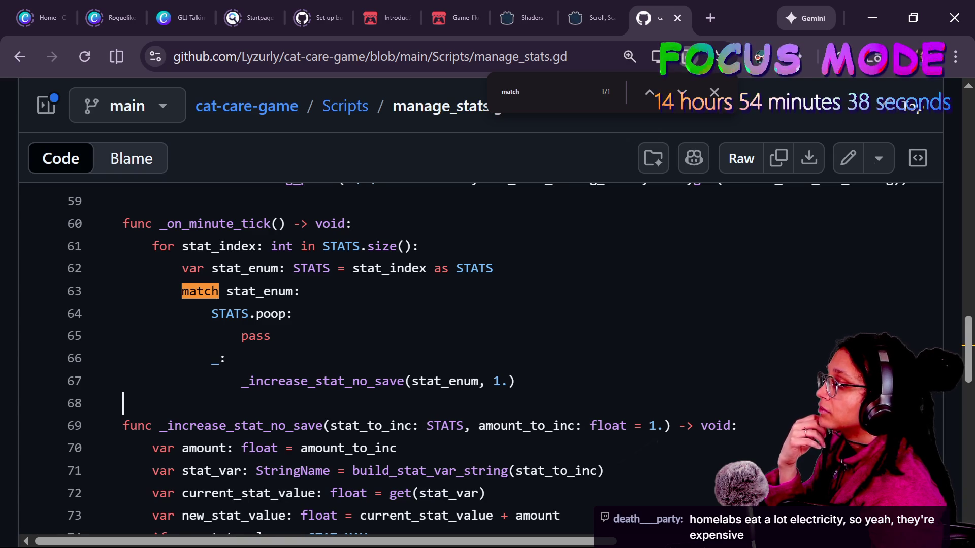
{"action": "scroll", "coordinate": [293, 532], "scroll_direction": "down", "scroll_amount": 3}
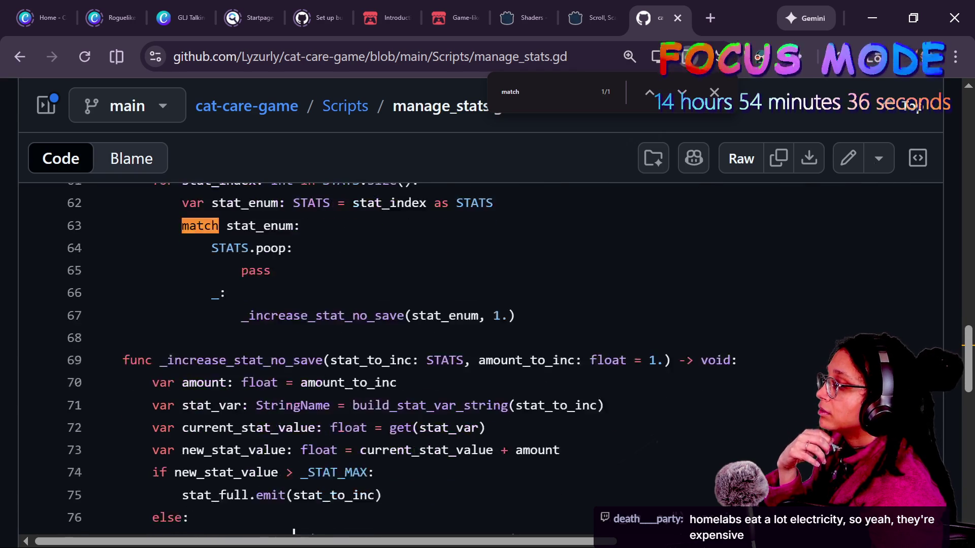
Scroll down through manage_stats.gd's stat functions to increase_stat
{"action": "scroll", "coordinate": [293, 532], "scroll_direction": "down", "scroll_amount": 1}
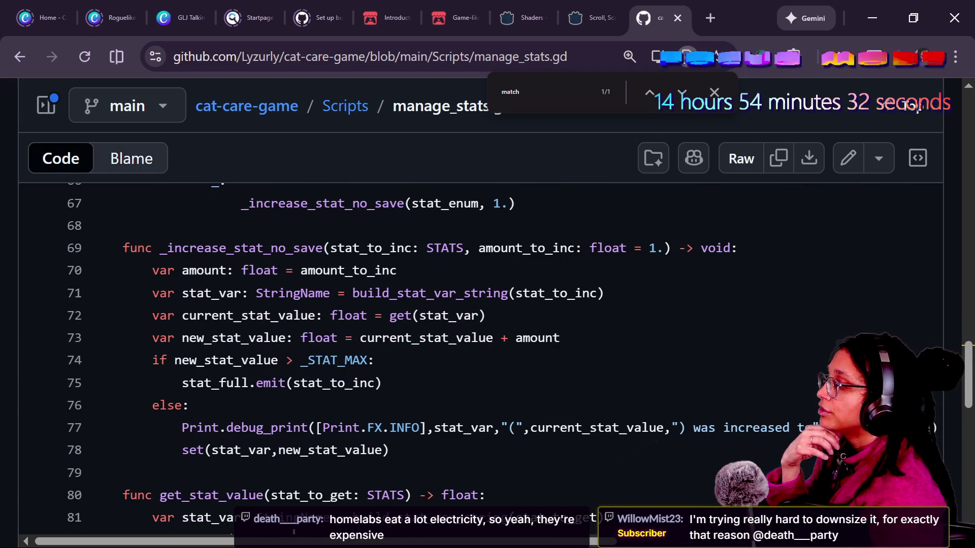
{"action": "scroll", "coordinate": [293, 532], "scroll_direction": "down", "scroll_amount": 1}
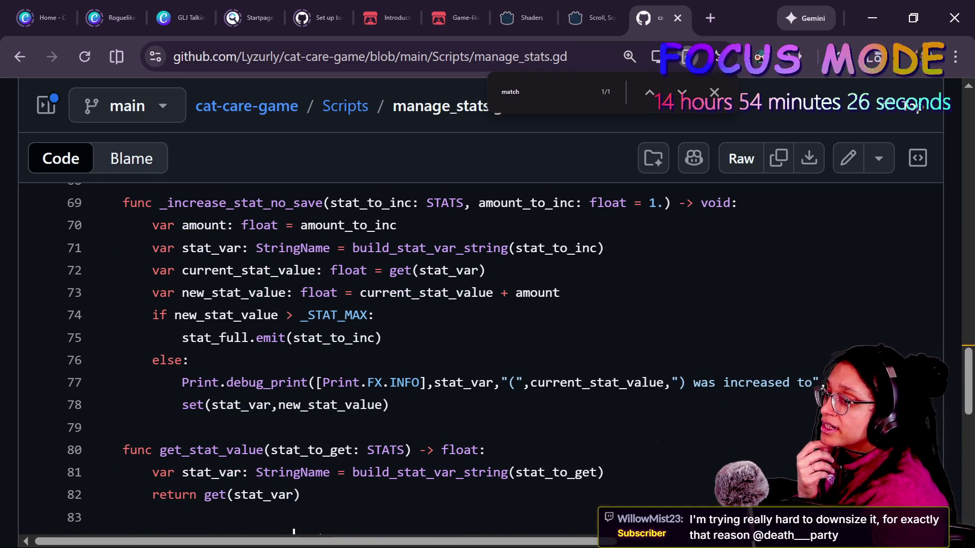
{"action": "scroll", "coordinate": [293, 528], "scroll_direction": "down", "scroll_amount": 4}
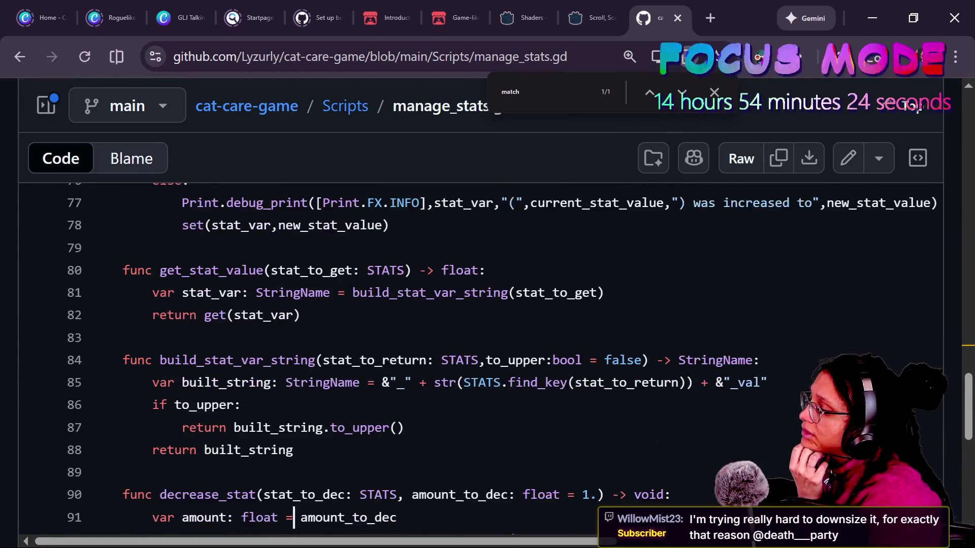
{"action": "scroll", "coordinate": [293, 518], "scroll_direction": "down", "scroll_amount": 4}
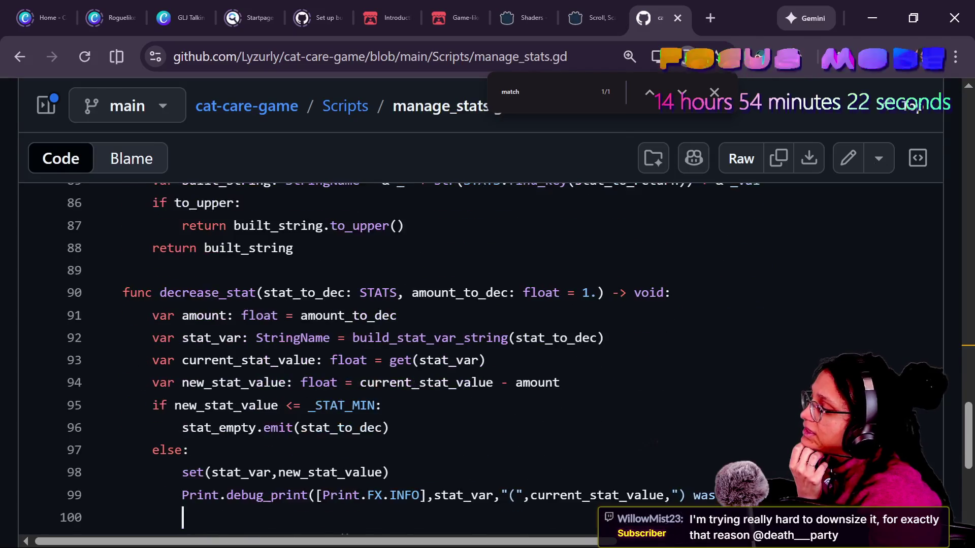
{"action": "scroll", "coordinate": [294, 531], "scroll_direction": "down", "scroll_amount": 1}
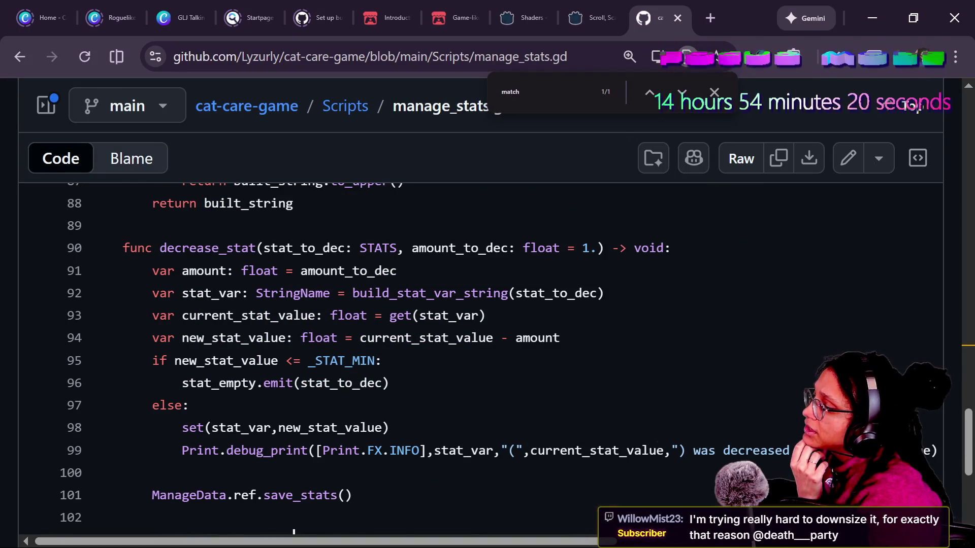
{"action": "scroll", "coordinate": [293, 531], "scroll_direction": "down", "scroll_amount": 5}
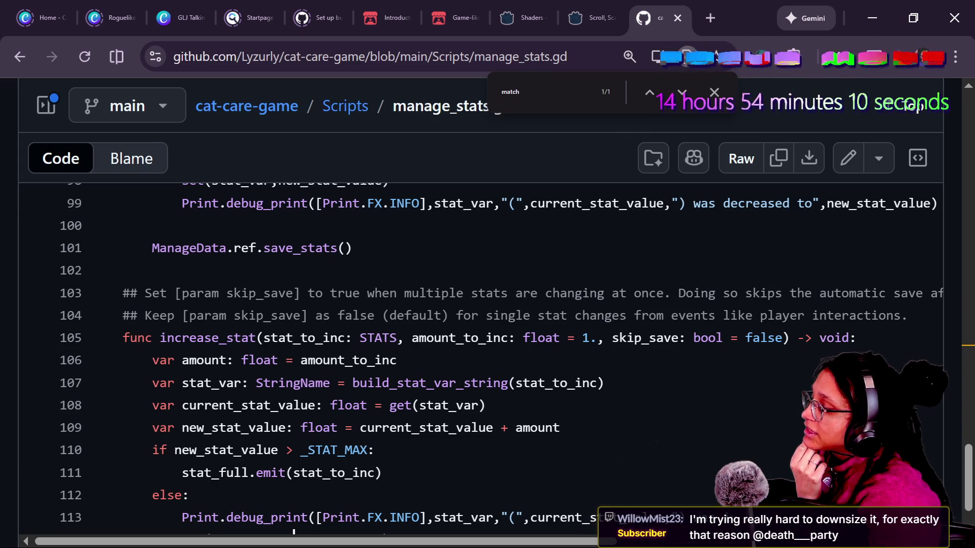
Check where stat_to_inc is referenced in increase_stat, then jump back to the file's top
{"action": "left_click_drag", "start_coordinate": [606, 383], "coordinate": [404, 427]}
{"action": "left_click", "coordinate": [559, 383]}
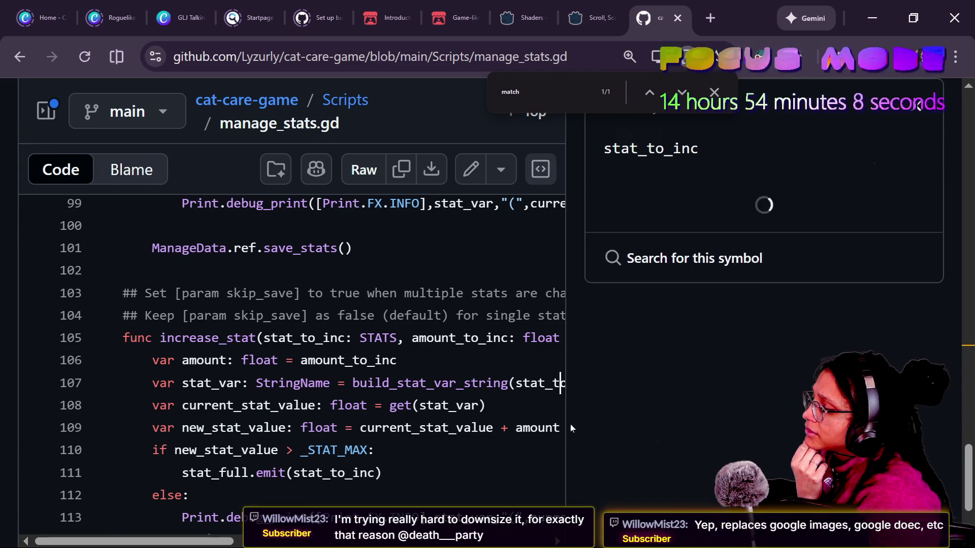
{"action": "left_click", "coordinate": [918, 105]}
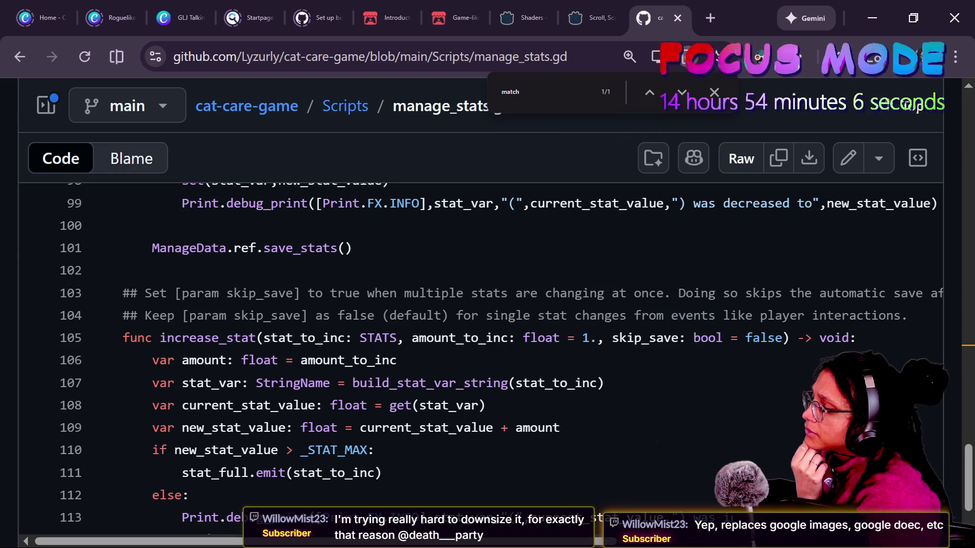
{"action": "scroll", "coordinate": [480, 330], "scroll_direction": "down", "scroll_amount": 2}
{"action": "scroll", "coordinate": [480, 330], "scroll_direction": "down", "scroll_amount": 1}
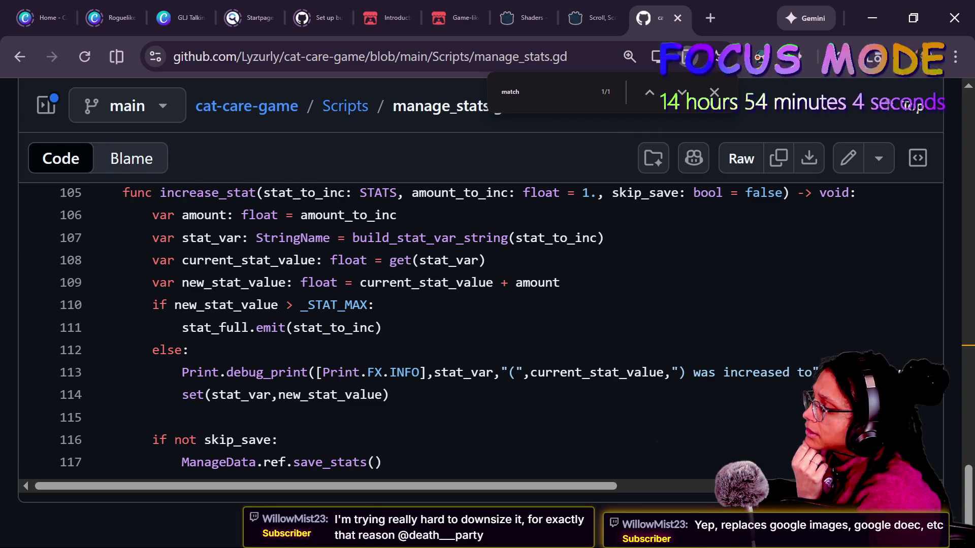
{"action": "key", "text": "ctrl+Home"}
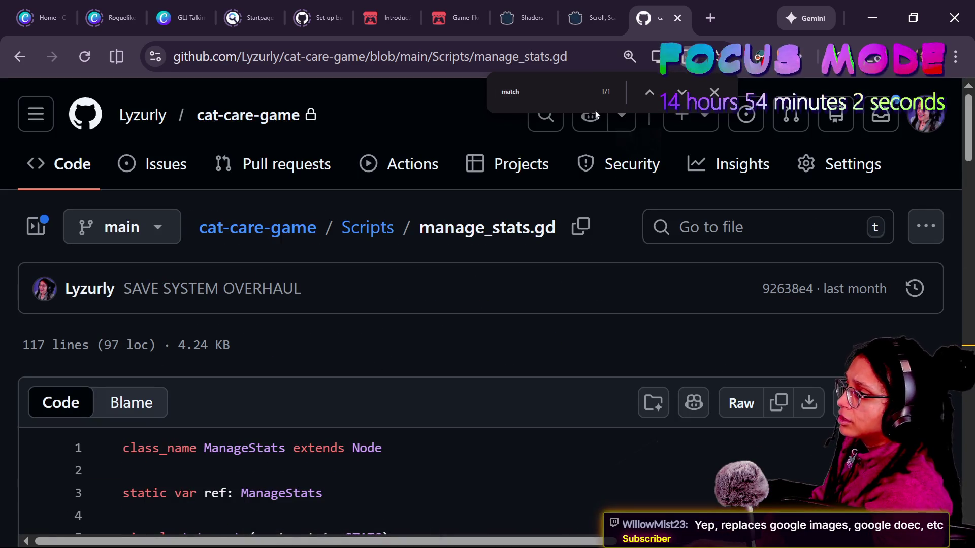
Search the cat-care-game repository's code for 'enum:', which returns 4 matching files
{"action": "left_click", "coordinate": [714, 92]}
{"action": "left_click", "coordinate": [546, 116]}
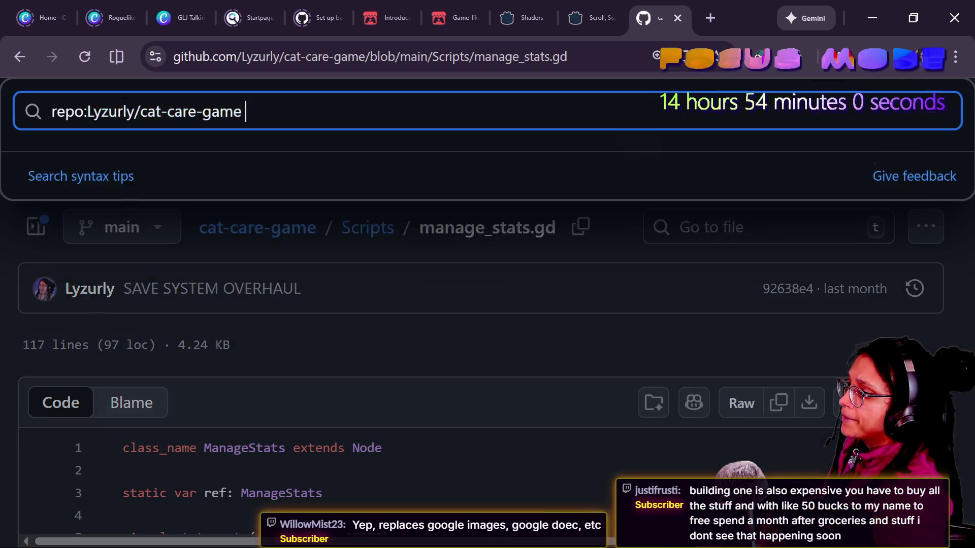
{"action": "type", "text": "va"}
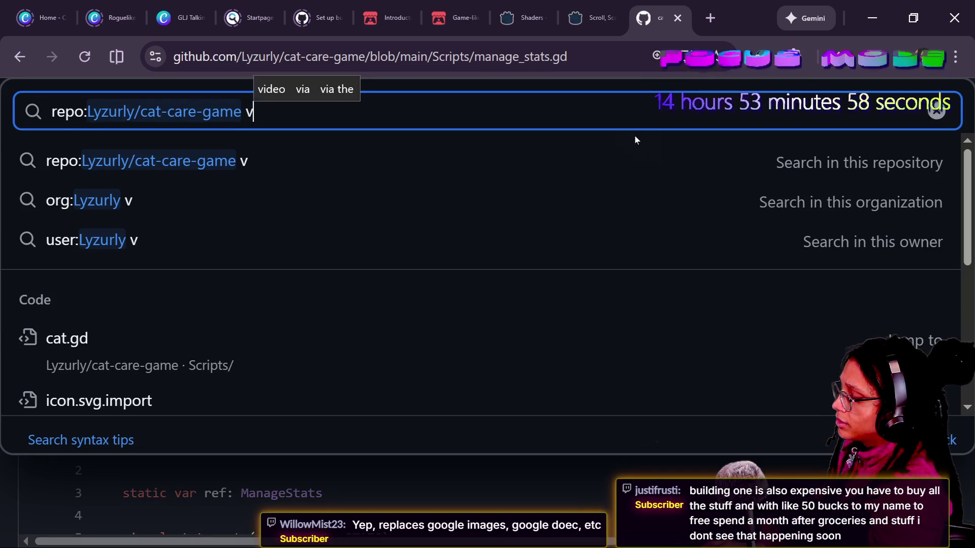
{"action": "type", "text": "r"}
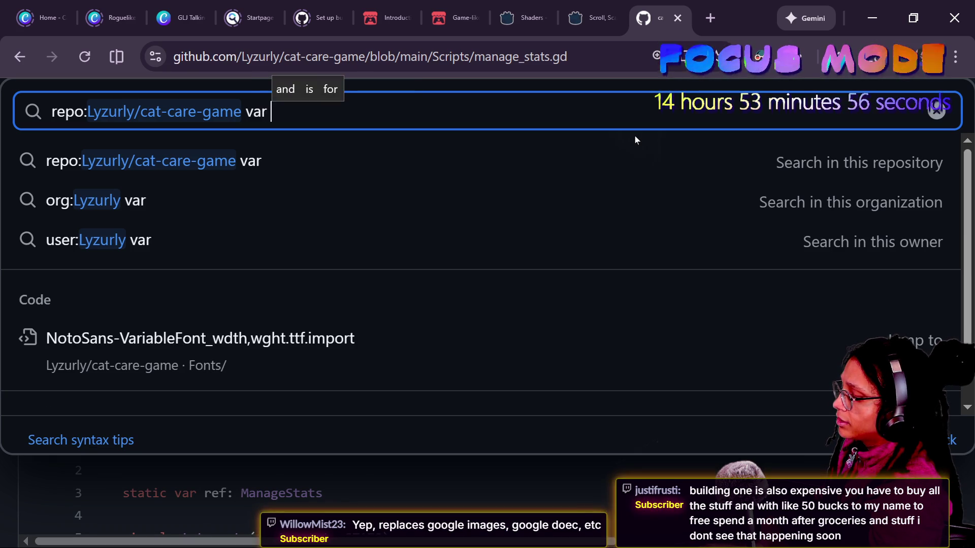
{"action": "key", "text": "BackSpace"}
{"action": "key", "text": "BackSpace"}
{"action": "key", "text": "BackSpace"}
{"action": "type", "text": "enum:"}
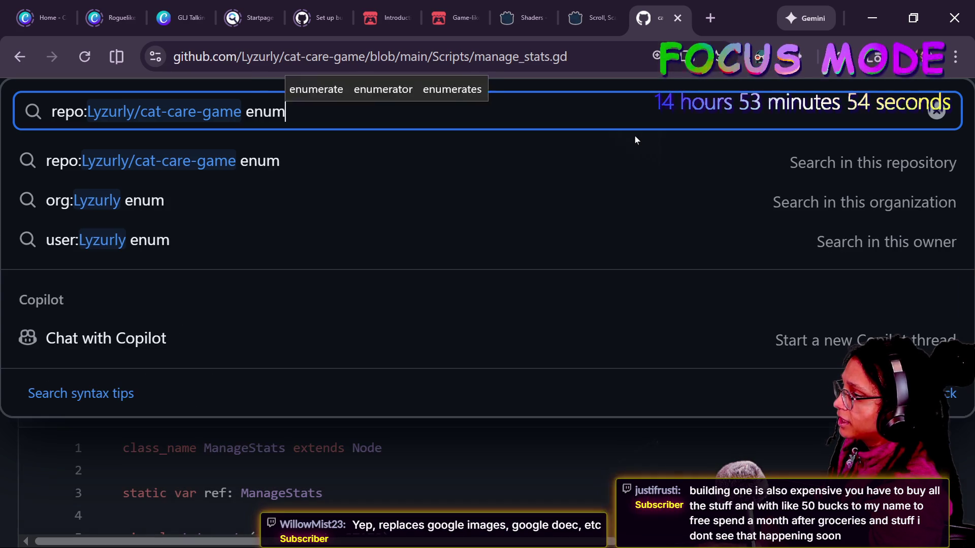
{"action": "key", "text": "Return"}
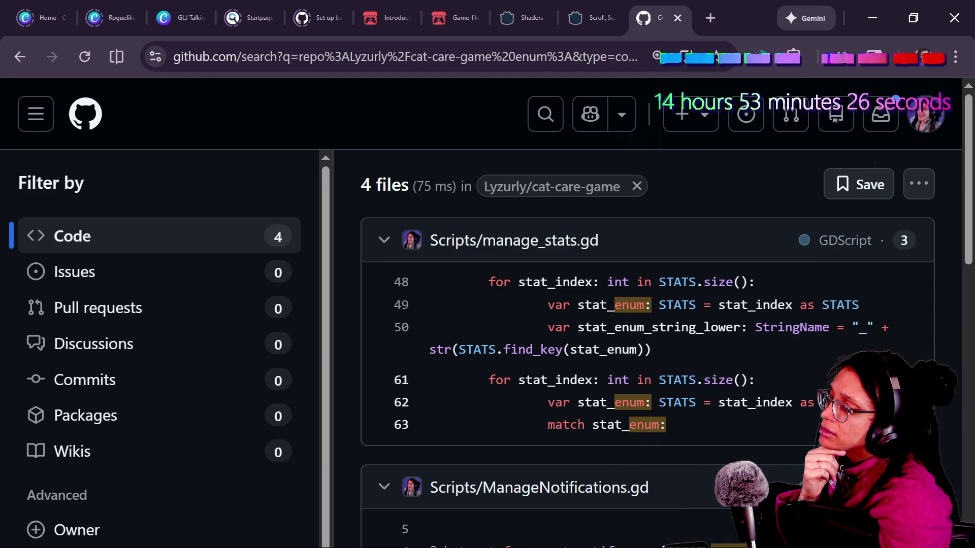
Browse the enum: search results for the cat-care-game repository
{"action": "left_click_drag", "start_coordinate": [548, 367], "coordinate": [533, 422]}
{"action": "scroll", "coordinate": [536, 420], "scroll_direction": "down", "scroll_amount": 2}
{"action": "right_click", "coordinate": [369, 477]}
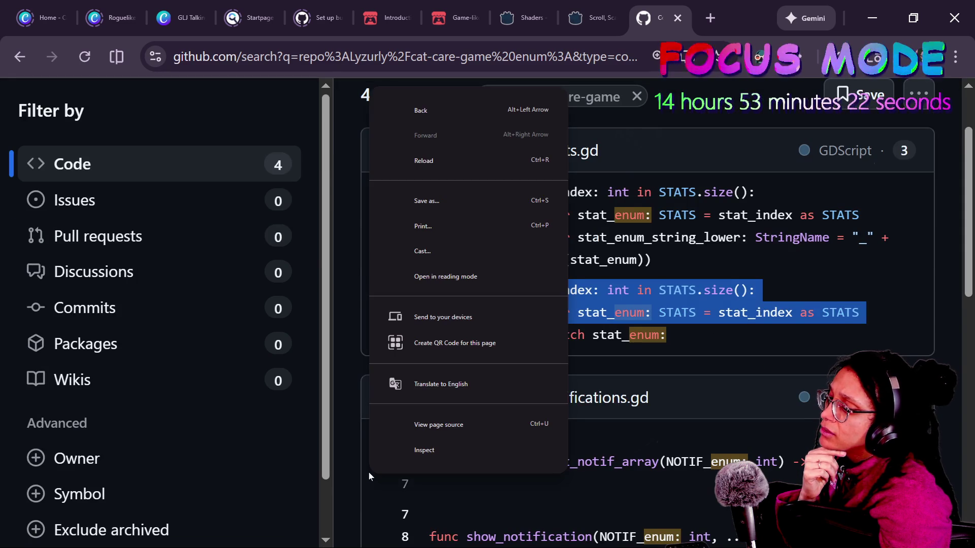
{"action": "key", "text": "Escape"}
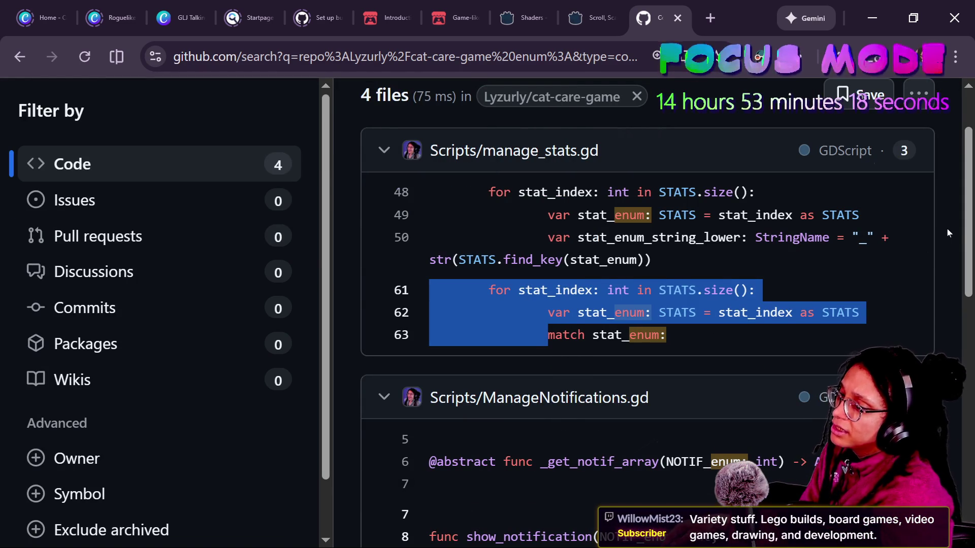
{"action": "scroll", "coordinate": [948, 233], "scroll_direction": "down", "scroll_amount": 7}
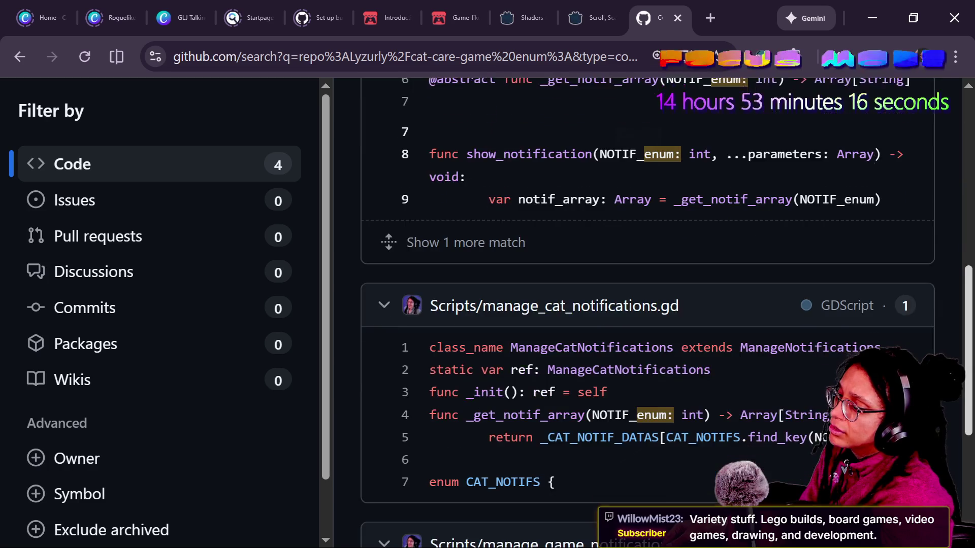
{"action": "scroll", "coordinate": [647, 304], "scroll_direction": "down", "scroll_amount": 5}
{"action": "scroll", "coordinate": [647, 305], "scroll_direction": "up", "scroll_amount": 2}
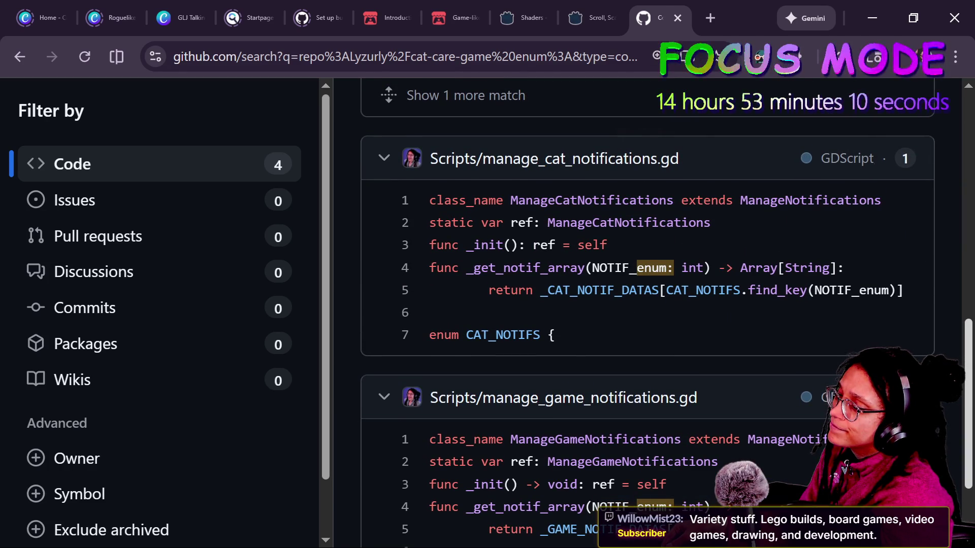
{"action": "scroll", "coordinate": [918, 321], "scroll_direction": "up", "scroll_amount": 4}
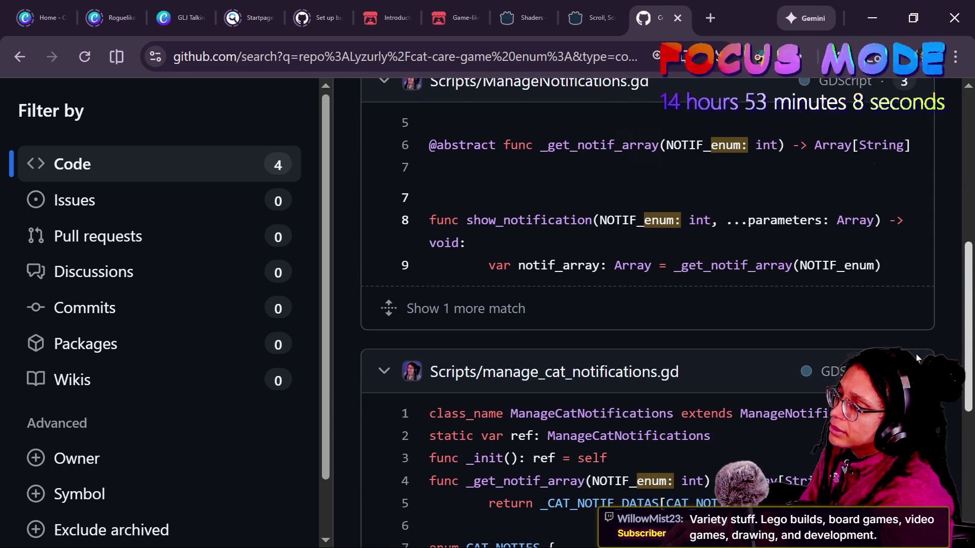
{"action": "scroll", "coordinate": [918, 320], "scroll_direction": "up", "scroll_amount": 2}
{"action": "scroll", "coordinate": [918, 321], "scroll_direction": "up", "scroll_amount": 3}
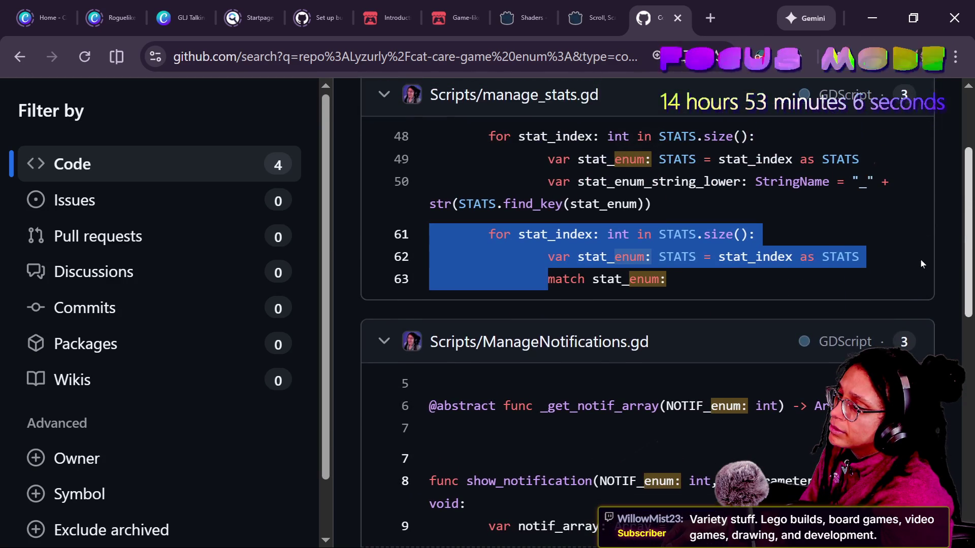
Open Scripts/manage_stats.gd at the matched stat_enum lines in _set_initial_stats
{"action": "left_click", "coordinate": [582, 100]}
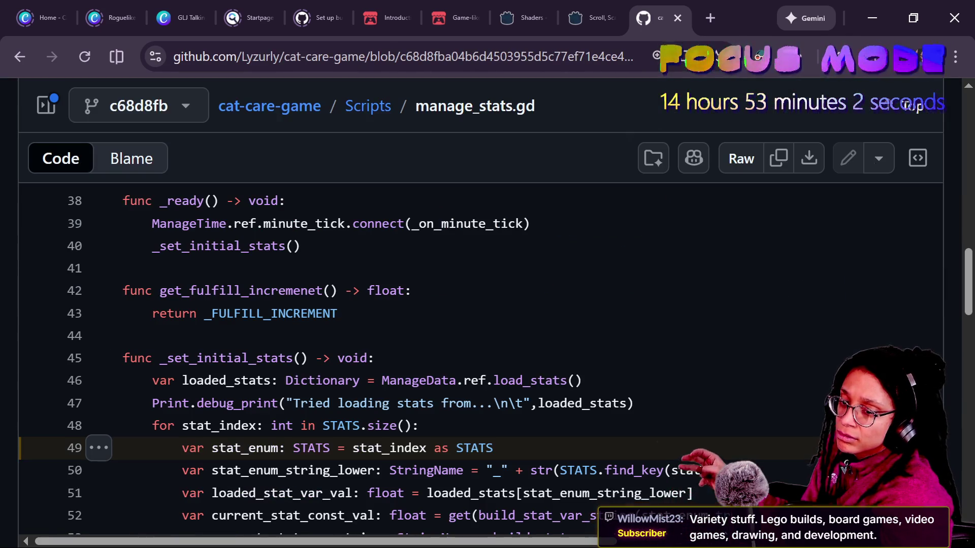
{"action": "scroll", "coordinate": [916, 106], "scroll_direction": "down", "scroll_amount": 3}
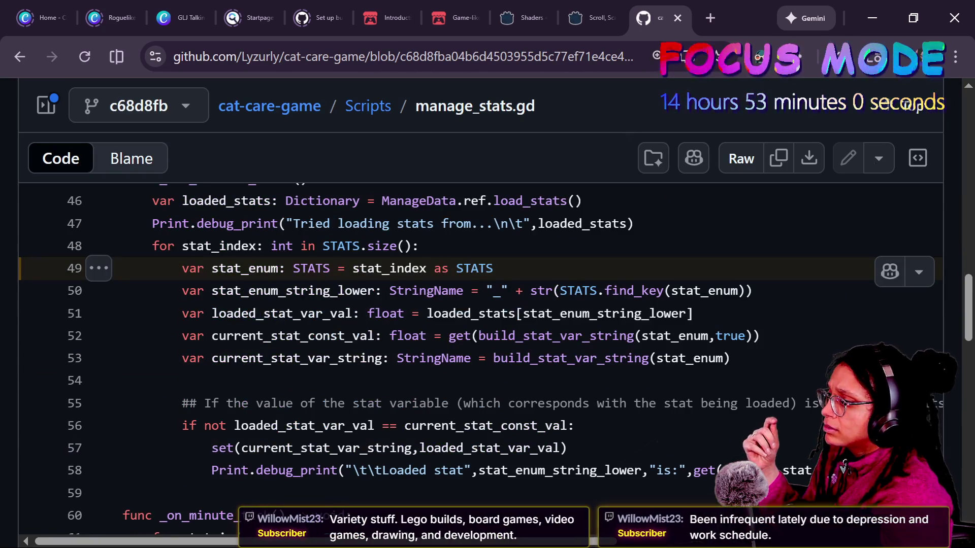
{"action": "scroll", "coordinate": [917, 106], "scroll_direction": "up", "scroll_amount": 3}
{"action": "scroll", "coordinate": [916, 107], "scroll_direction": "down", "scroll_amount": 2}
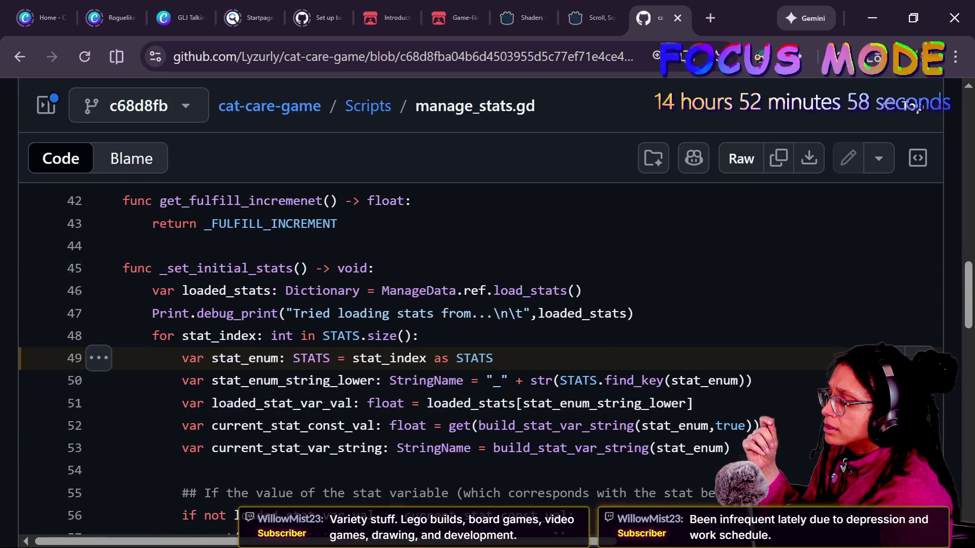
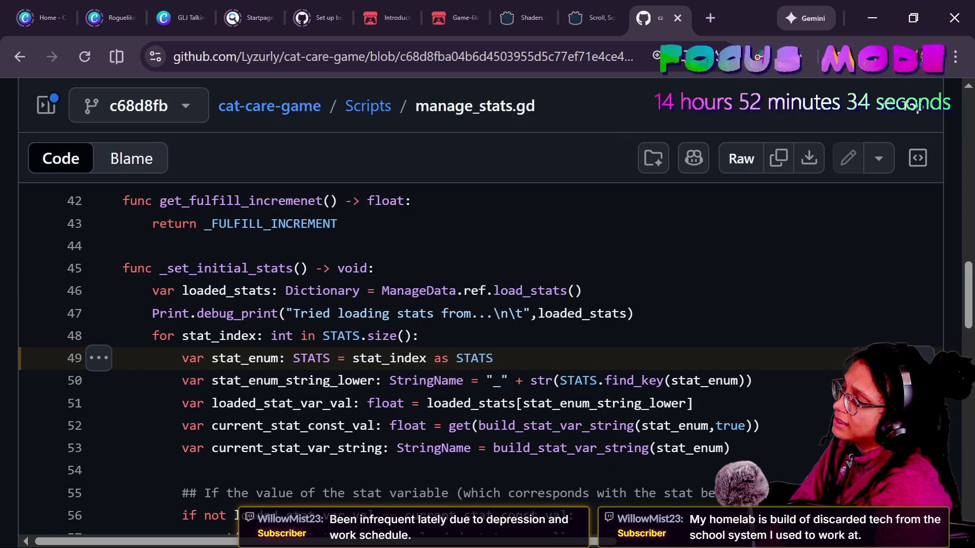
Check where STATS is referenced for the line 49 cast in manage_stats.gd, then return to Godot
{"action": "left_click_drag", "start_coordinate": [352, 358], "coordinate": [493, 358]}
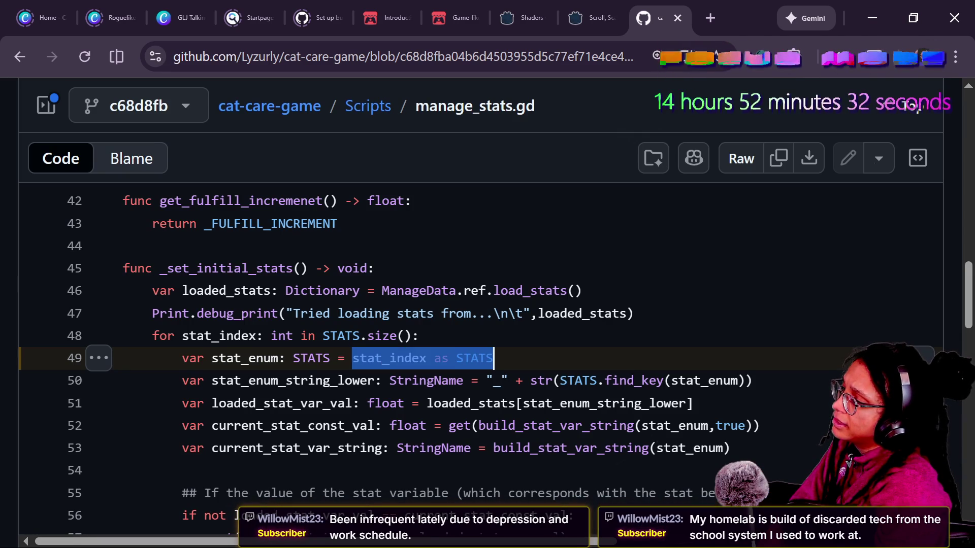
{"action": "left_click", "coordinate": [492, 358]}
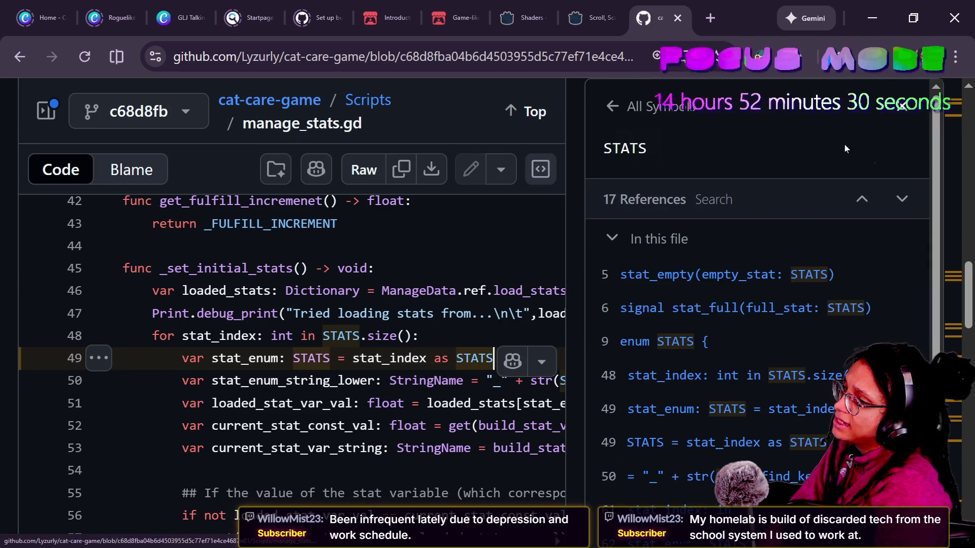
{"action": "left_click", "coordinate": [906, 106]}
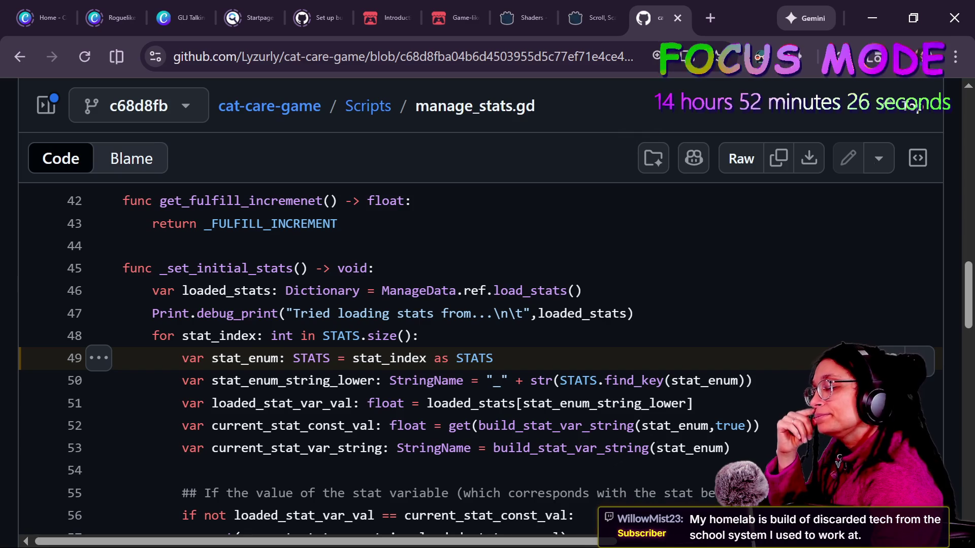
{"action": "key", "text": "alt+Tab"}
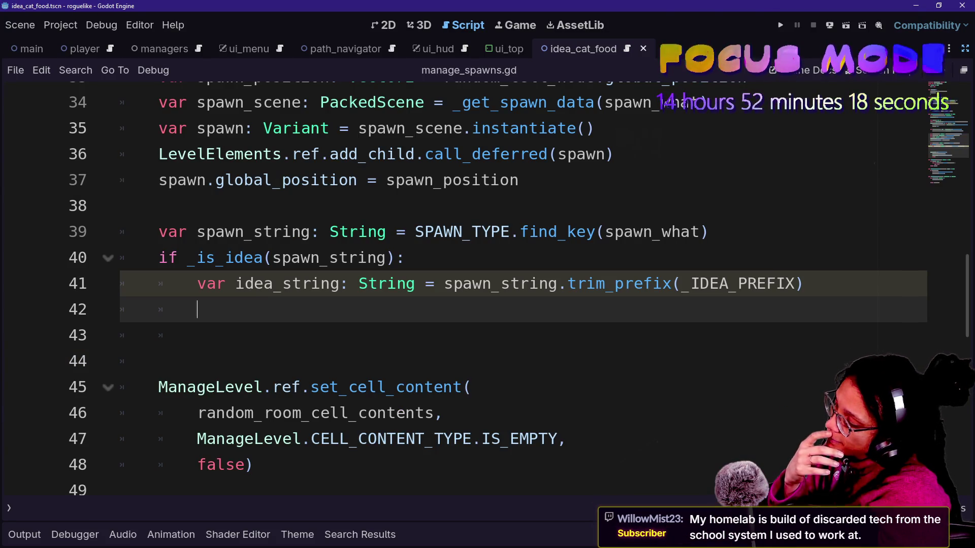
Begin line 42's loop as 'for idea_index: int in', checking the GitHub reference loop
{"action": "key", "text": "alt+Tab"}
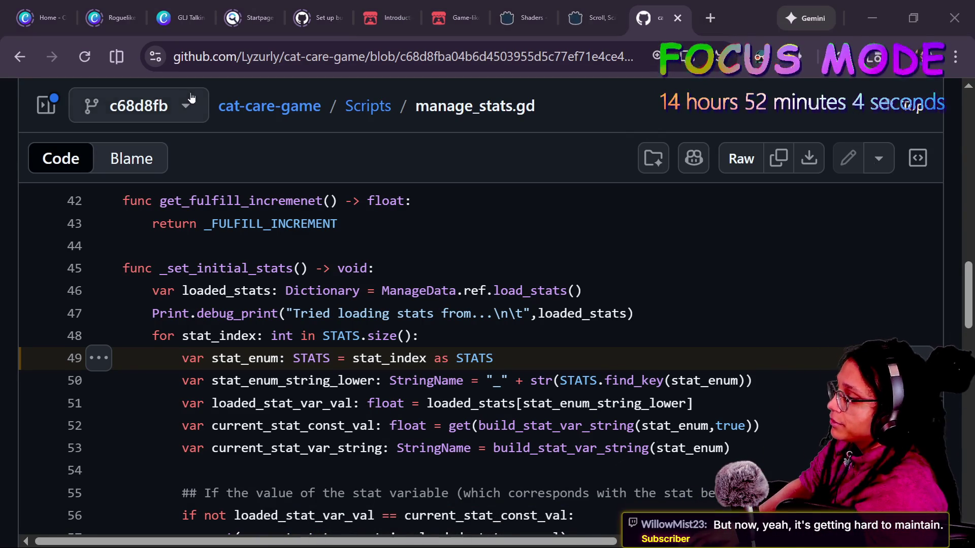
{"action": "key", "text": "alt+Tab"}
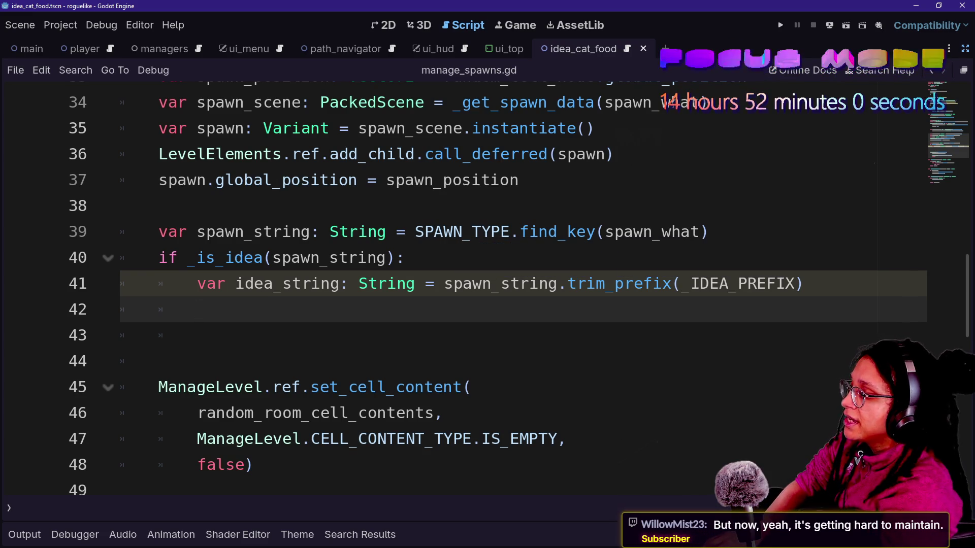
{"action": "type", "text": "for i"}
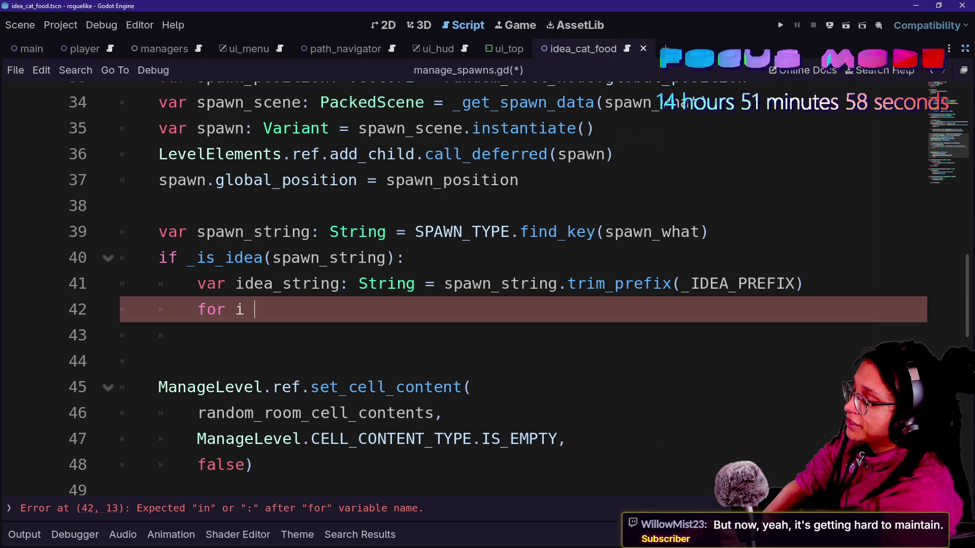
{"action": "type", "text": ": int"}
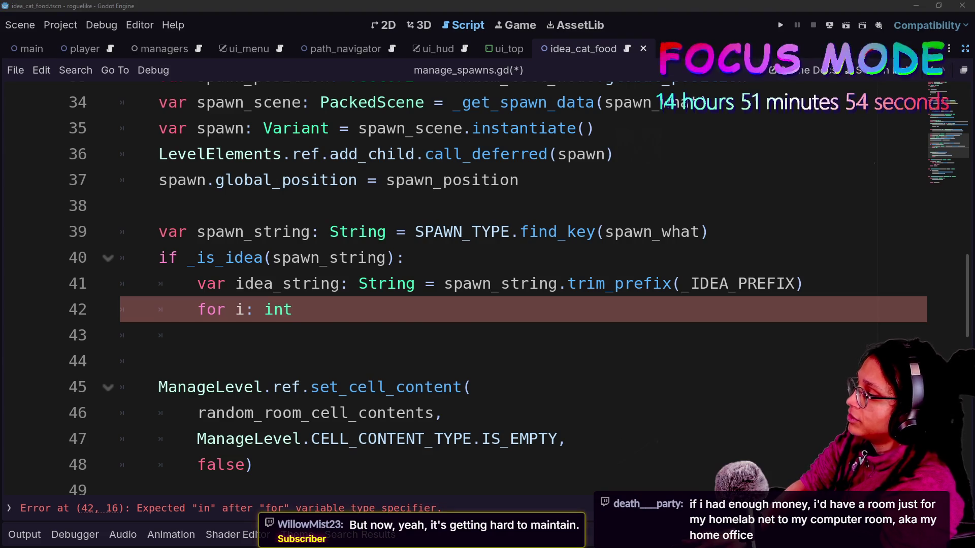
{"action": "key", "text": "alt+Tab"}
{"action": "key", "text": "alt+Tab"}
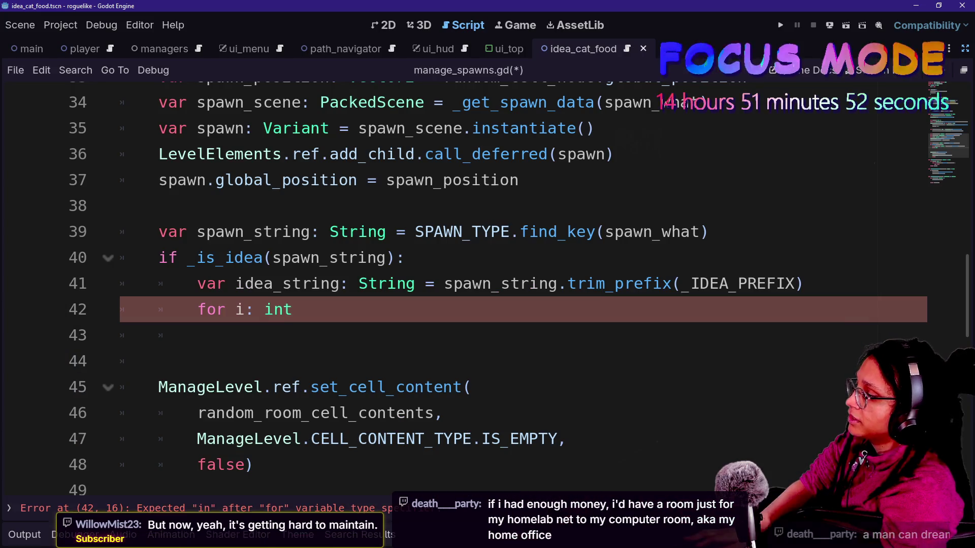
{"action": "key", "text": "BackSpace"}
{"action": "key", "text": "BackSpace"}
{"action": "key", "text": "BackSpace"}
{"action": "type", "text": "inde"}
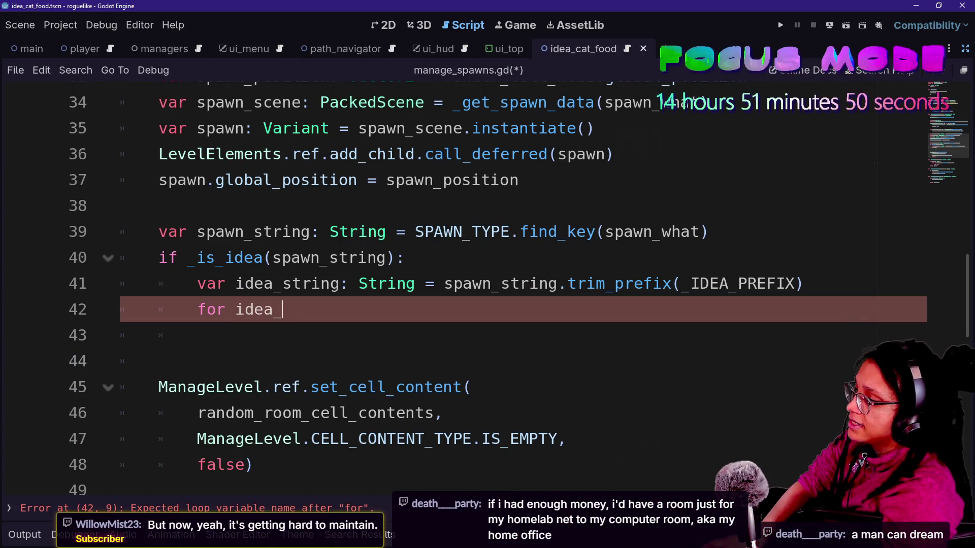
{"action": "type", "text": "x: int"}
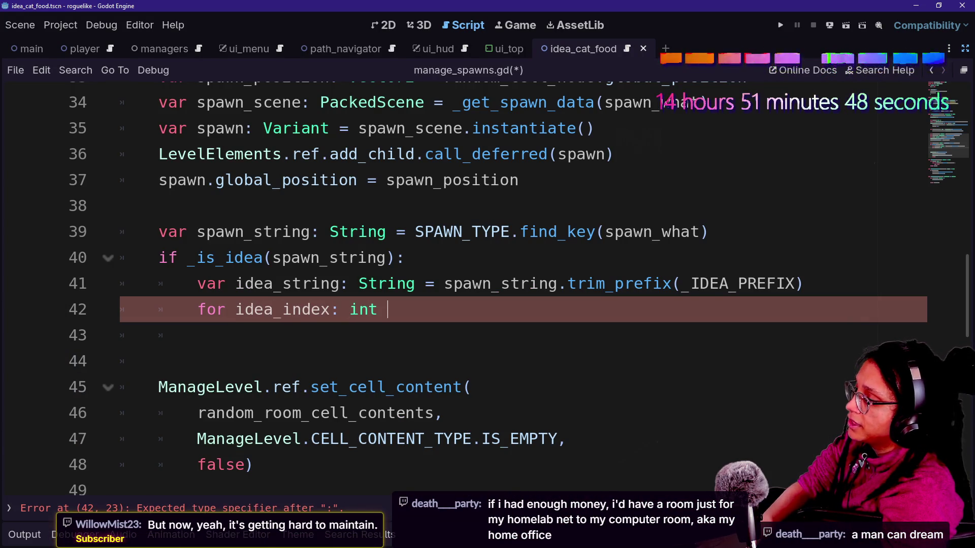
{"action": "type", "text": " ="}
{"action": "key", "text": "BackSpace"}
{"action": "type", "text": "n"}
{"action": "key", "text": "BackSpace"}
{"action": "type", "text": "in "}
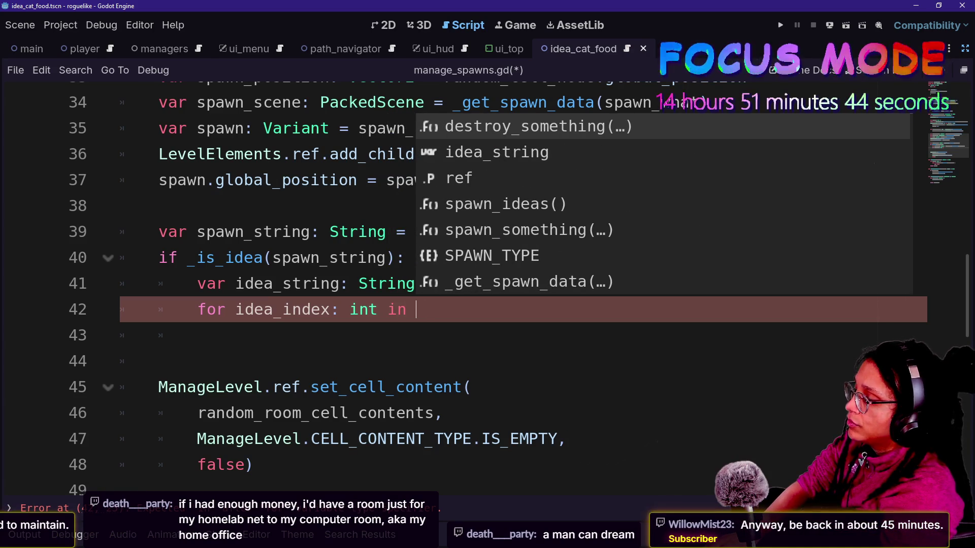
{"action": "type", "text": "S"}
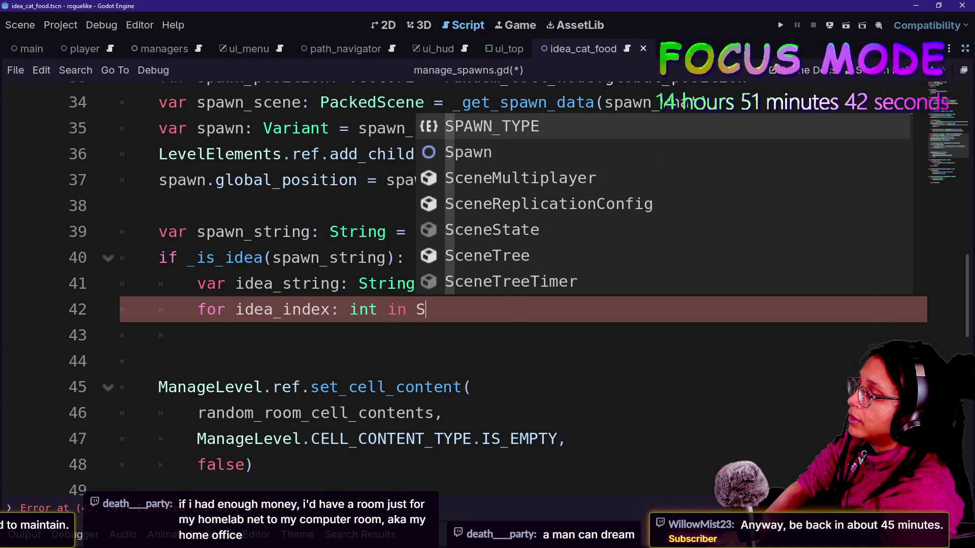
Make the loop iterate over ManageIdeas.IDEA_TYPES using autocomplete
{"action": "scroll", "coordinate": [488, 274], "scroll_direction": "up", "scroll_amount": 1}
{"action": "left_click_drag", "start_coordinate": [253, 480], "coordinate": [311, 455]}
{"action": "left_click", "coordinate": [426, 325]}
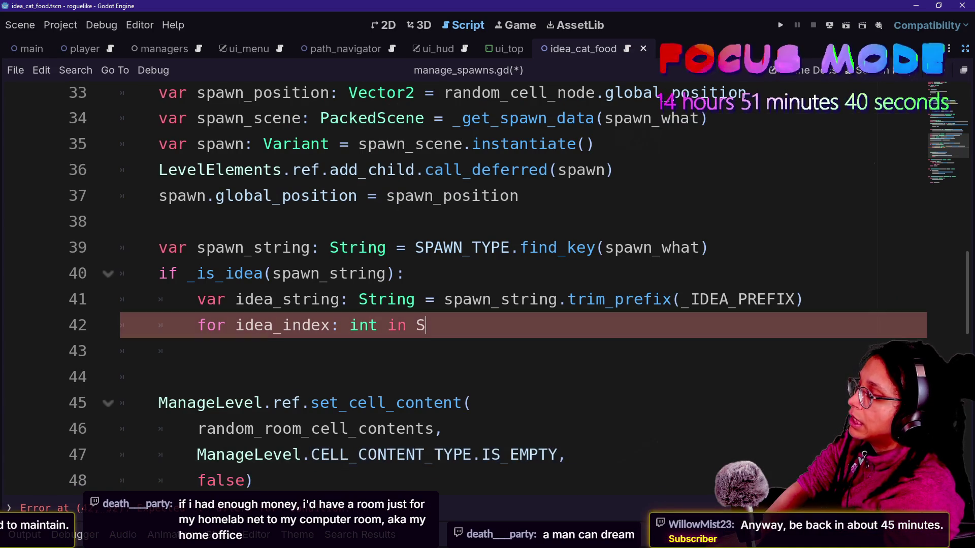
{"action": "key", "text": "Down"}
{"action": "key", "text": "Up"}
{"action": "key", "text": "BackSpace"}
{"action": "type", "text": "anageS"}
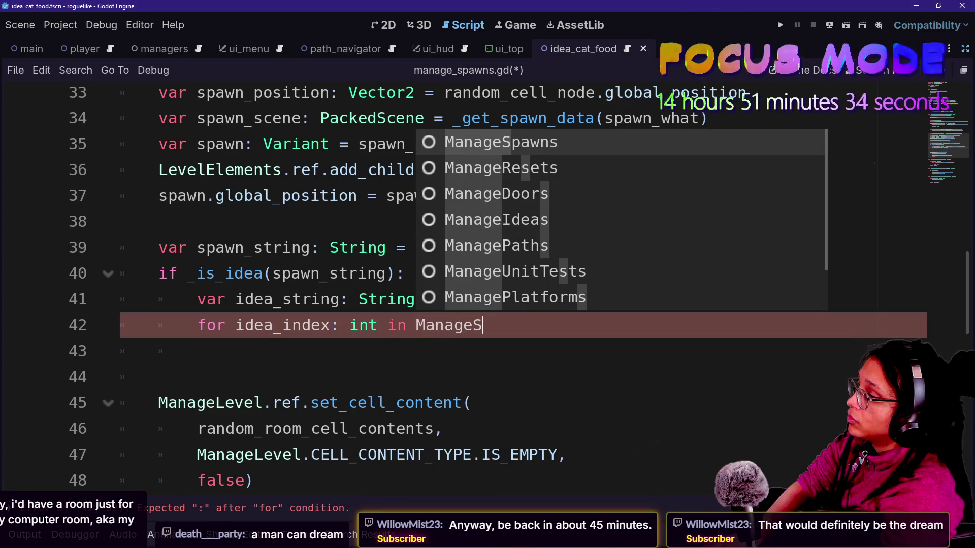
{"action": "key", "text": "Down"}
{"action": "key", "text": "Down"}
{"action": "key", "text": "Down"}
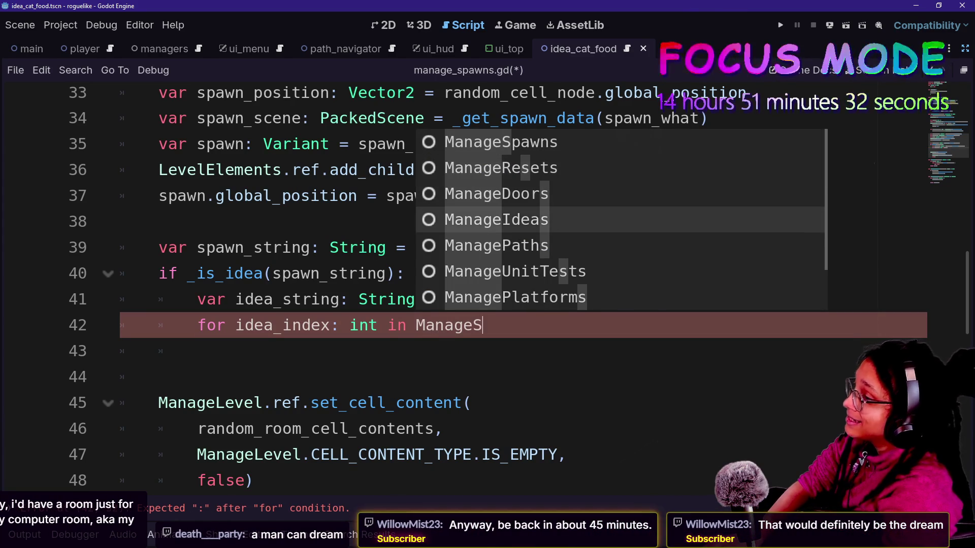
{"action": "key", "text": "Return"}
{"action": "type", "text": "."}
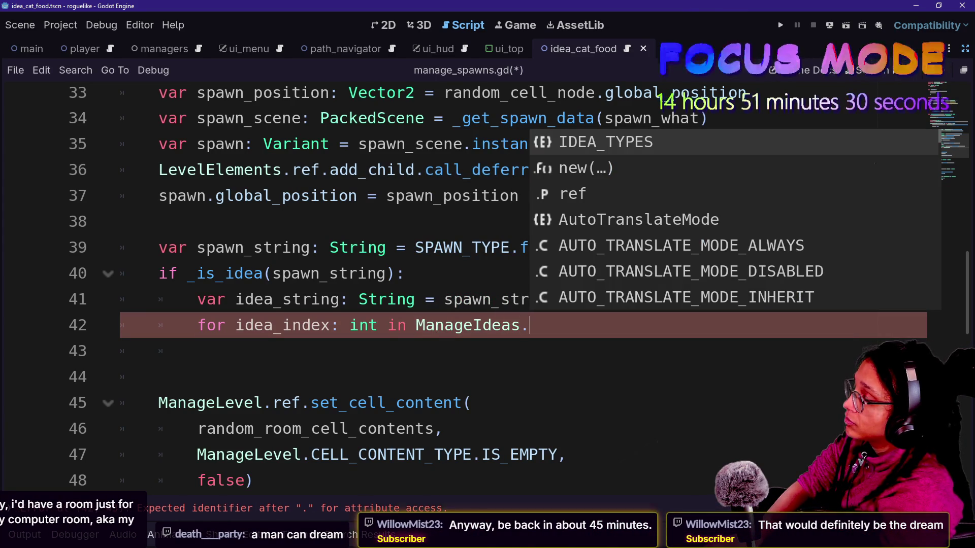
{"action": "key", "text": "Return"}
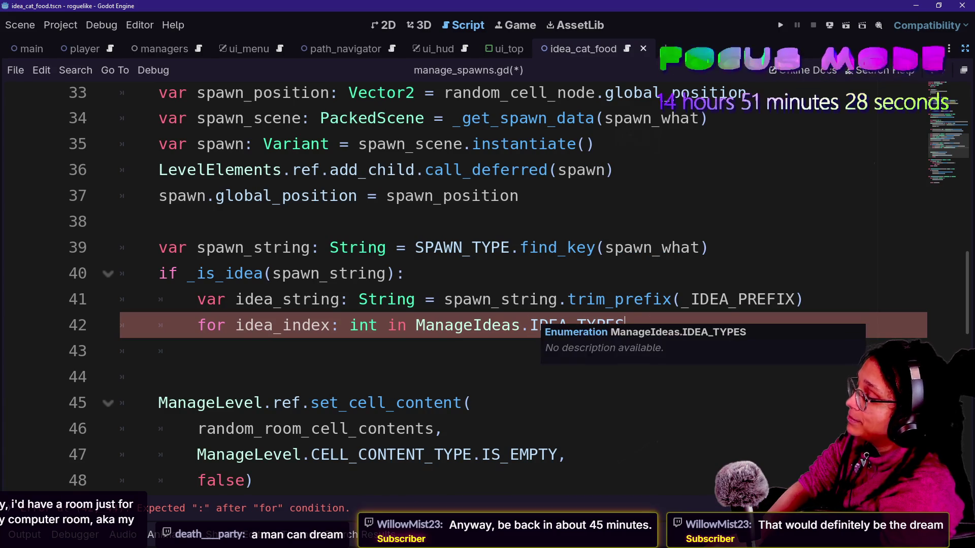
Finish the loop header with .size(): and start 'var idea' on the indented line below
{"action": "key", "text": "alt+Tab"}
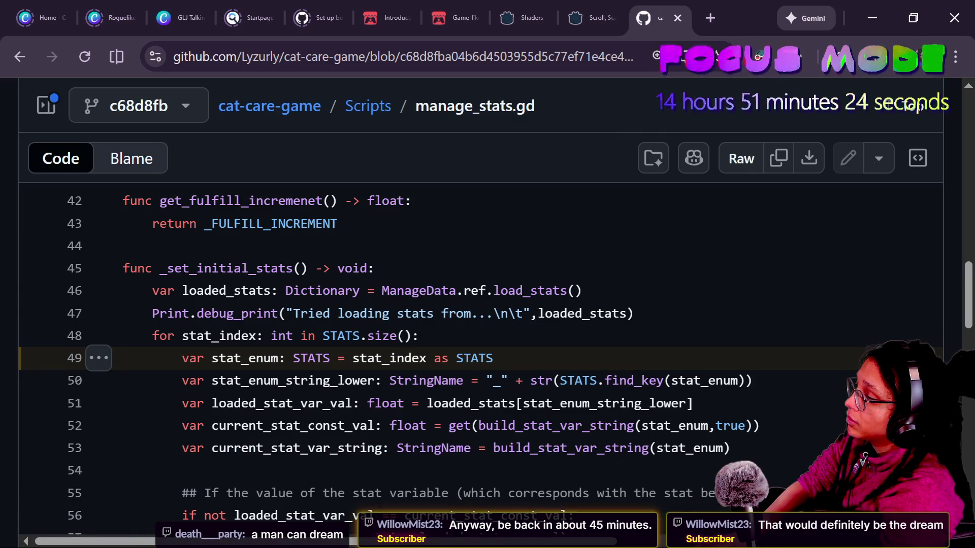
{"action": "key", "text": "alt+Tab"}
{"action": "type", "text": ".s"}
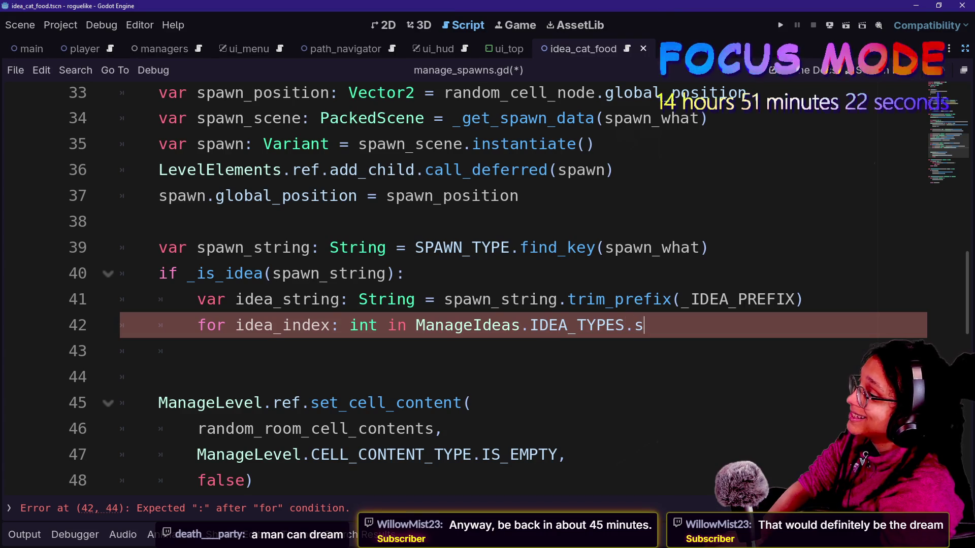
{"action": "type", "text": "uze():"}
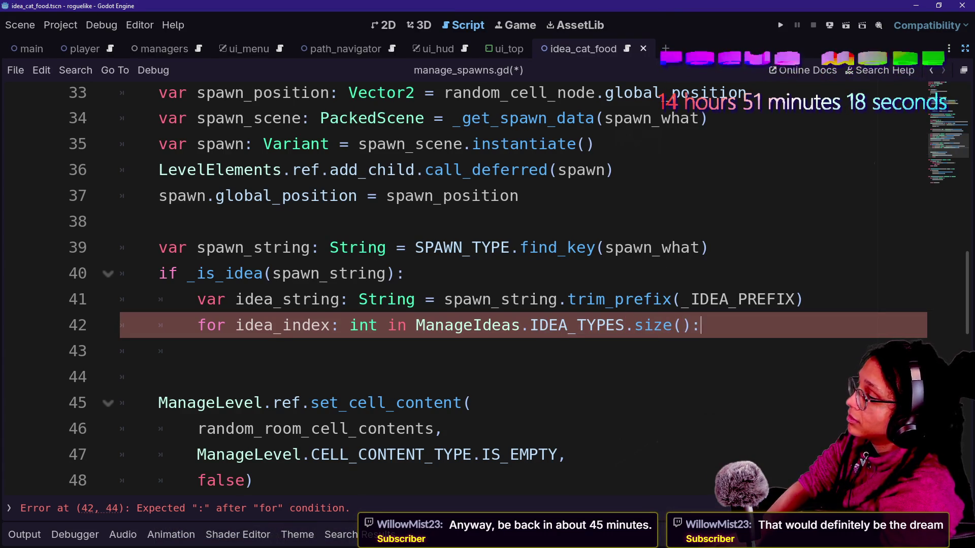
{"action": "key", "text": "Return"}
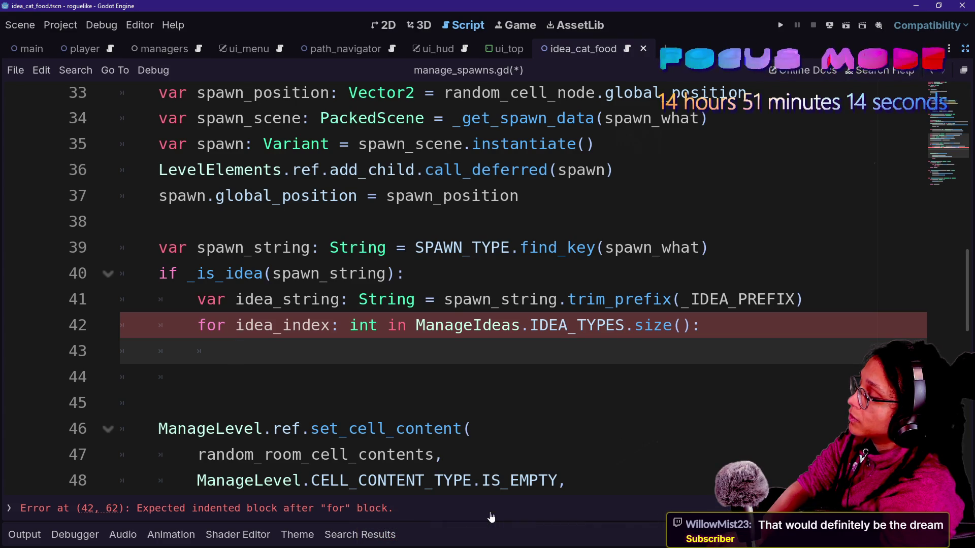
{"action": "type", "text": "ar "}
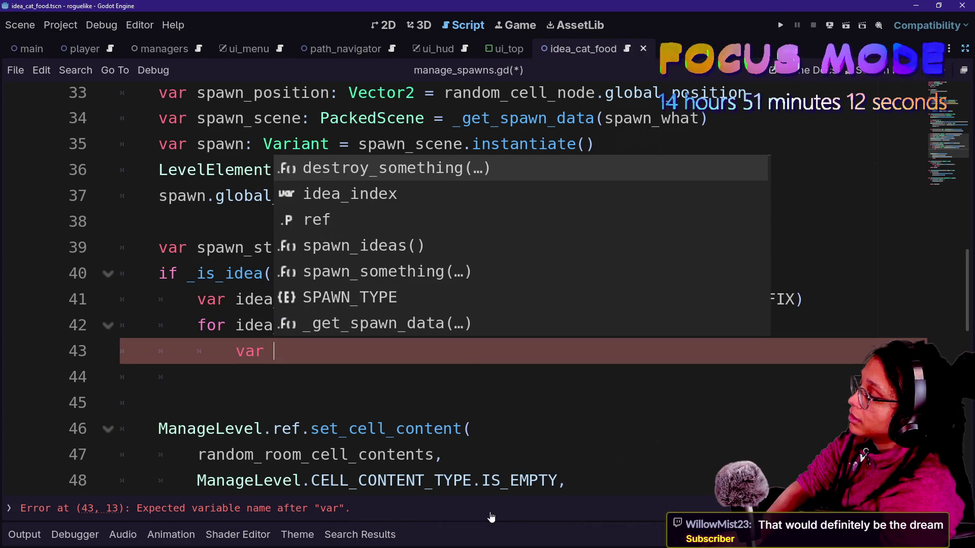
{"action": "type", "text": "idea"}
Declare idea_type_enum typed as ManageIdeas.IDEA_TYPES, wrapping it onto the next line with a backslash
{"action": "key", "text": "Escape"}
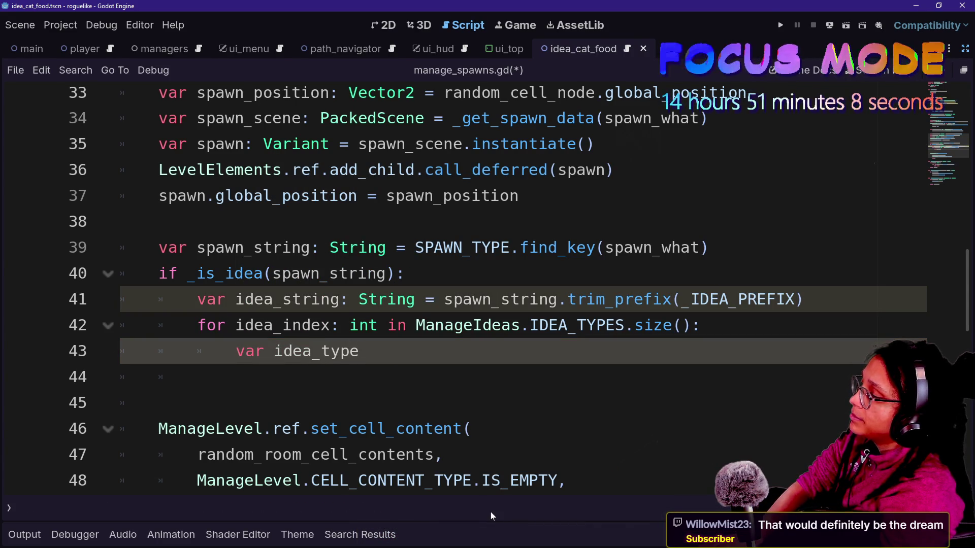
{"action": "type", "text": "_enum:"}
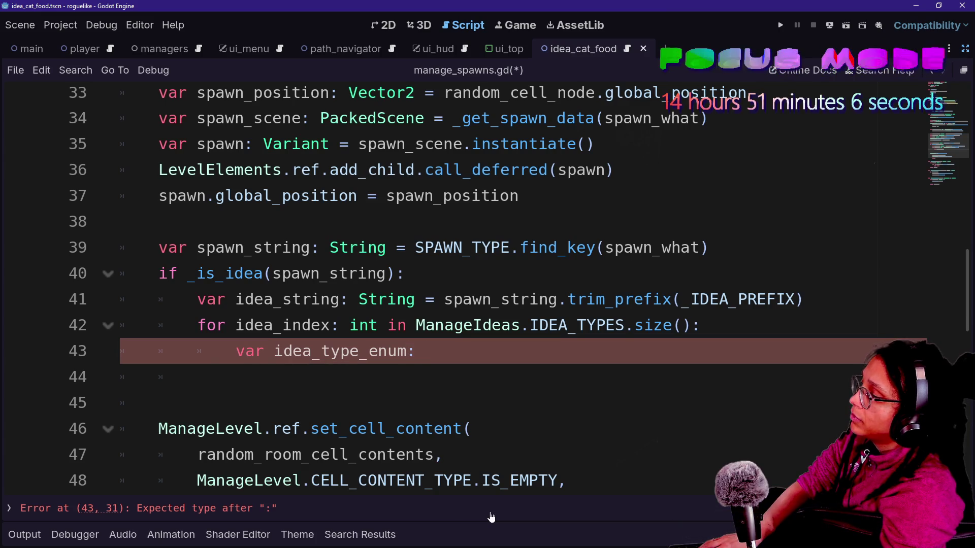
{"action": "key", "text": "alt+Tab"}
{"action": "key", "text": "alt+Tab"}
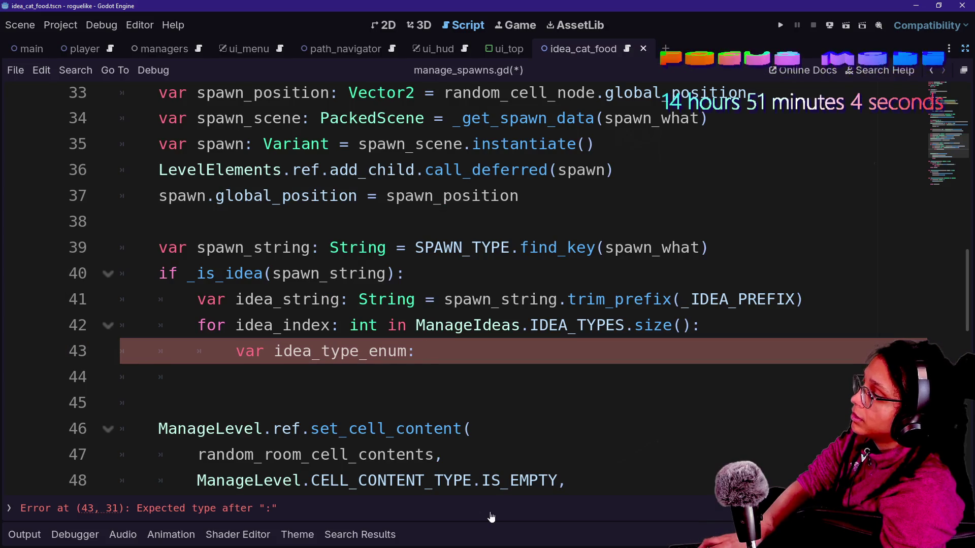
{"action": "type", "text": "Ideas.ID"}
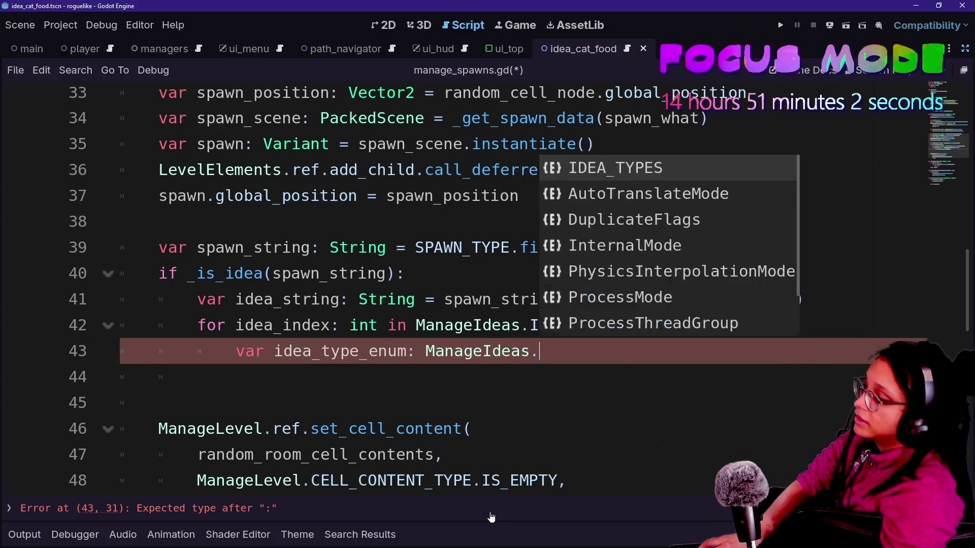
{"action": "key", "text": "Return"}
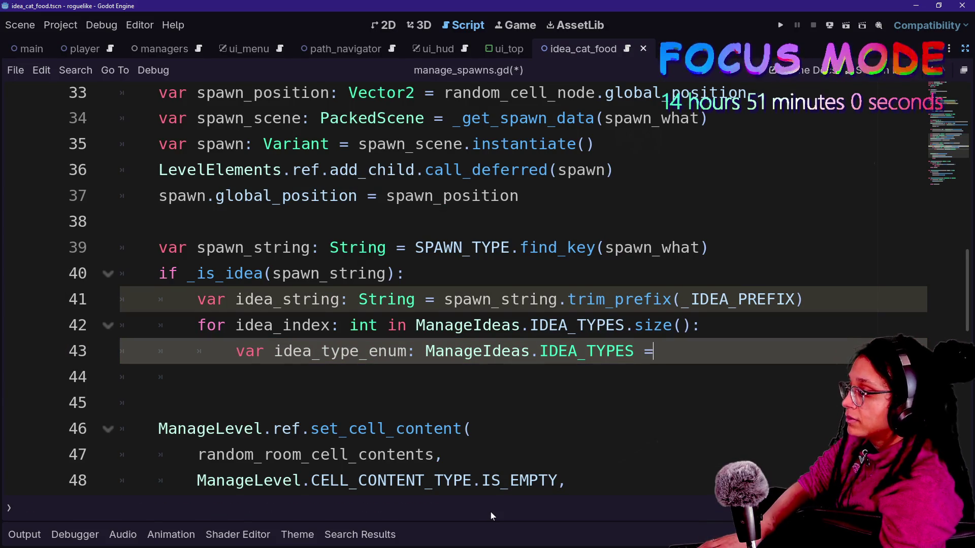
{"action": "type", "text": "\\"}
{"action": "key", "text": "Return"}
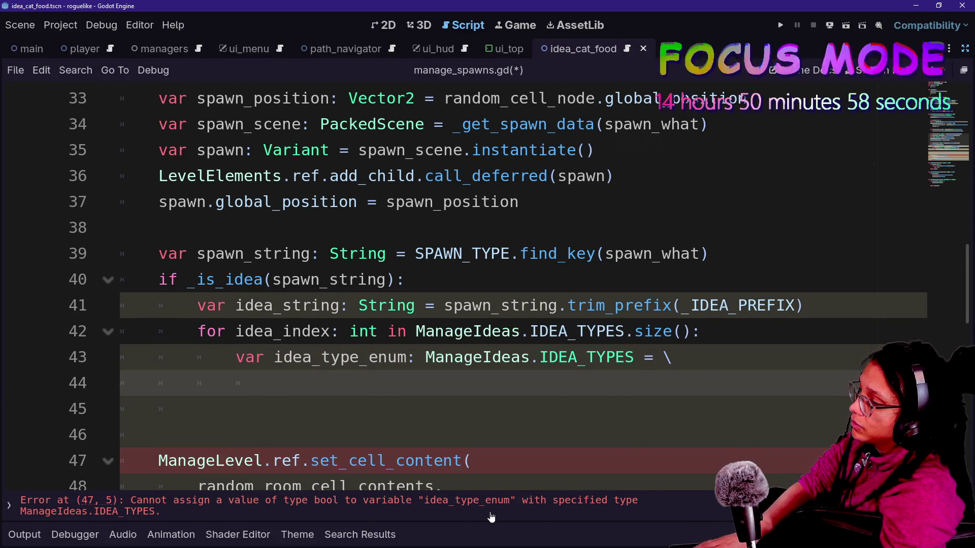
Assign idea_type_enum the value idea_index as ManageIdeas.IDEA_TYPES
{"action": "key", "text": "alt+Tab"}
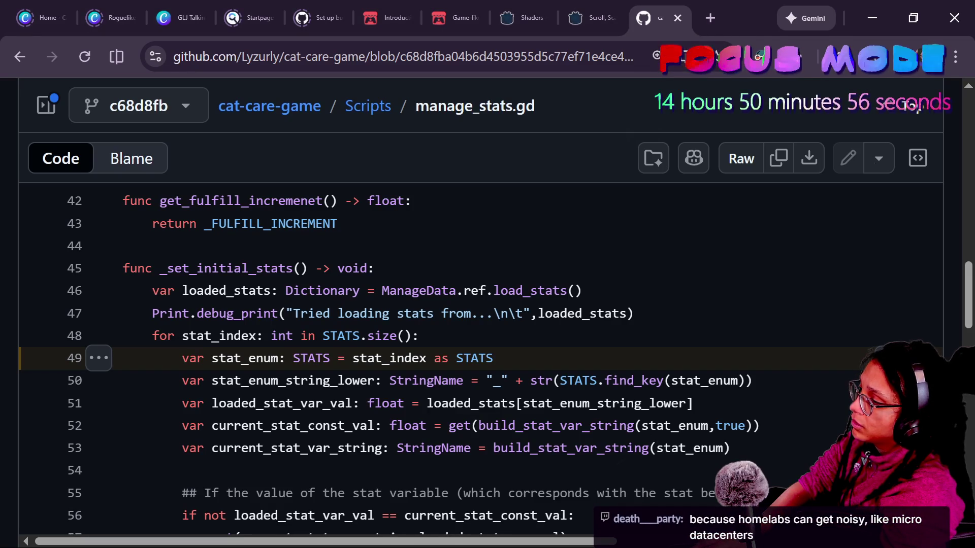
{"action": "key", "text": "alt+Tab"}
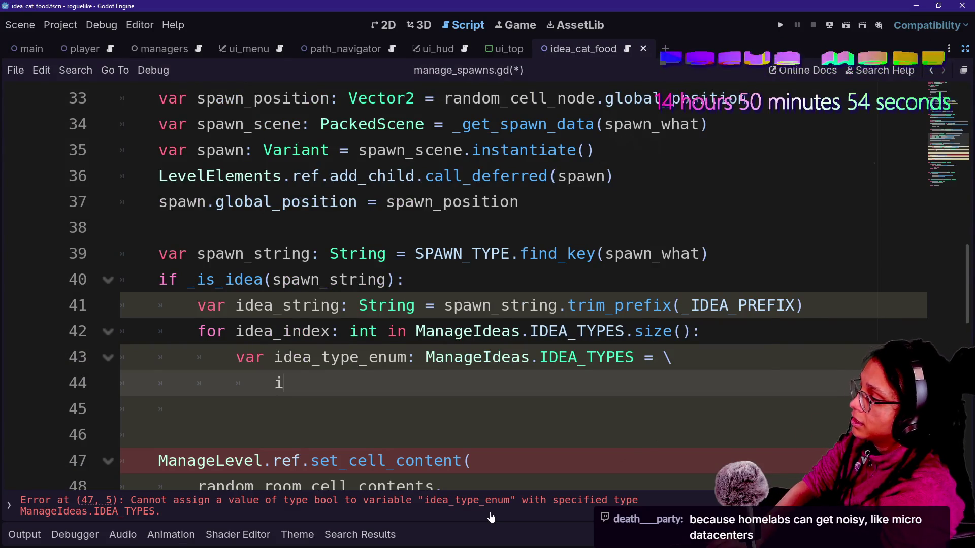
{"action": "type", "text": "dea_in"}
{"action": "key", "text": "Return"}
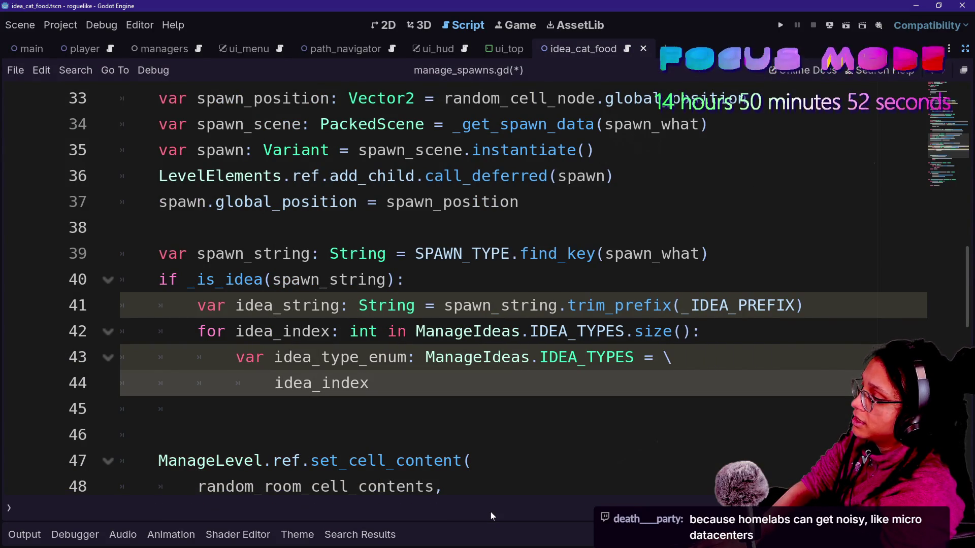
{"action": "type", "text": "as Manage"}
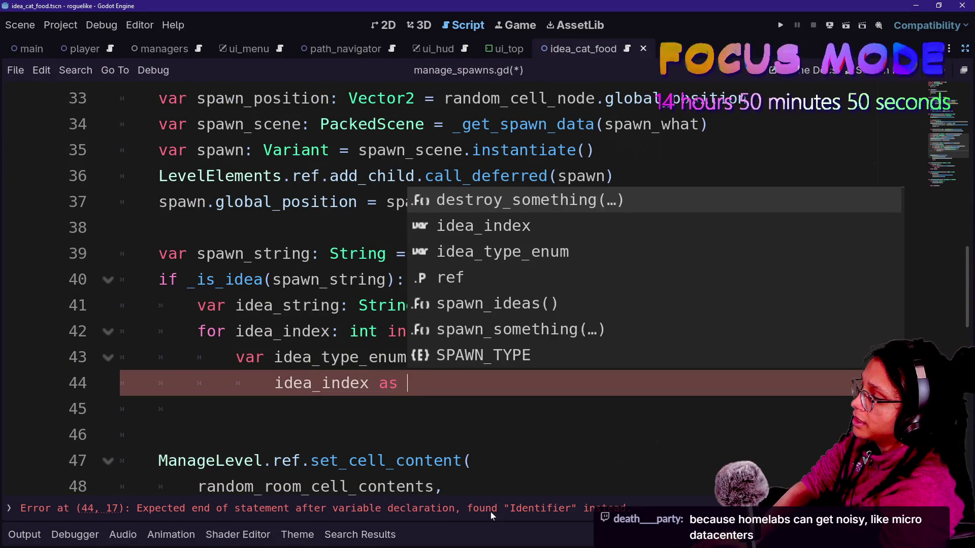
{"action": "type", "text": "Idea"}
{"action": "key", "text": "Return"}
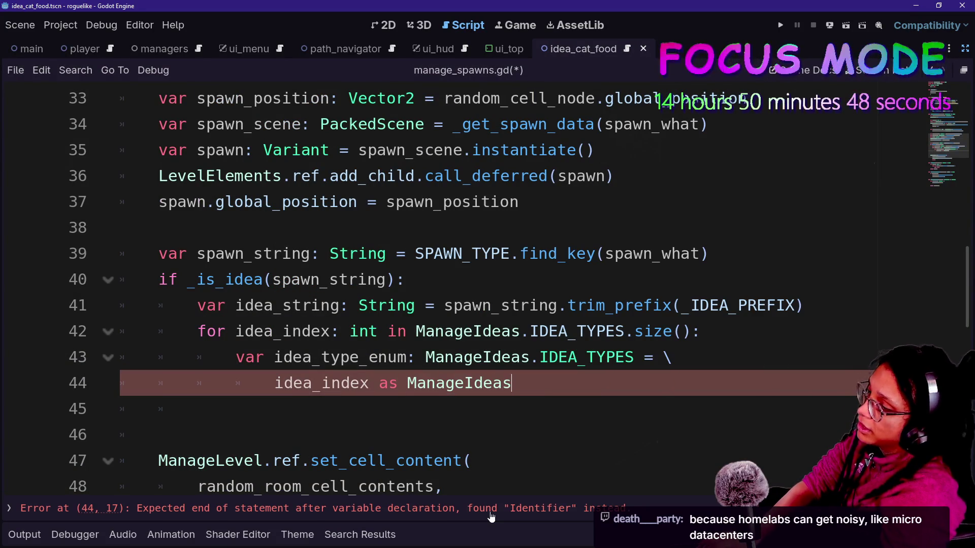
{"action": "key", "text": "BackSpace"}
{"action": "type", "text": "s"}
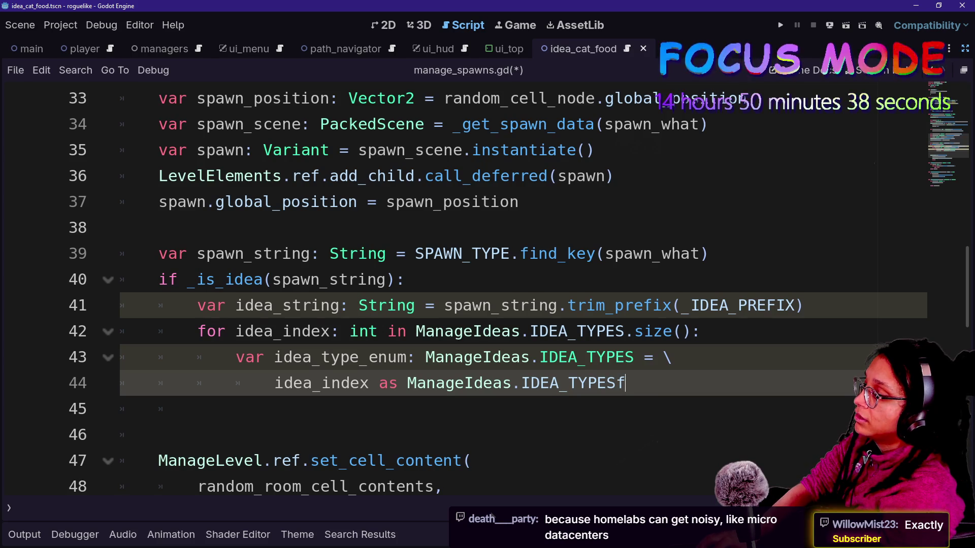
{"action": "key", "text": "BackSpace"}
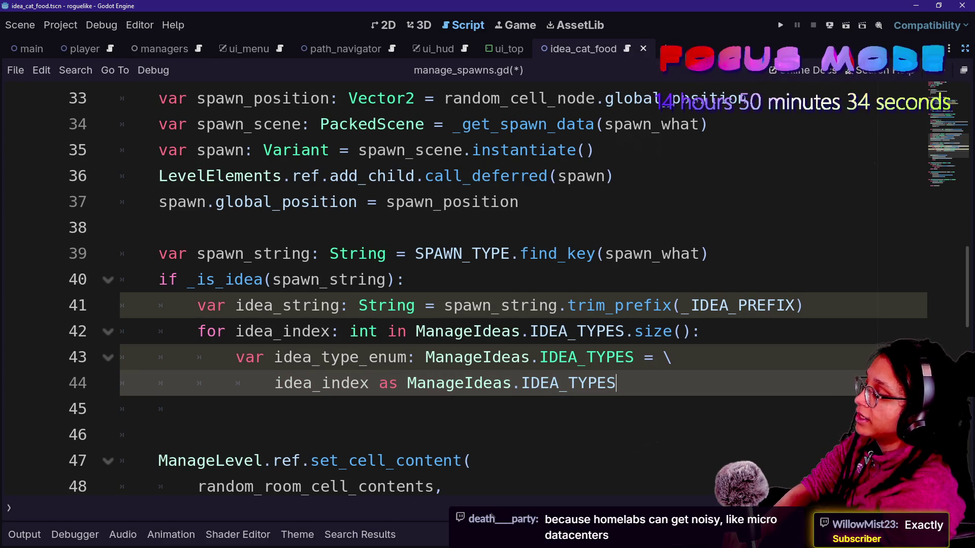
Start a second declaration, var idea_type_s, on a new line below the enum cast
{"action": "scroll", "coordinate": [488, 289], "scroll_direction": "down", "scroll_amount": 2}
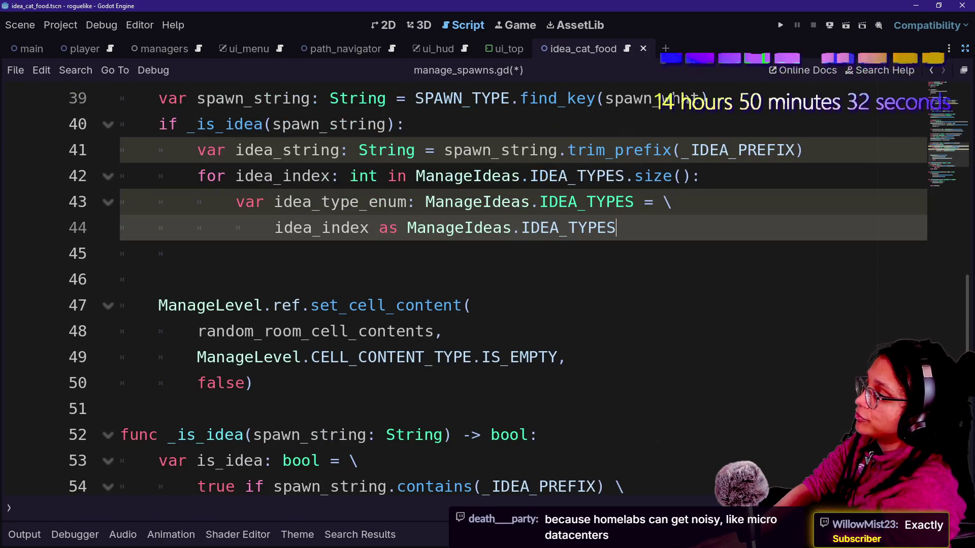
{"action": "scroll", "coordinate": [487, 290], "scroll_direction": "up", "scroll_amount": 1}
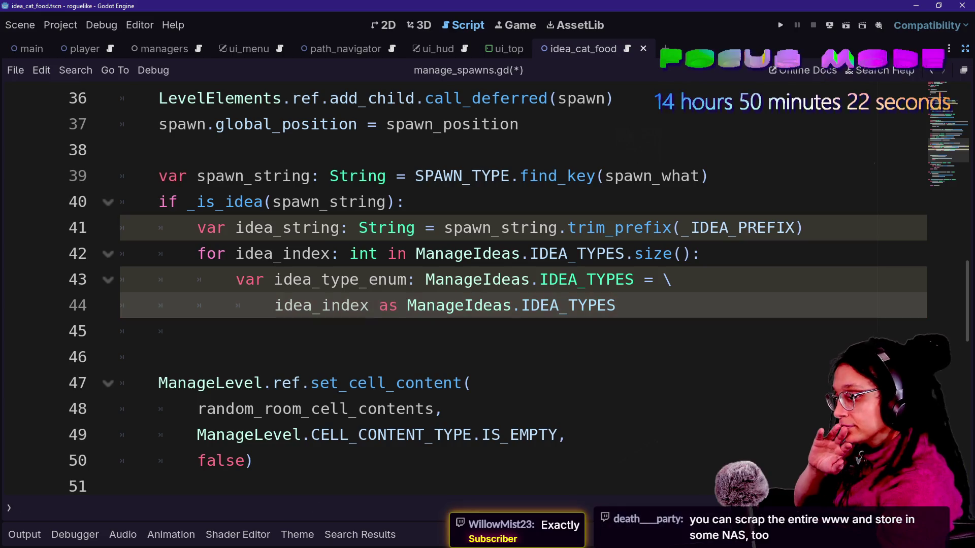
{"action": "key", "text": "Return"}
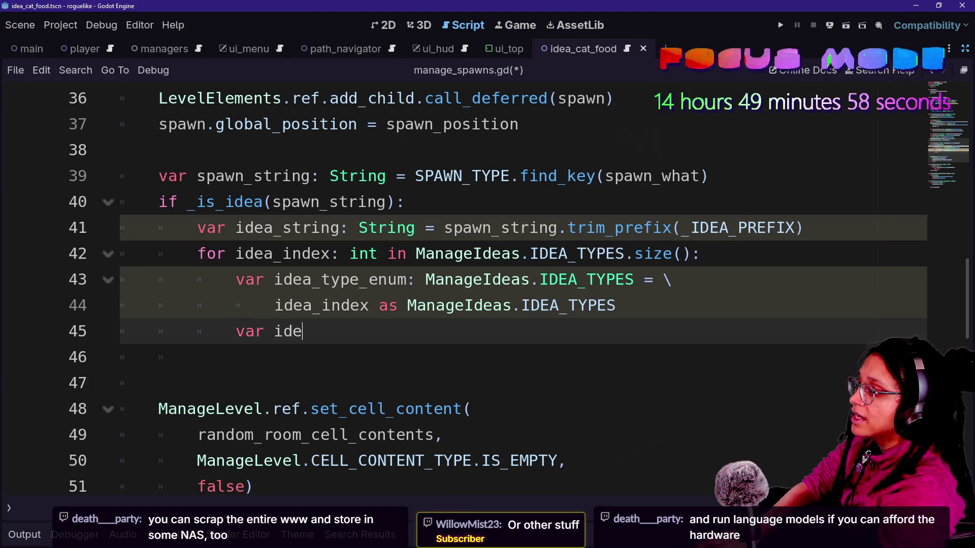
{"action": "type", "text": "a_type_string: i"}
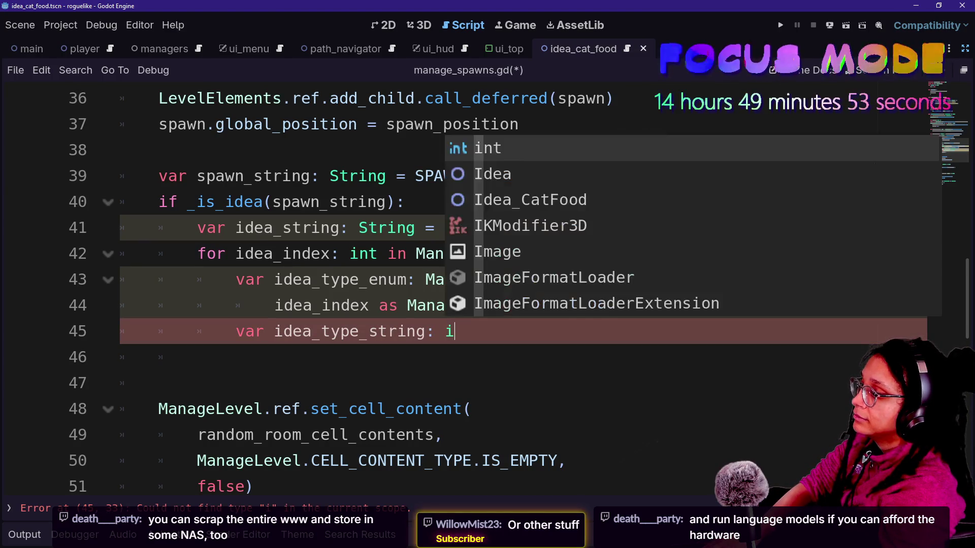
Declare idea_type_string: String = ManageIdeas.IDEA_TYPES.find_key( on line 45
{"action": "key", "text": "Escape"}
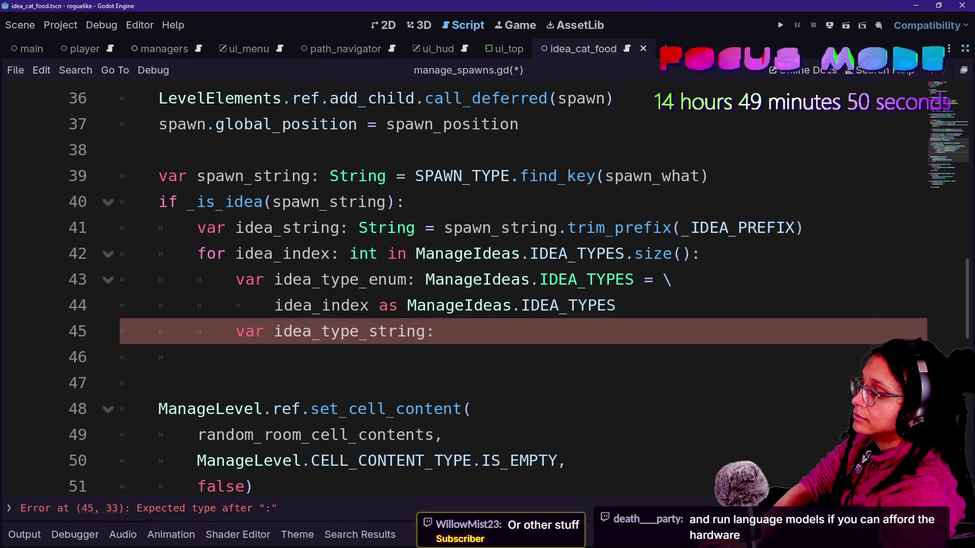
{"action": "type", "text": "String = "}
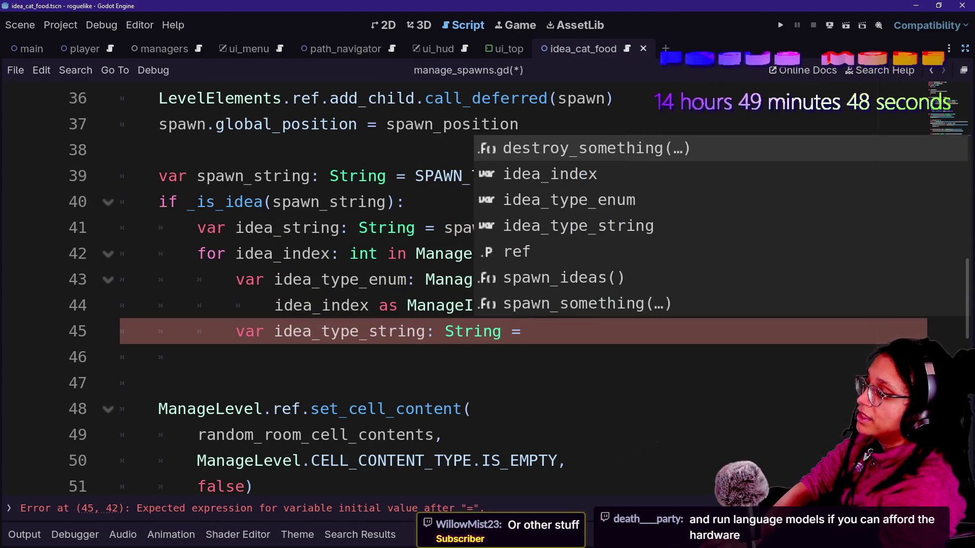
{"action": "type", "text": "idea_"}
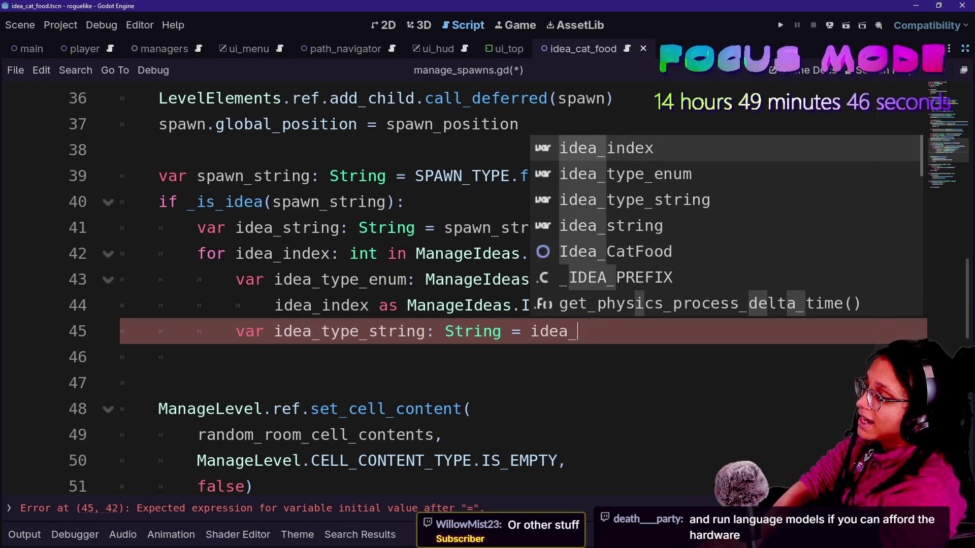
{"action": "key", "text": "BackSpace"}
{"action": "key", "text": "BackSpace"}
{"action": "key", "text": "BackSpace"}
{"action": "key", "text": "BackSpace"}
{"action": "type", "text": "ManageI"}
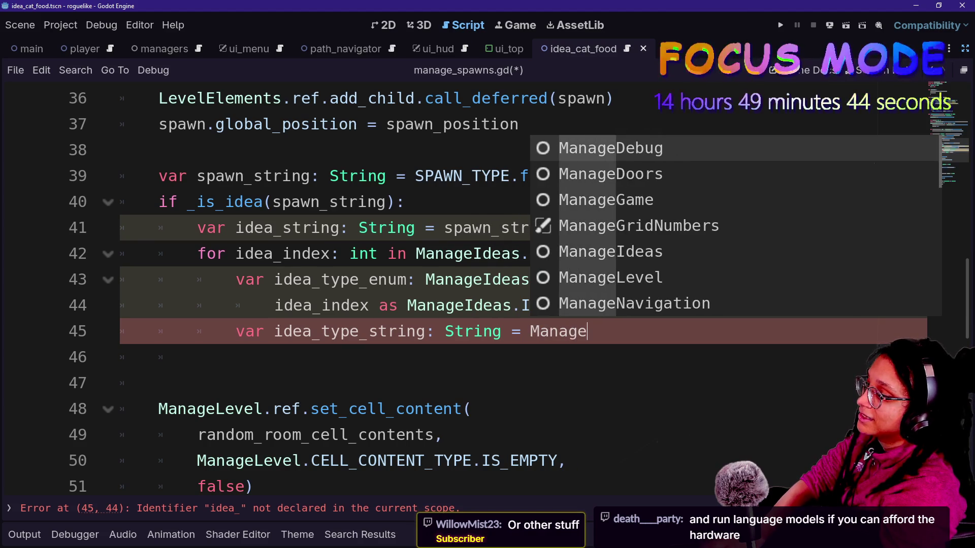
{"action": "key", "text": "Return"}
{"action": "type", "text": ".IDEA"}
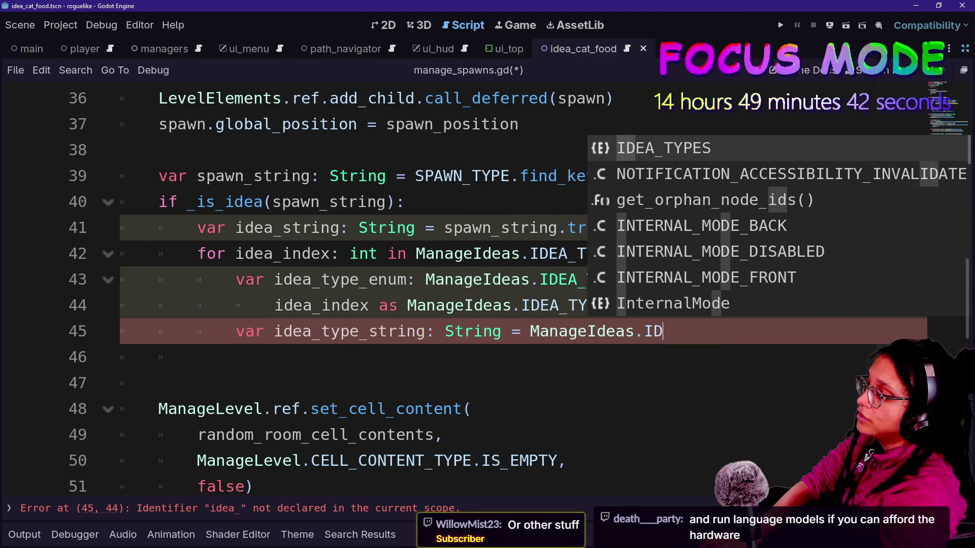
{"action": "type", "text": "+"}
{"action": "type", "text": "_TYPES"}
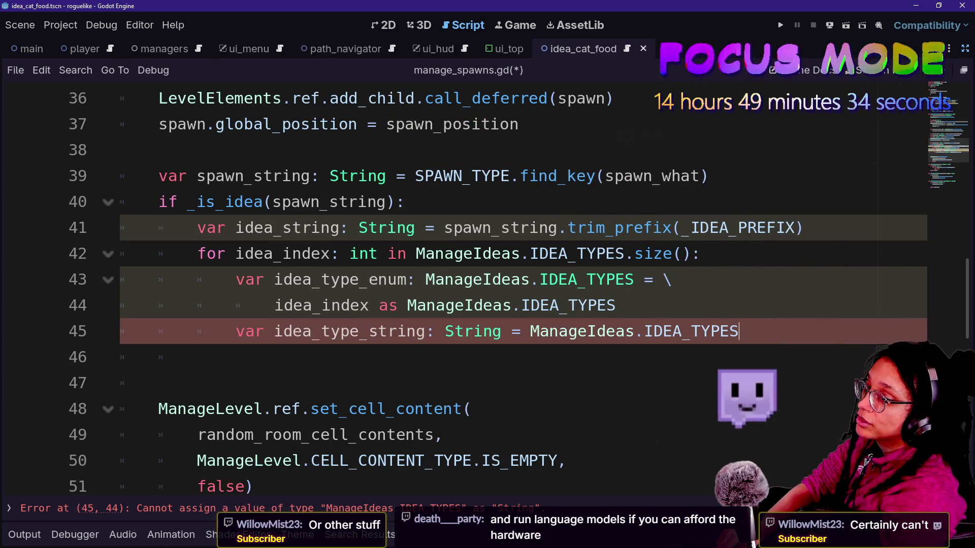
{"action": "type", "text": "."}
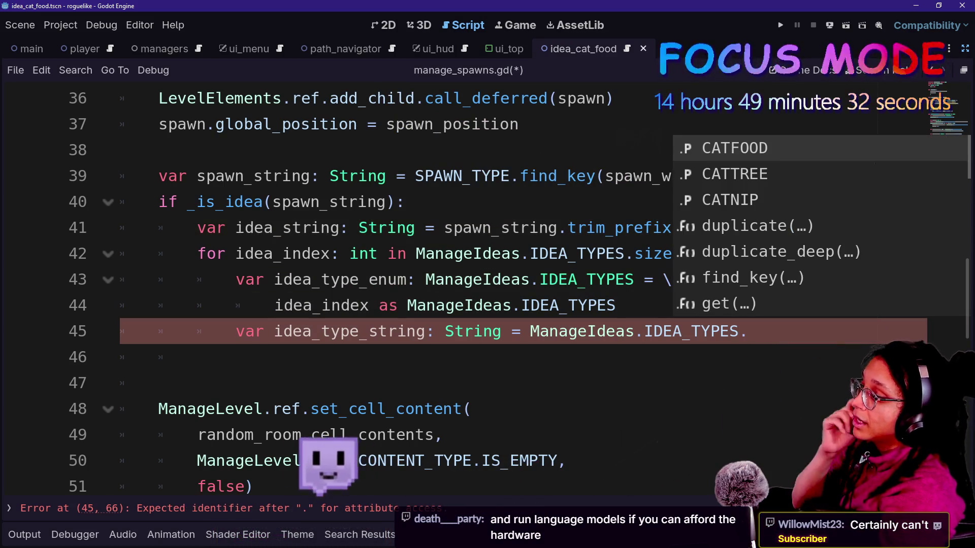
{"action": "key", "text": "alt+Tab"}
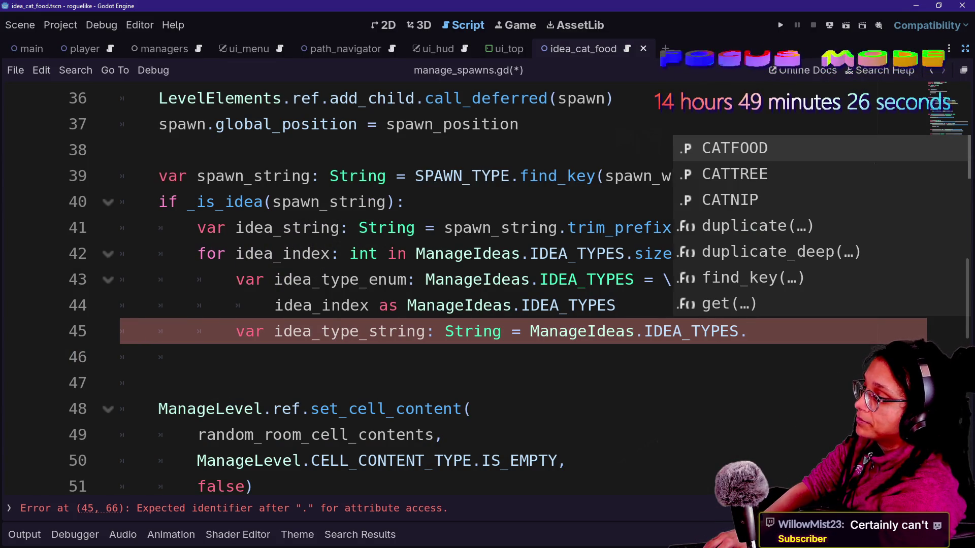
{"action": "key", "text": "BackSpace"}
{"action": "type", "text": ".find_key("}
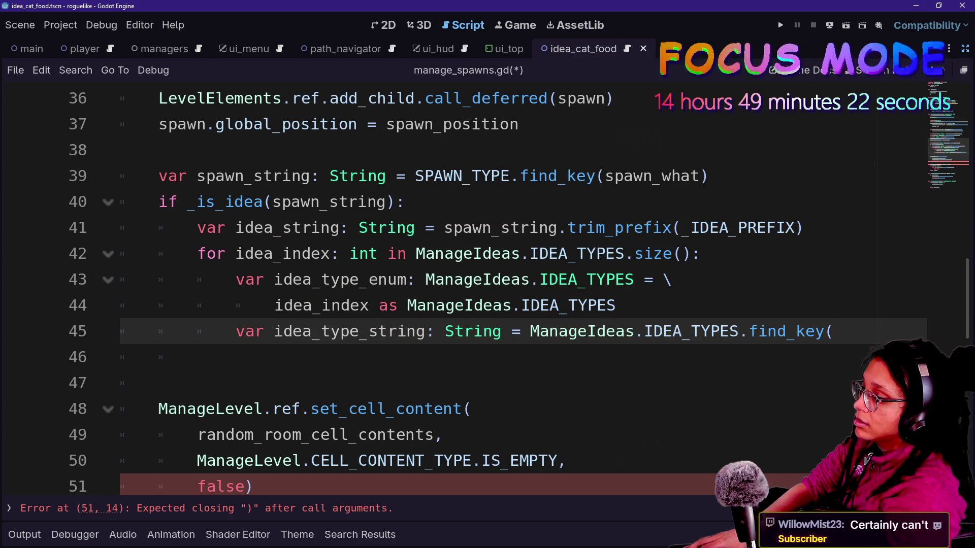
Wrap the declaration after '=' with a backslash, indenting the find_key continuation onto line 46
{"action": "key", "text": "Down"}
{"action": "left_click", "coordinate": [531, 331]}
{"action": "type", "text": "\\"}
{"action": "key", "text": "Return"}
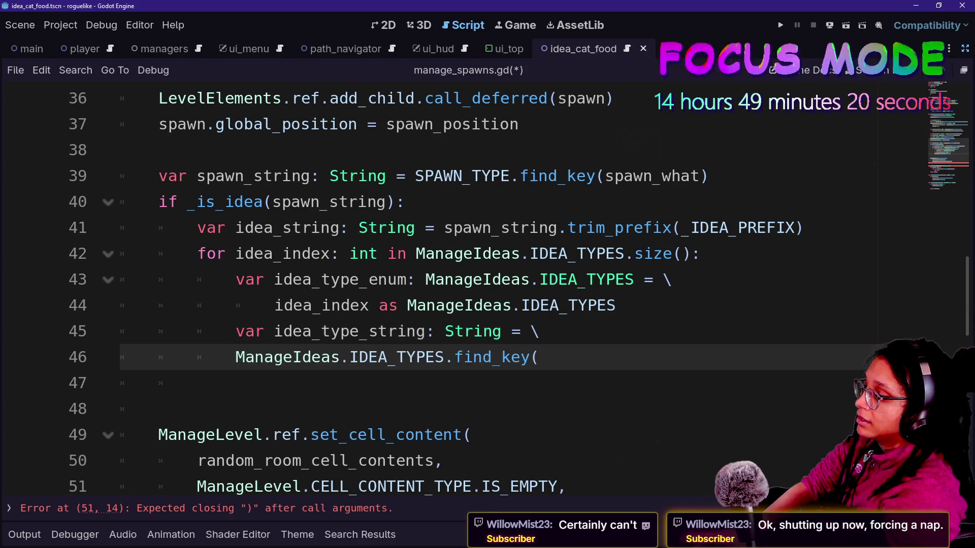
{"action": "key", "text": "Tab"}
{"action": "left_click", "coordinate": [159, 409]}
{"action": "left_click", "coordinate": [568, 356]}
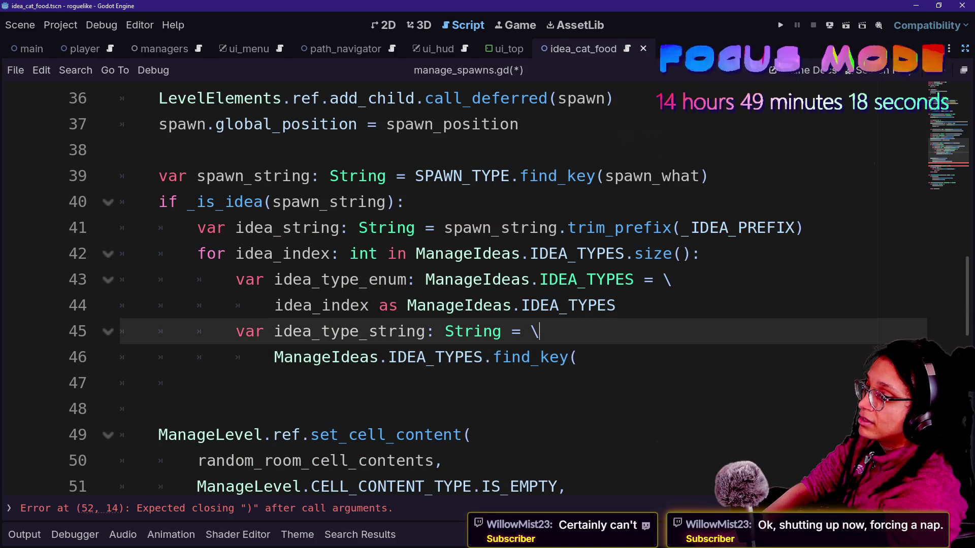
Add an empty indented line 47 under find_key( for its argument
{"action": "left_click", "coordinate": [577, 357]}
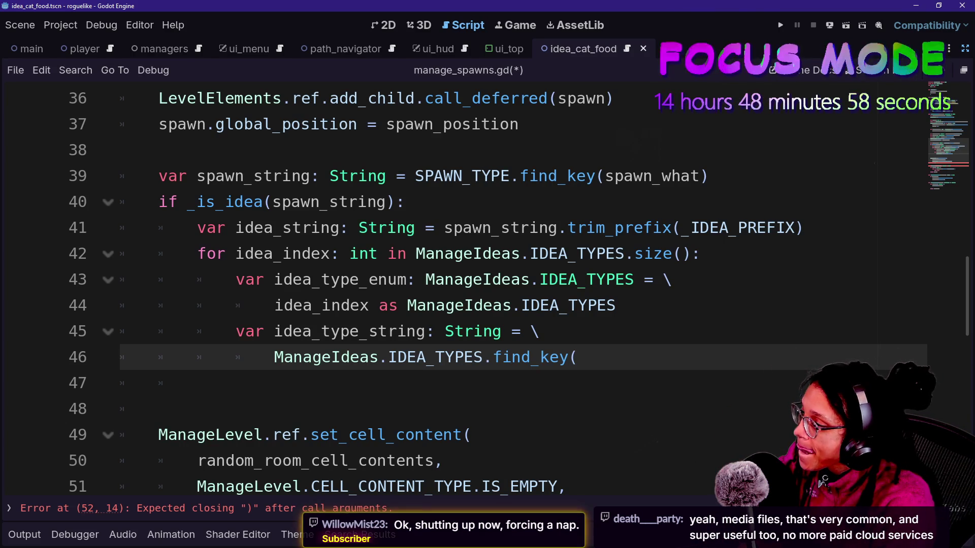
{"action": "key", "text": "Return"}
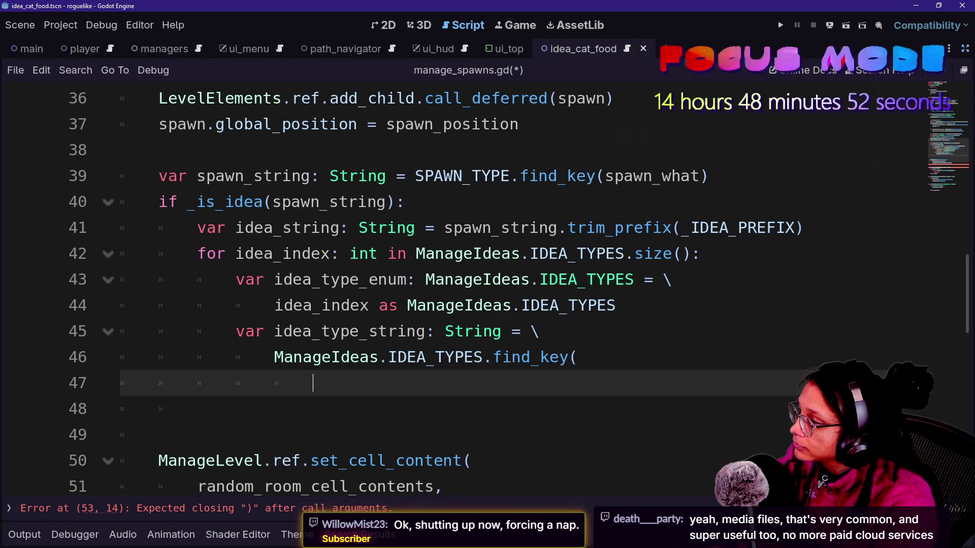
Rename the line 41 variable idea_string to spawned_idea_string
{"action": "type", "text": "i"}
{"action": "key", "text": "BackSpace"}
{"action": "type", "text": "spawn_string"}
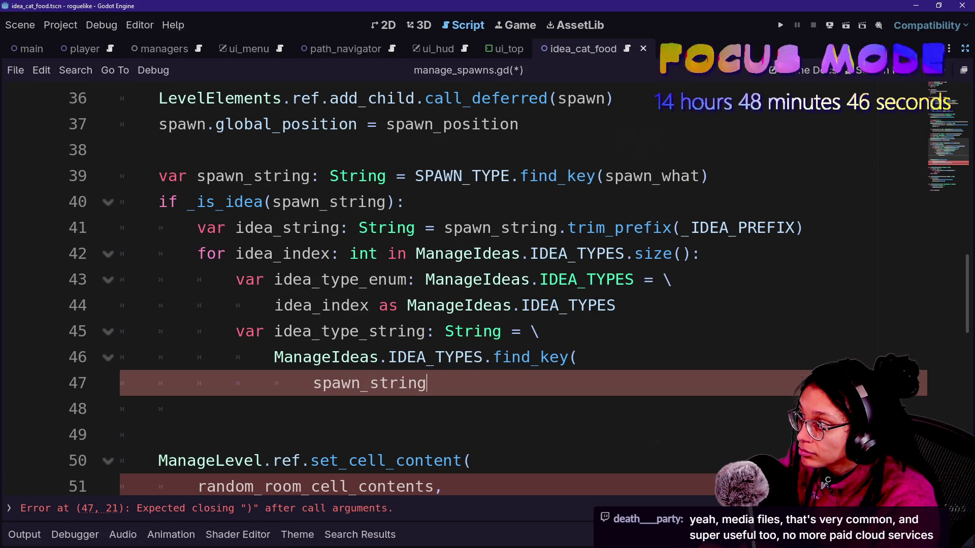
{"action": "key", "text": "BackSpace"}
{"action": "key", "text": "BackSpace"}
{"action": "key", "text": "BackSpace"}
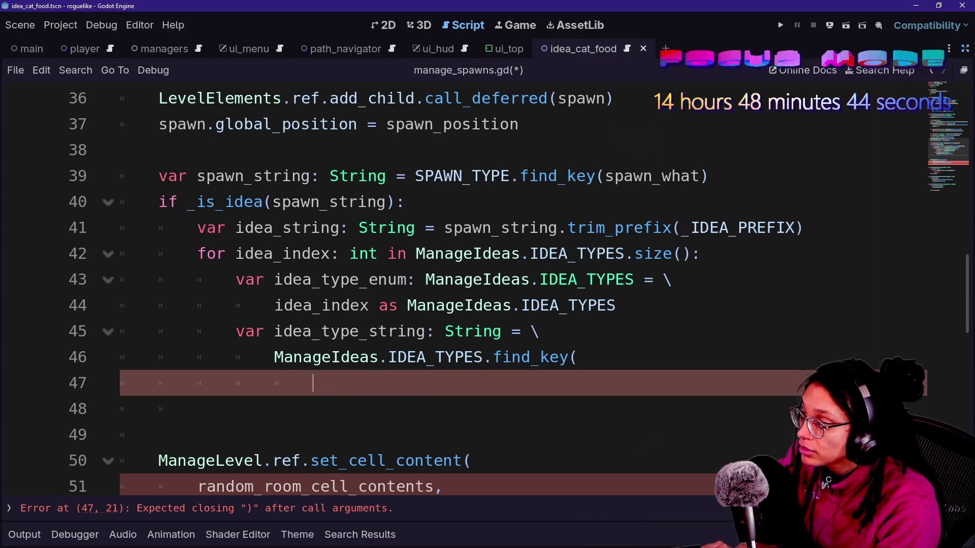
{"action": "type", "text": "_string"}
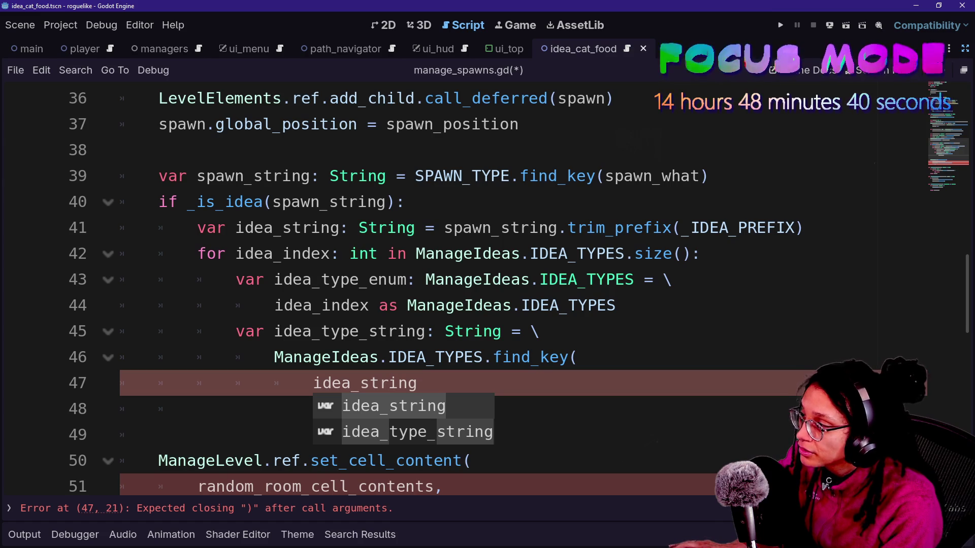
{"action": "left_click", "coordinate": [245, 228]}
{"action": "type", "text": "spawned_"}
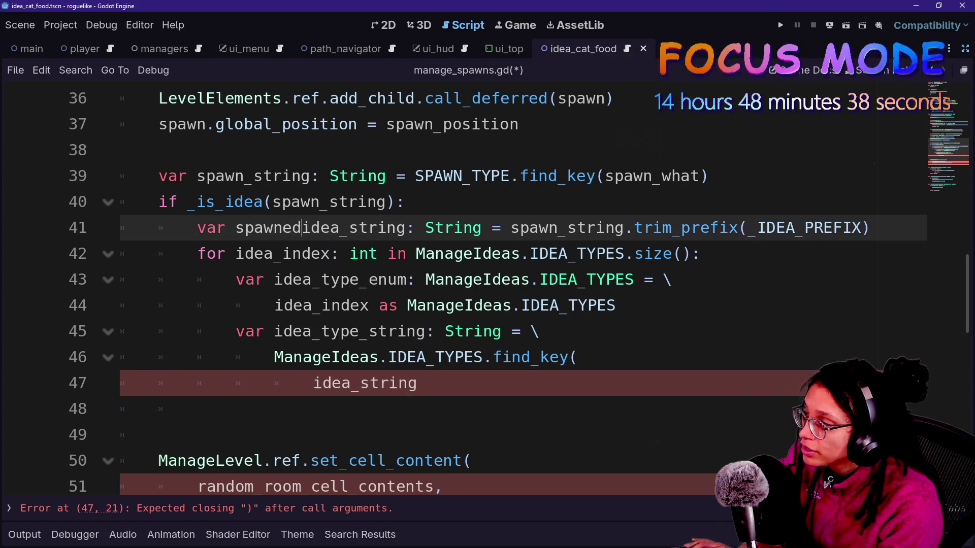
Pass spawned_idea_string as the find_key argument, close the call, and add line 48
{"action": "left_click", "coordinate": [198, 382]}
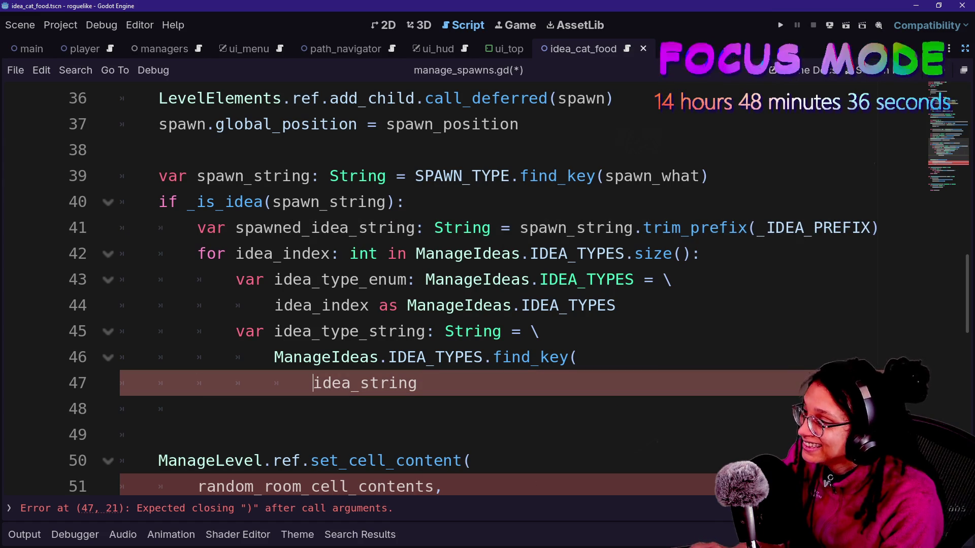
{"action": "type", "text": "s"}
{"action": "key", "text": "Escape"}
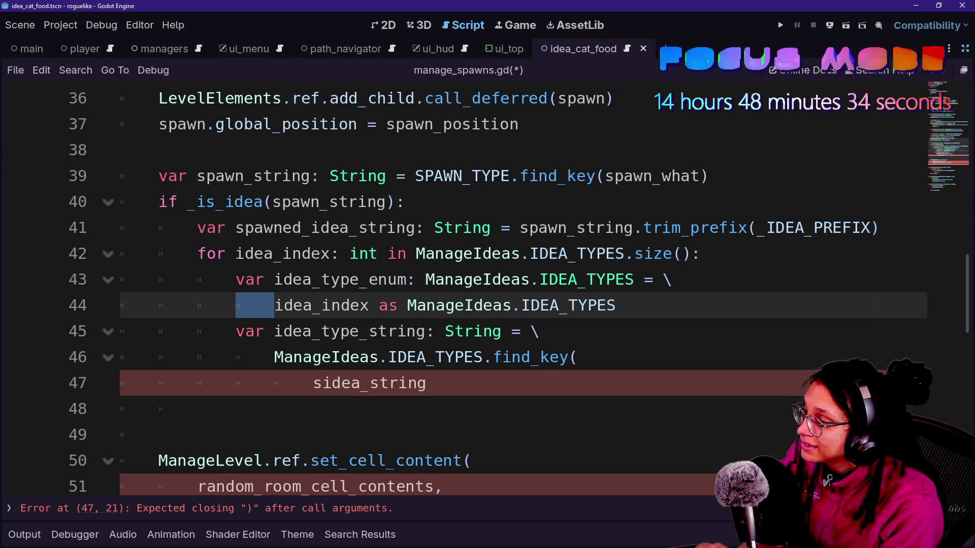
{"action": "type", "text": "pawned_"}
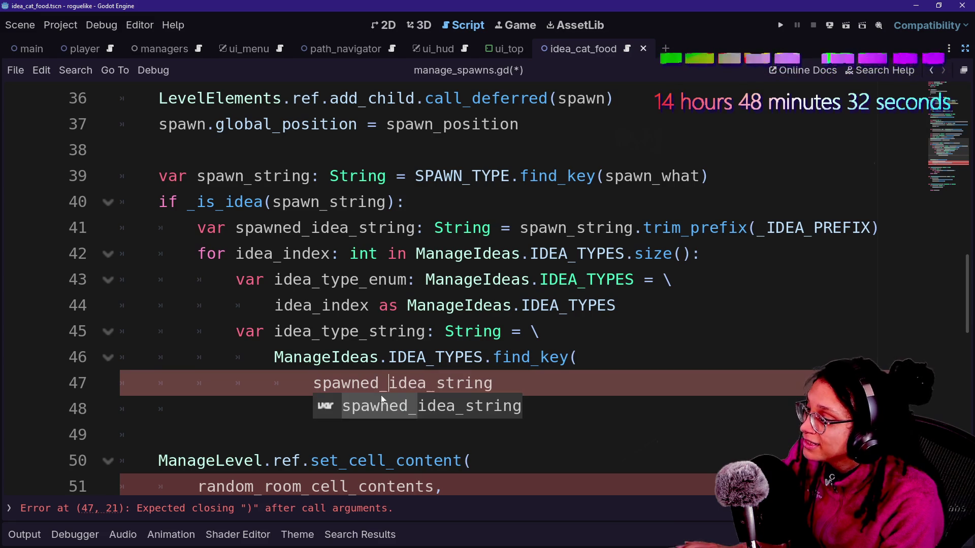
{"action": "key", "text": "Escape"}
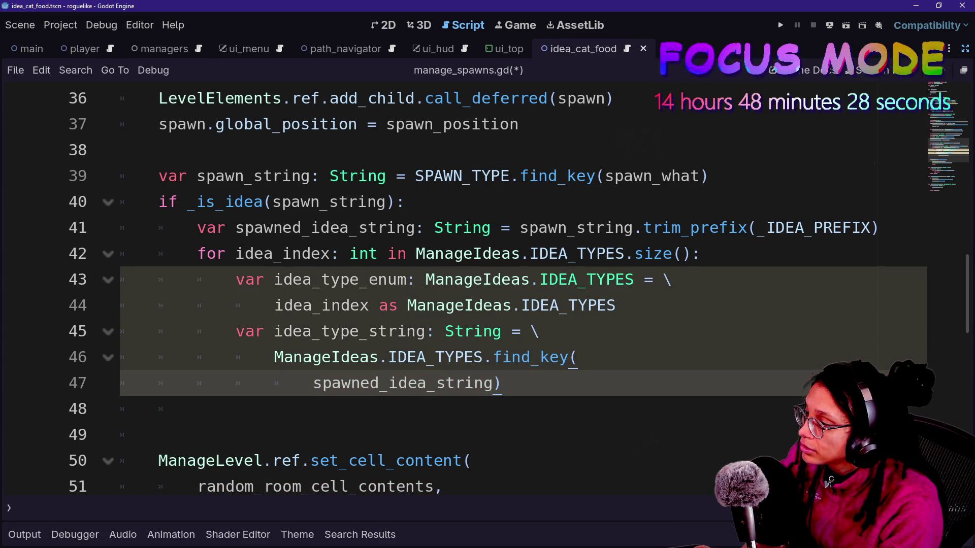
{"action": "key", "text": "Return"}
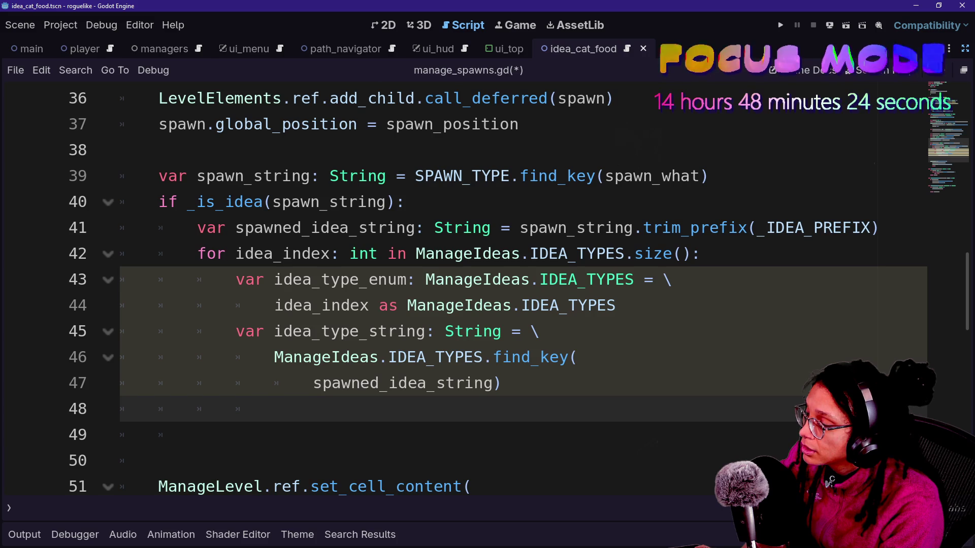
Draft an if comparing spawned_idea_string with idea_type_string on line 48, then cut it back to bare 'if'
{"action": "type", "text": "f sp"}
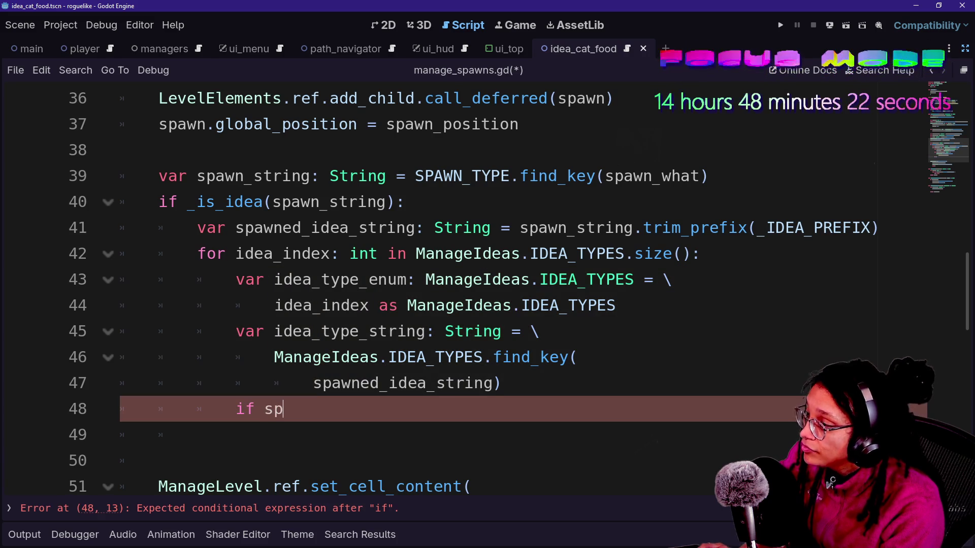
{"action": "type", "text": "awned"}
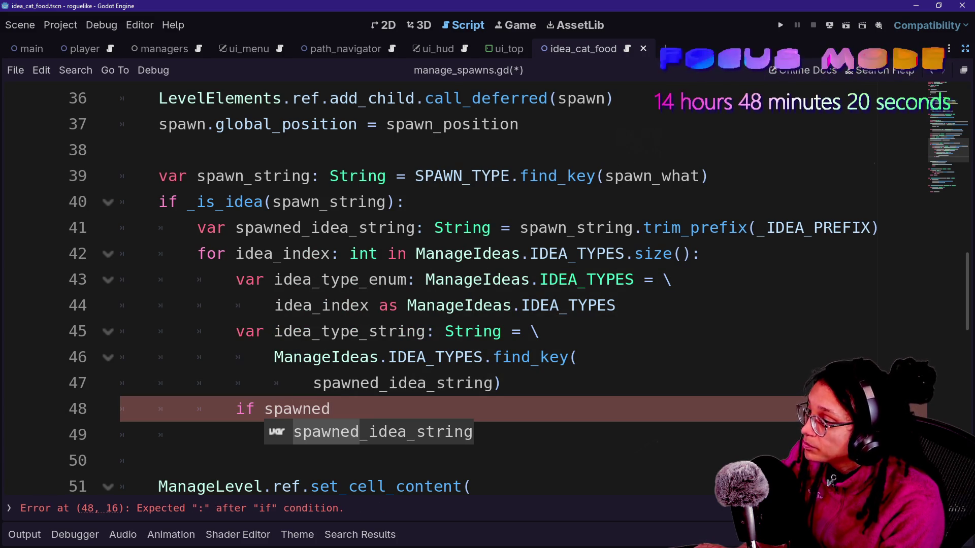
{"action": "key", "text": "Return"}
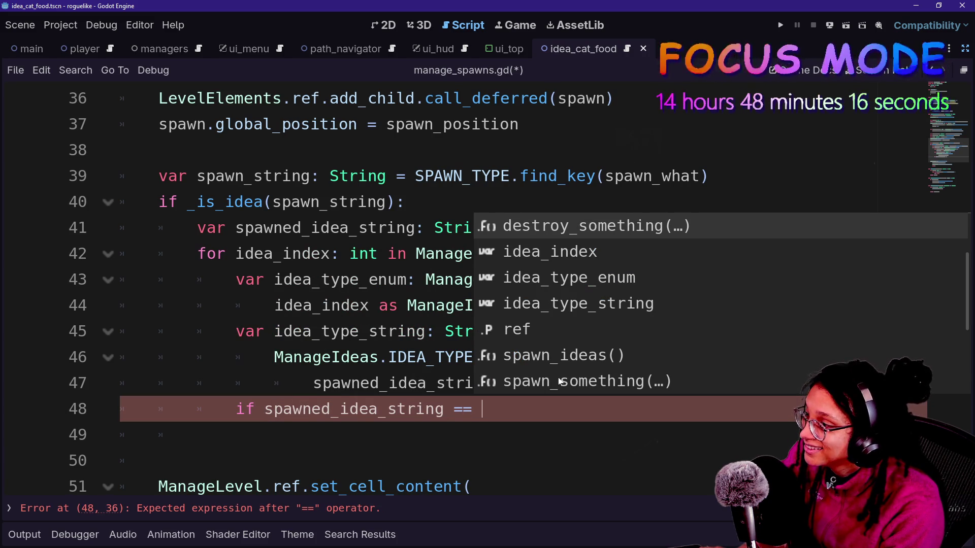
{"action": "type", "text": "idea_type"}
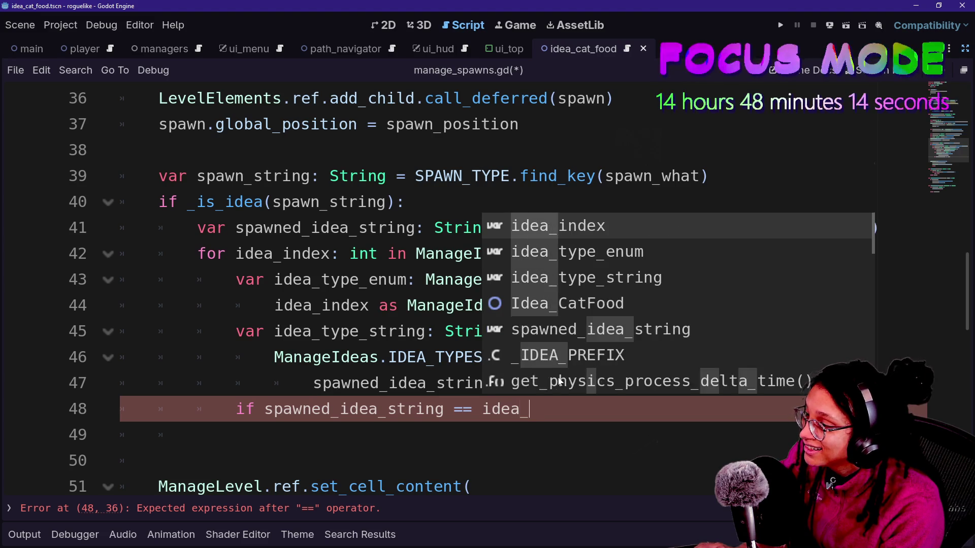
{"action": "type", "text": "_string"}
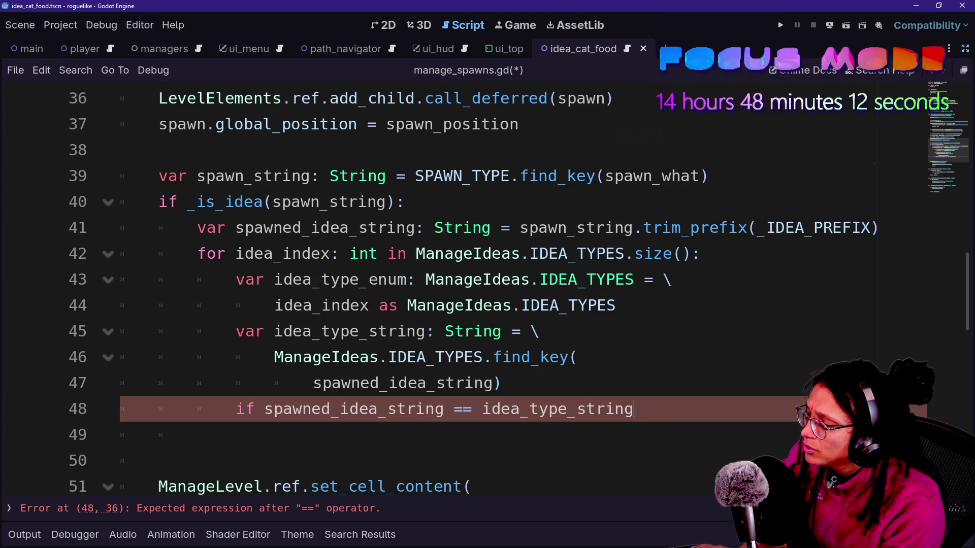
{"action": "left_click", "coordinate": [345, 330]}
{"action": "left_click", "coordinate": [596, 409]}
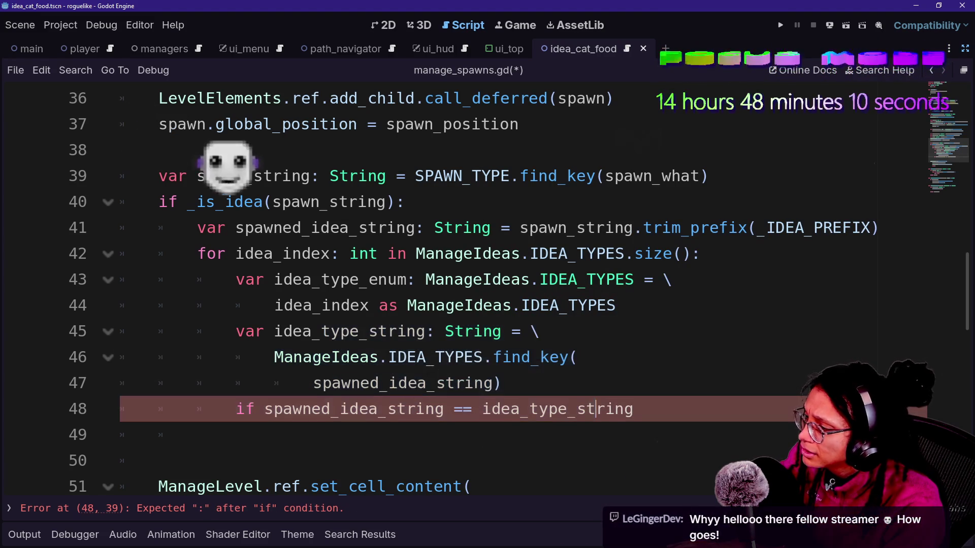
{"action": "key", "text": "ctrl+x"}
{"action": "key", "text": "Return"}
{"action": "key", "text": "BackSpace"}
{"action": "type", "text": "if"}
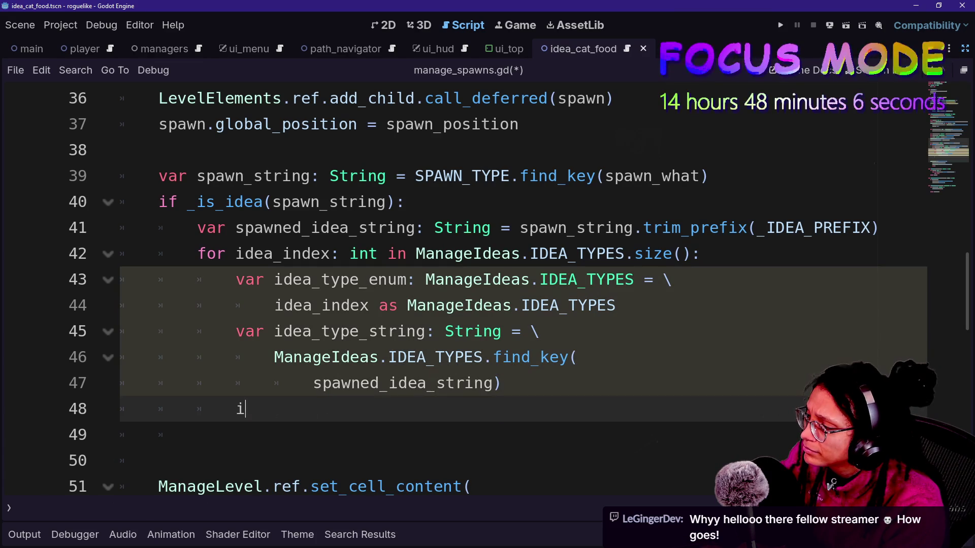
{"action": "key", "text": "Escape"}
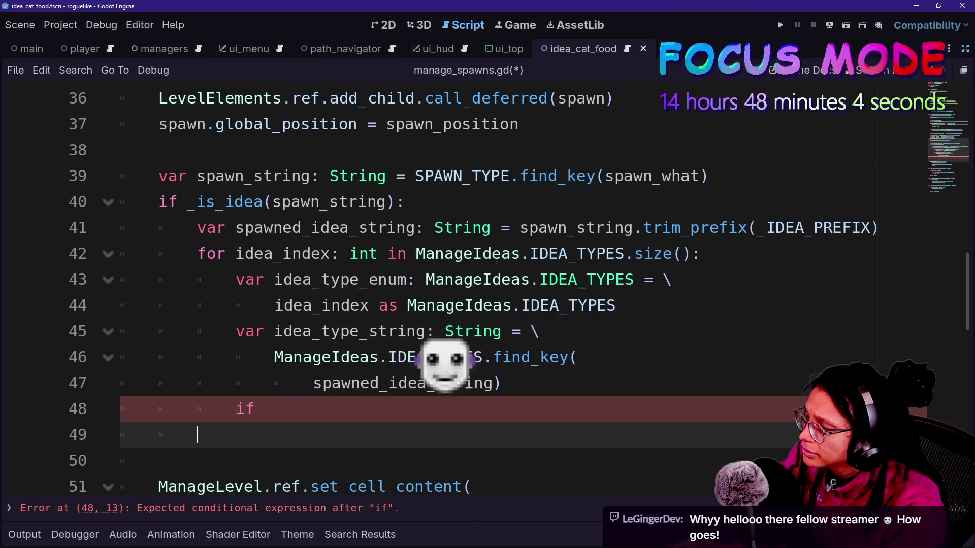
{"action": "left_click_drag", "start_coordinate": [274, 305], "coordinate": [417, 357]}
{"action": "key", "text": "Escape"}
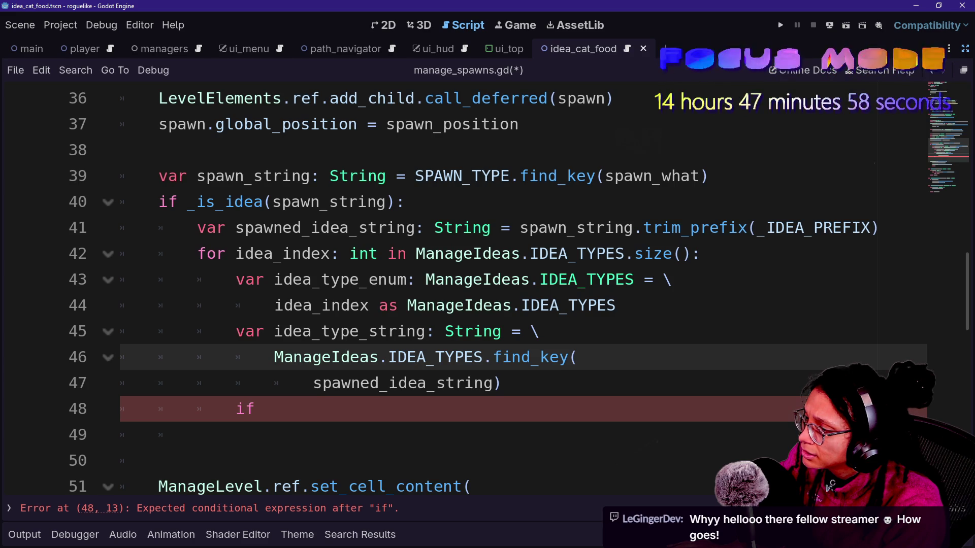
Replace the find_key call and unfinished if with has( on line 46, then save
{"action": "key", "text": "Tab"}
{"action": "key", "text": "Left"}
{"action": "type", "text": "ha"}
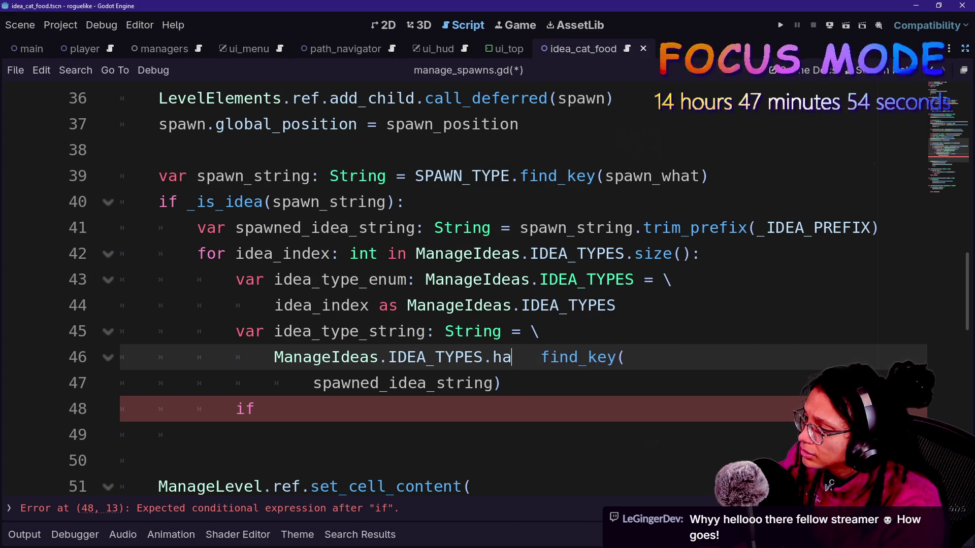
{"action": "type", "text": "s("}
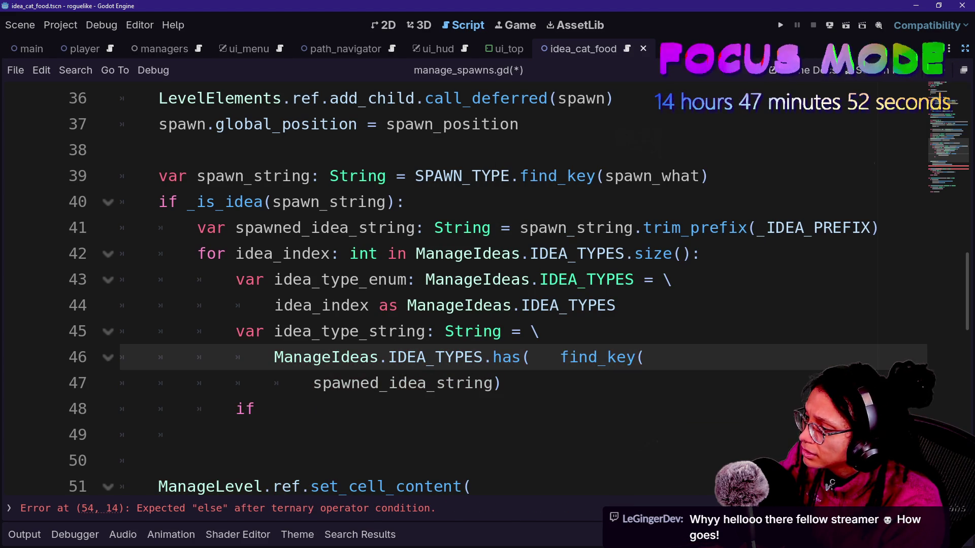
{"action": "key", "text": "shift+Down"}
{"action": "key", "text": "shift+Down"}
{"action": "key", "text": "shift+End"}
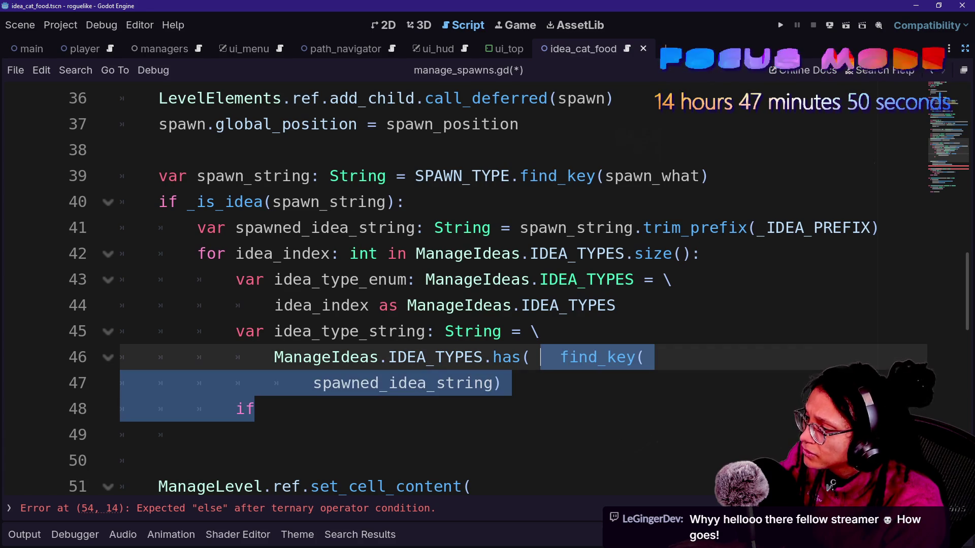
{"action": "key", "text": "BackSpace"}
{"action": "key", "text": "BackSpace"}
{"action": "key", "text": "BackSpace"}
{"action": "key", "text": "BackSpace"}
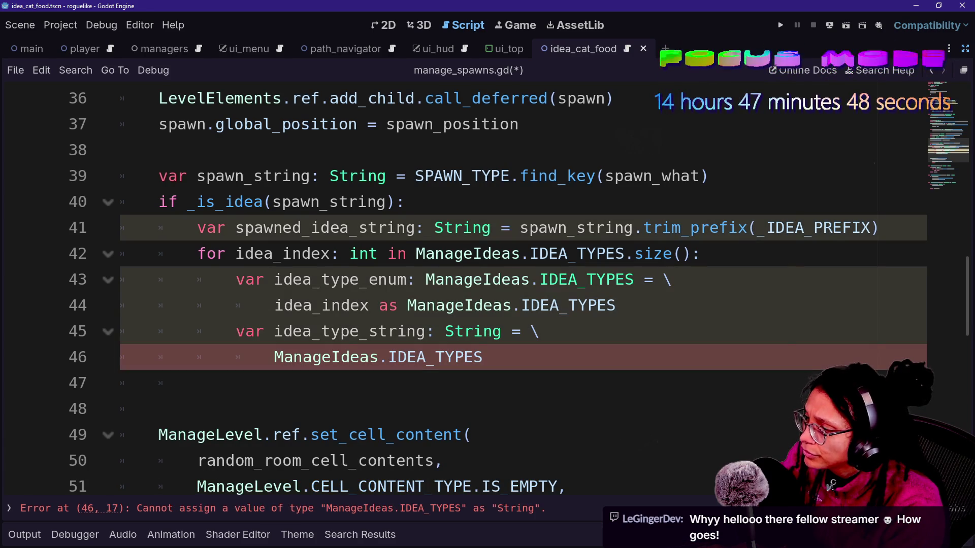
{"action": "type", "text": "has("}
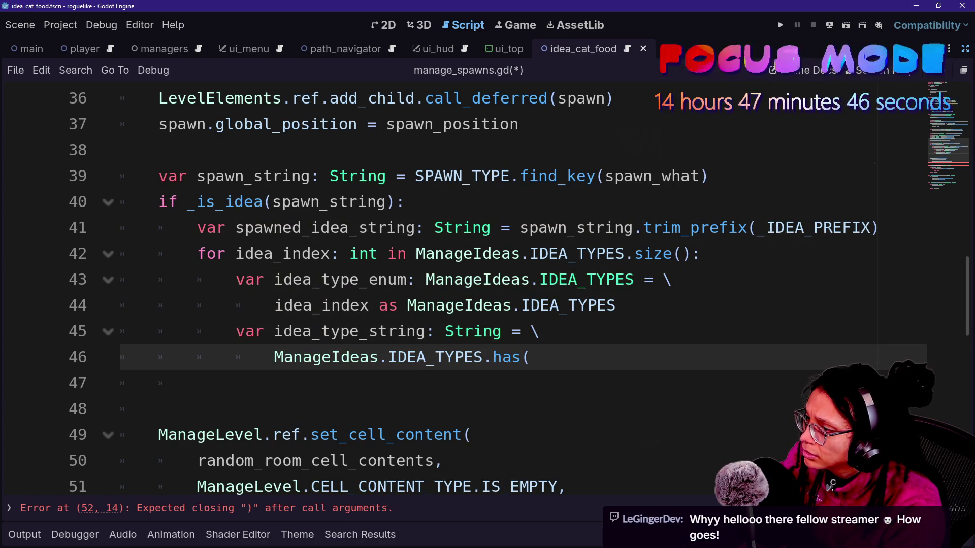
{"action": "key", "text": "ctrl+s"}
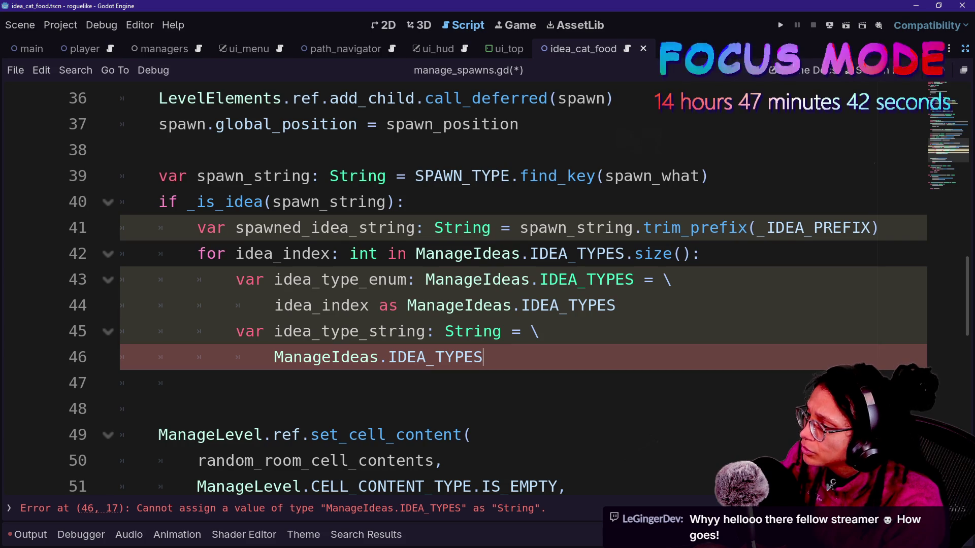
Append .has( after ManageIdeas.IDEA_TYPES on line 46 and open the Dictionary has() documentation
{"action": "key", "text": "shift+Up"}
{"action": "key", "text": "shift+Left"}
{"action": "key", "text": "shift+Left"}
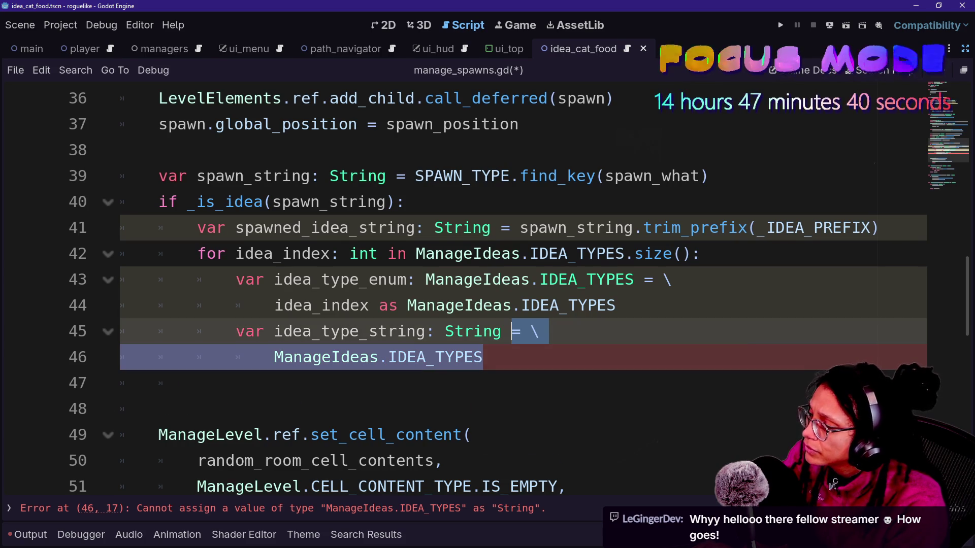
{"action": "key", "text": "BackSpace"}
{"action": "key", "text": "ctrl+z"}
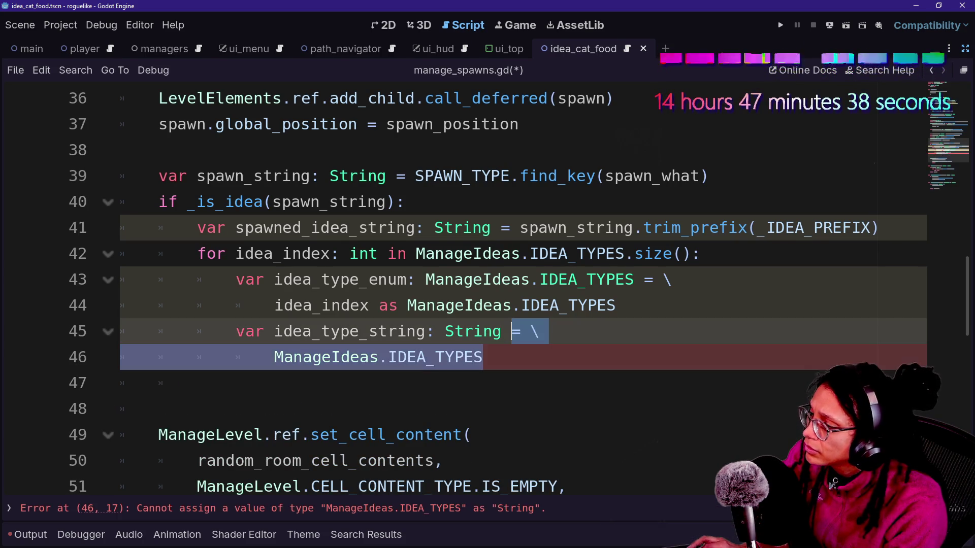
{"action": "key", "text": "Right"}
{"action": "type", "text": ".has("}
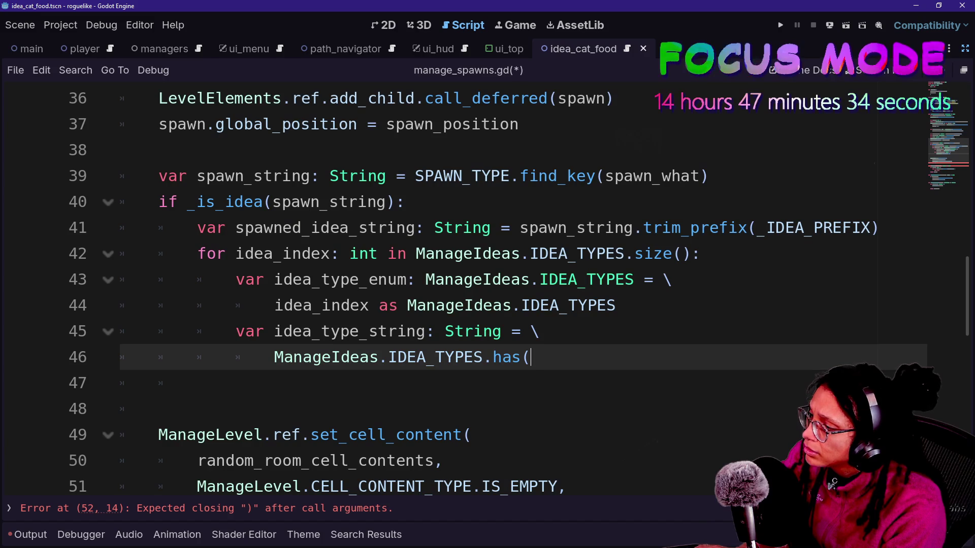
{"action": "type", "text": "("}
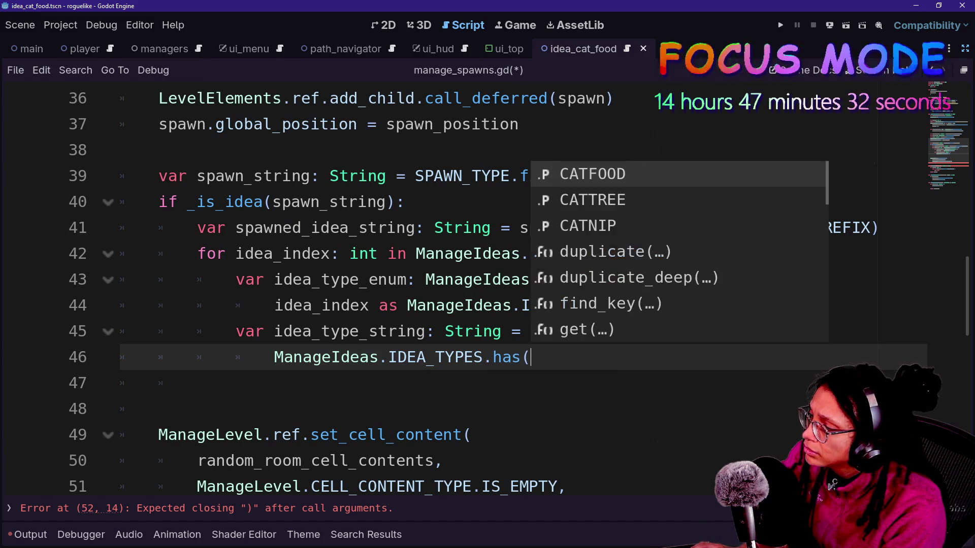
{"action": "left_click", "coordinate": [505, 357], "text": "ctrl"}
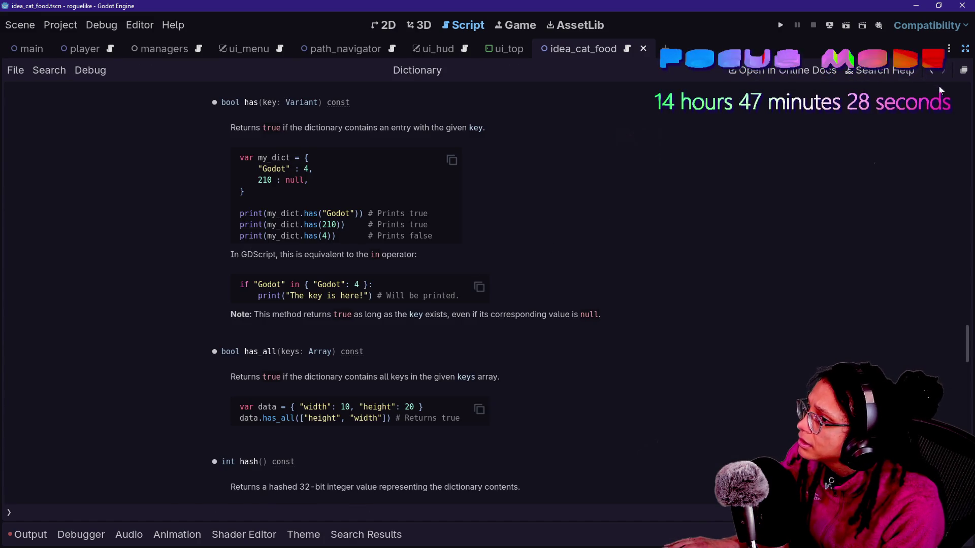
Turn line 45 into an if joined with the ManageIdeas.IDEA_TYPES.has( call from line 46
{"action": "left_click", "coordinate": [931, 73]}
{"action": "key", "text": "End"}
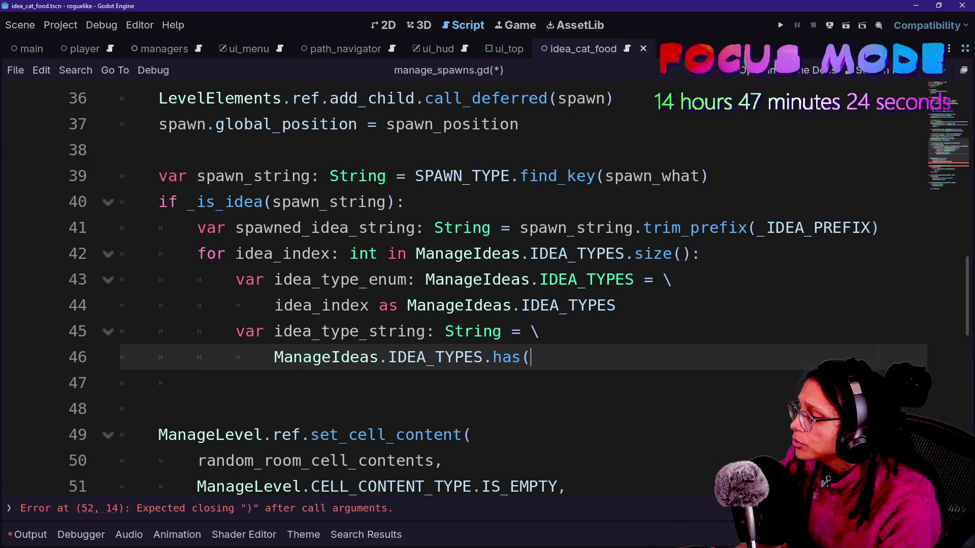
{"action": "key", "text": "Up"}
{"action": "key", "text": "ctrl+Left"}
{"action": "key", "text": "ctrl+Left"}
{"action": "key", "text": "ctrl+shift+Right"}
{"action": "type", "text": "b"}
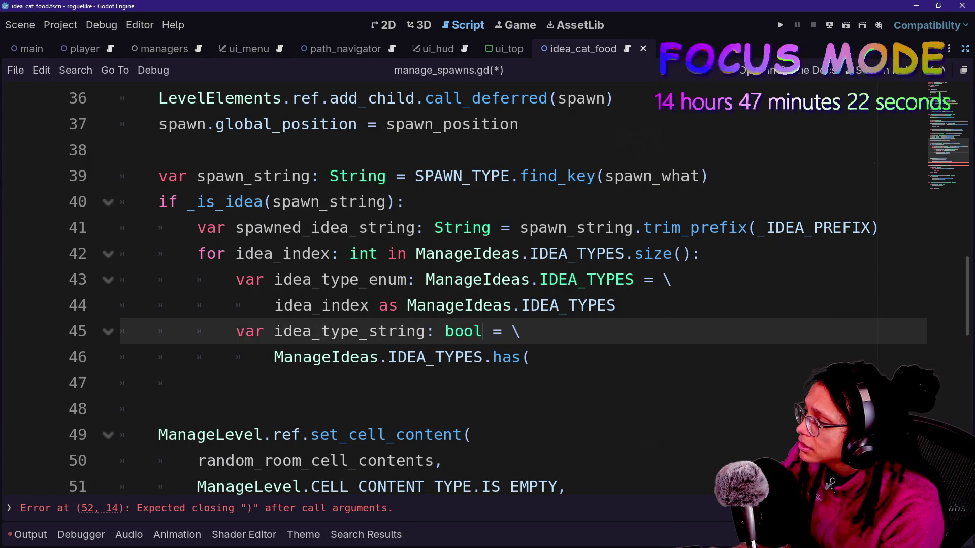
{"action": "key", "text": "Escape"}
{"action": "key", "text": "Down"}
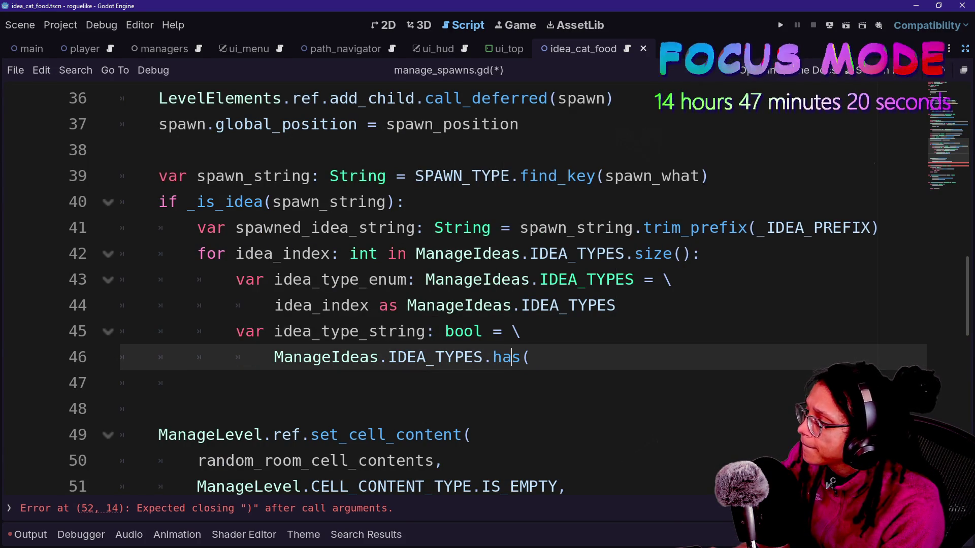
{"action": "key", "text": "Up"}
{"action": "key", "text": "Home"}
{"action": "key", "text": "ctrl+shift+Right"}
{"action": "key", "text": "ctrl+shift+Right"}
{"action": "key", "text": "ctrl+shift+Right"}
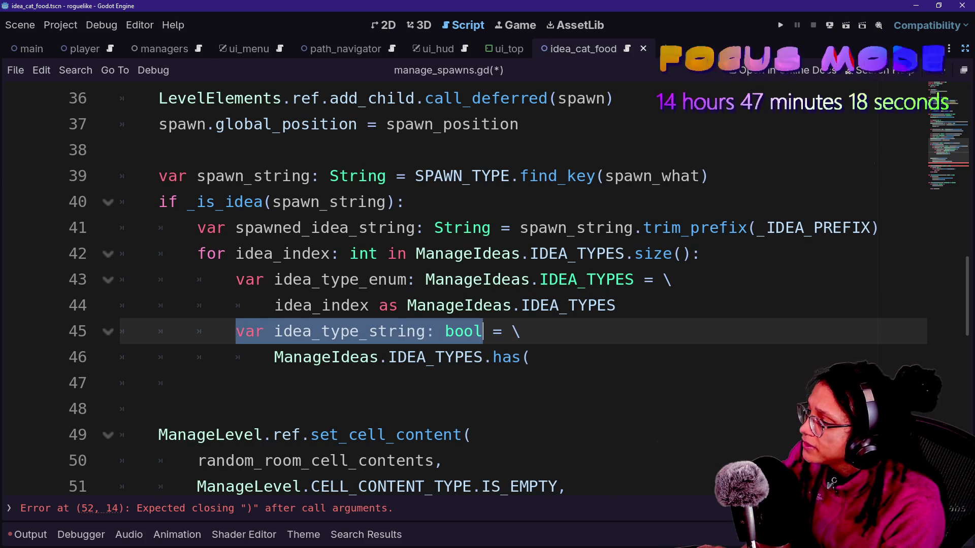
{"action": "key", "text": "BackSpace"}
{"action": "type", "text": "if"}
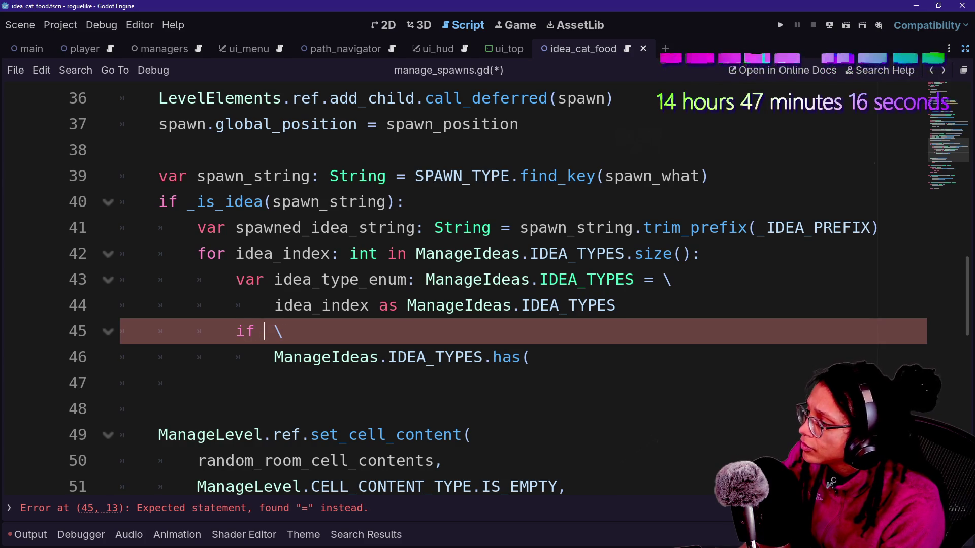
{"action": "key", "text": "Delete"}
{"action": "key", "text": "Delete"}
{"action": "key", "text": "Delete"}
{"action": "key", "text": "End"}
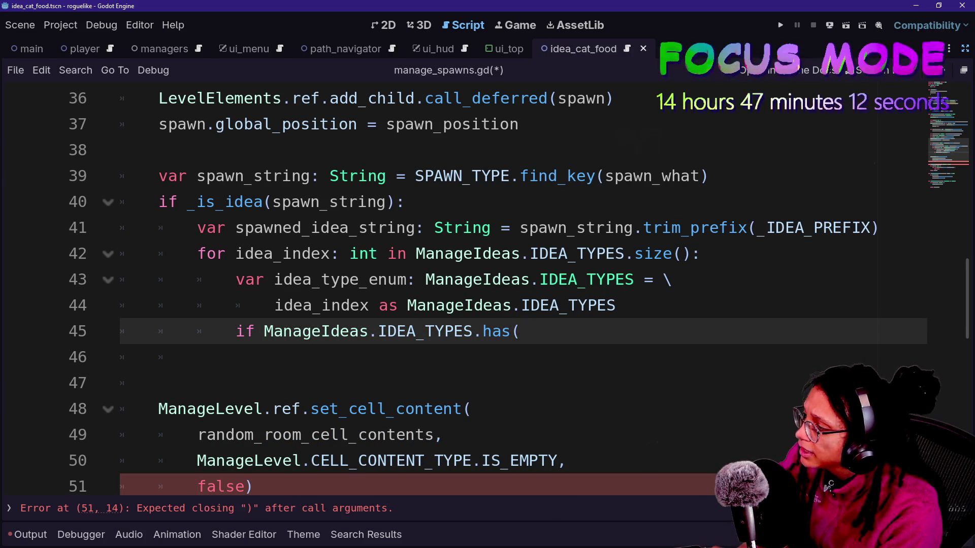
Autocomplete spawned_idea_string as the has() argument, then switch to manage_stats.gd on GitHub
{"action": "type", "text": "pawn_s"}
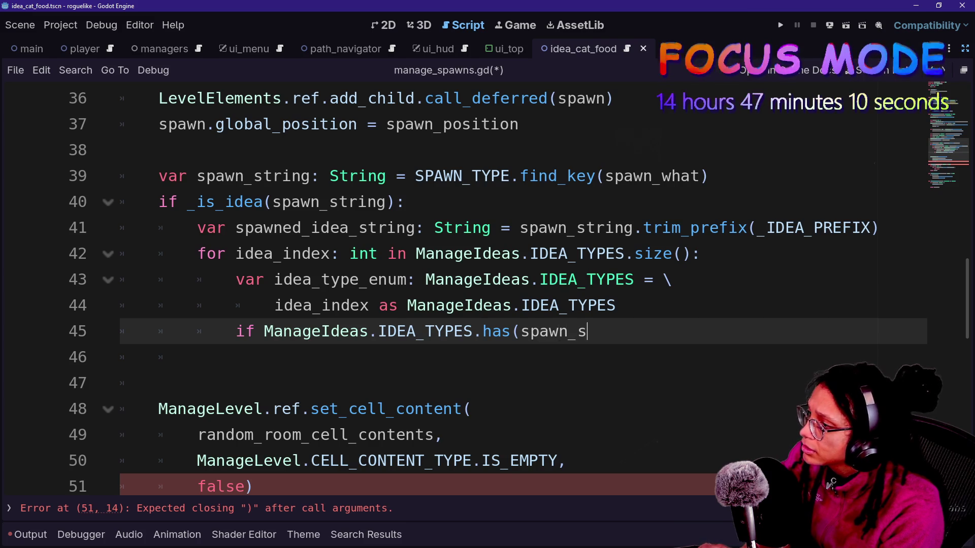
{"action": "key", "text": "BackSpace"}
{"action": "key", "text": "BackSpace"}
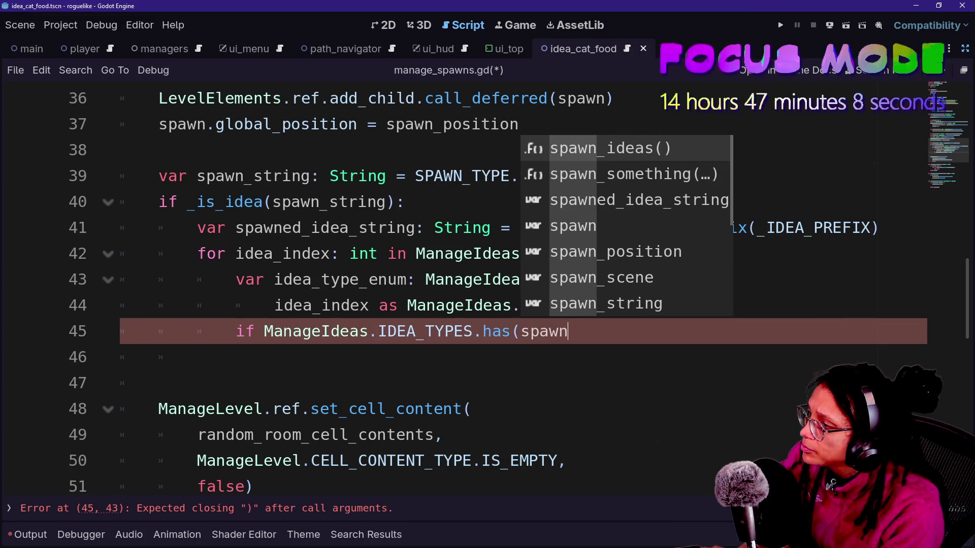
{"action": "key", "text": "Down"}
{"action": "key", "text": "Down"}
{"action": "key", "text": "Return"}
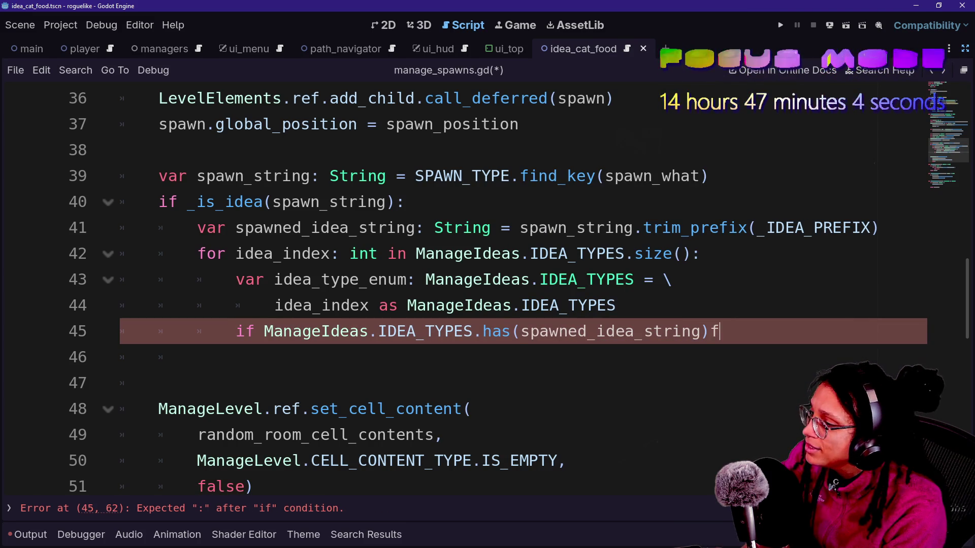
{"action": "left_click", "coordinate": [578, 305]}
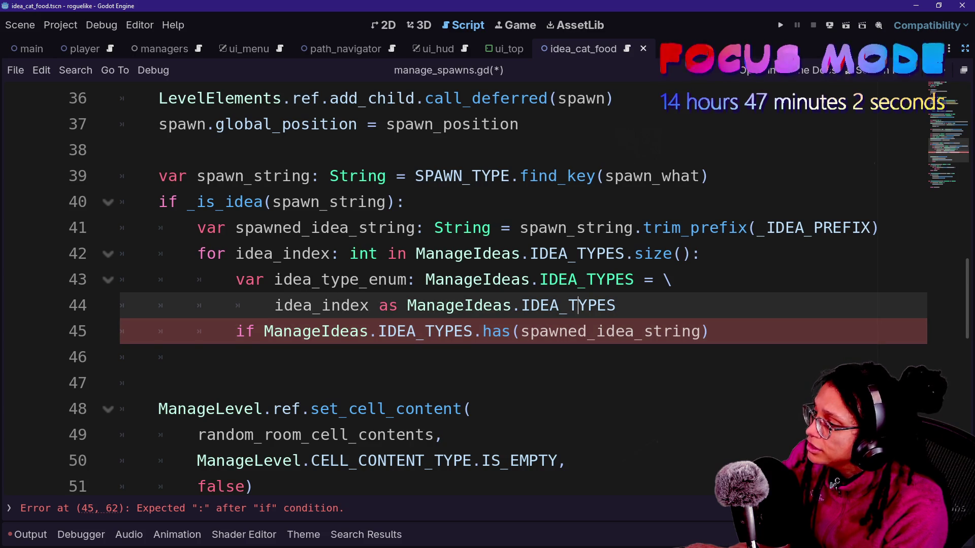
{"action": "left_click", "coordinate": [710, 331]}
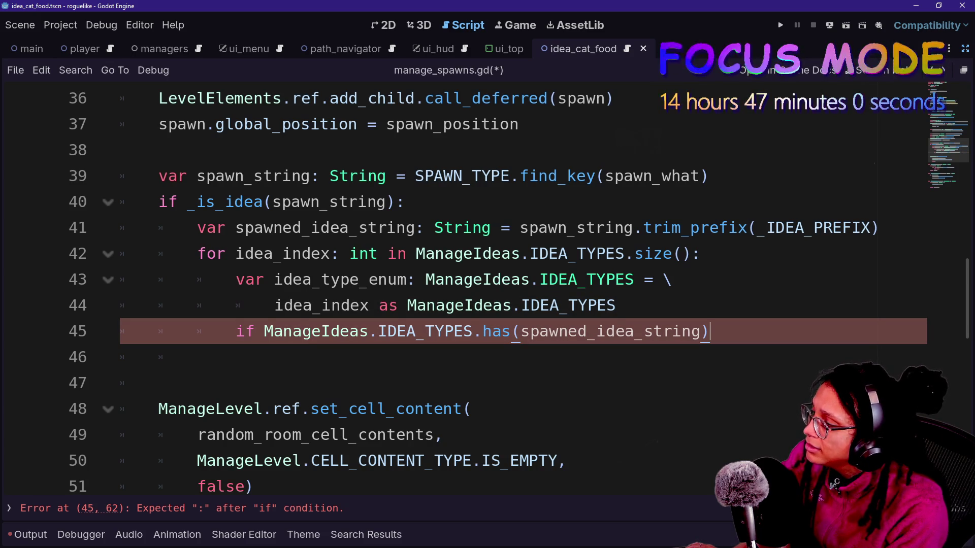
{"action": "key", "text": "Up"}
{"action": "key", "text": "Down"}
{"action": "key", "text": "Up"}
{"action": "key", "text": "Down"}
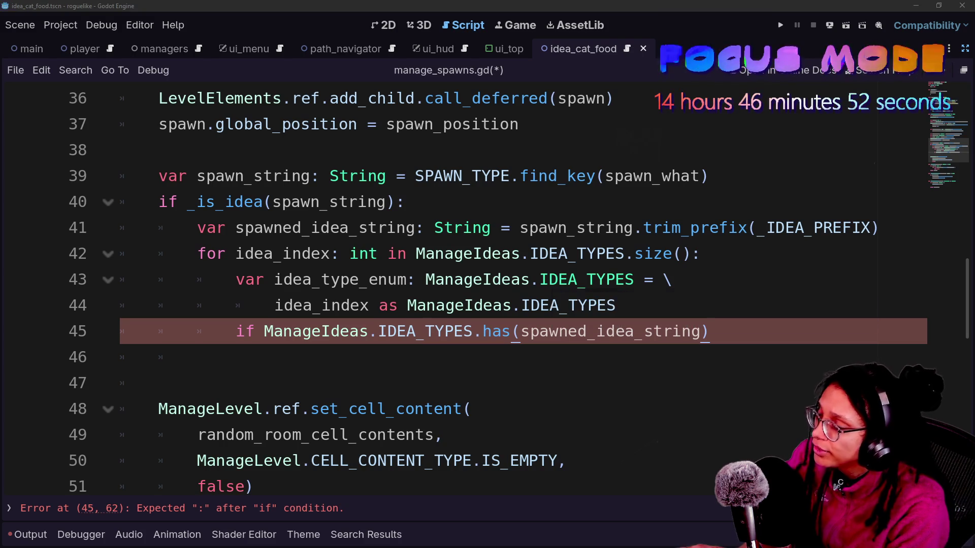
{"action": "key", "text": "alt+Tab"}
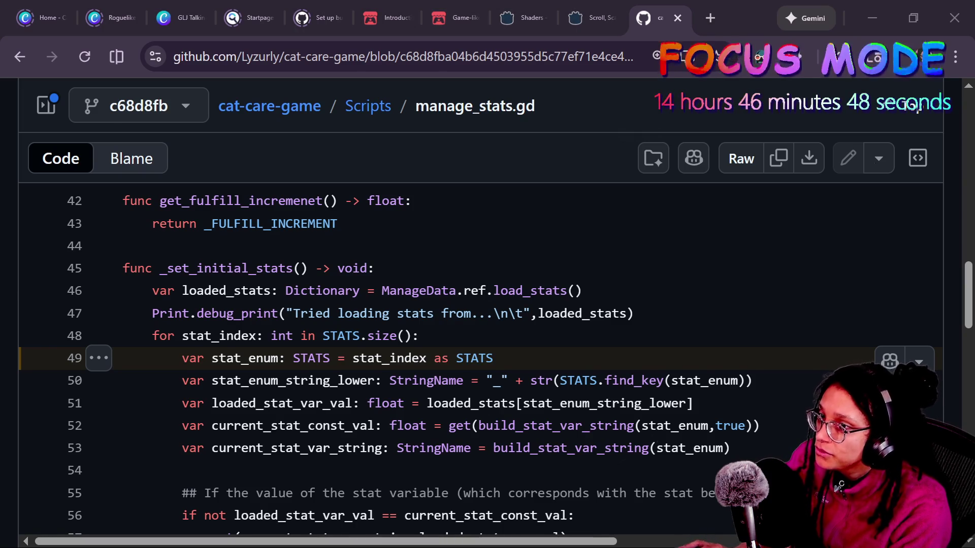
Send a /shoutout for the first-time chatter's username in Twitch chat, then return to GitHub
{"action": "key", "text": "alt+Tab"}
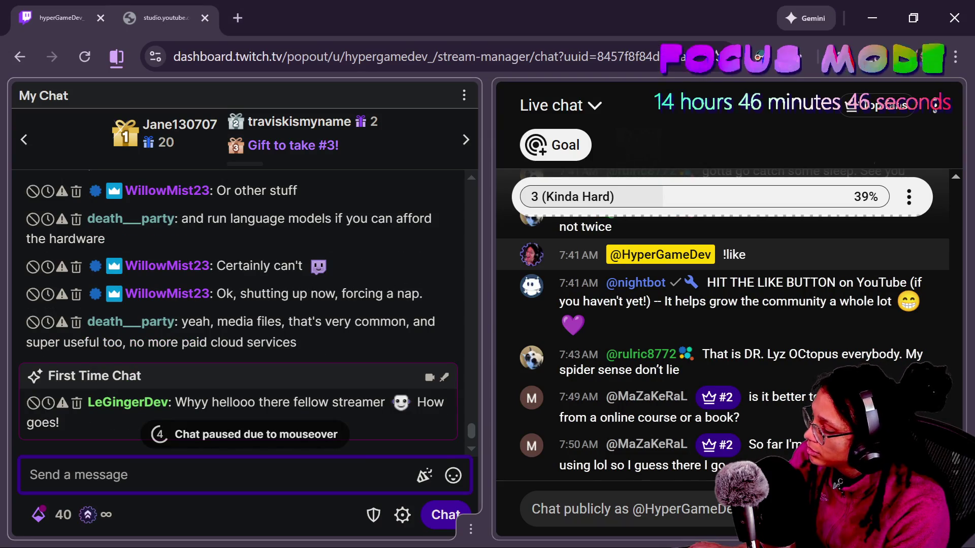
{"action": "type", "text": "@shout"}
{"action": "key", "text": "BackSpace"}
{"action": "key", "text": "BackSpace"}
{"action": "key", "text": "BackSpace"}
{"action": "type", "text": "/shout"}
{"action": "key", "text": "Tab"}
{"action": "key", "text": "BackSpace"}
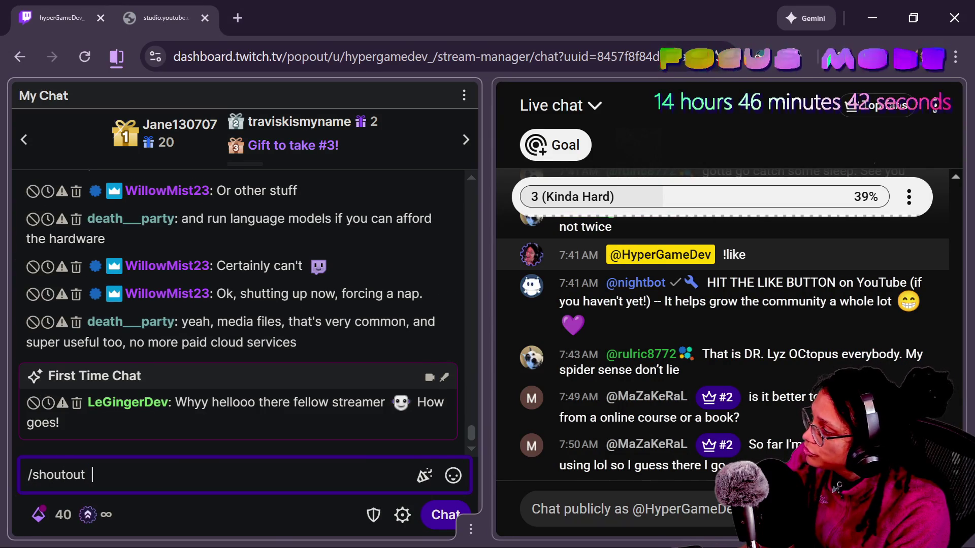
{"action": "key", "text": "BackSpace"}
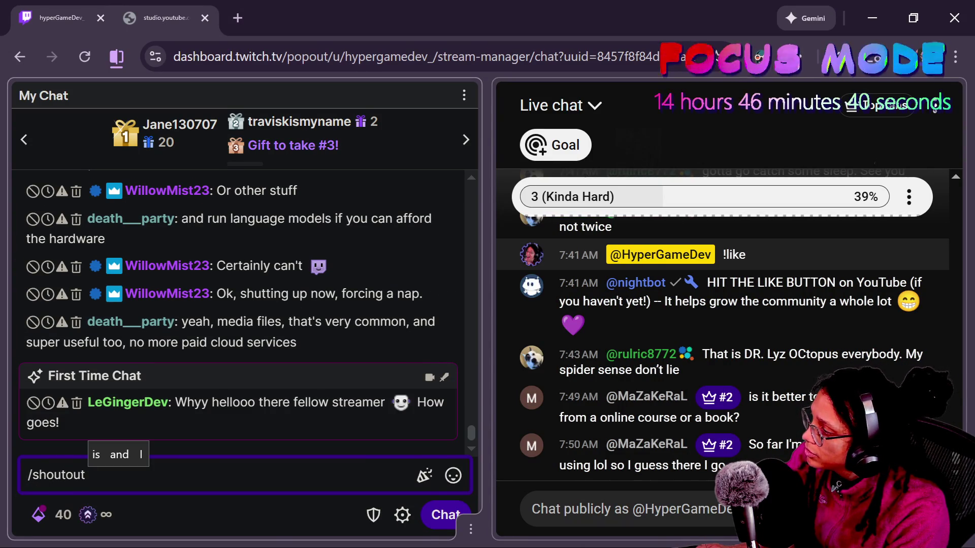
{"action": "type", "text": "LeGringe"}
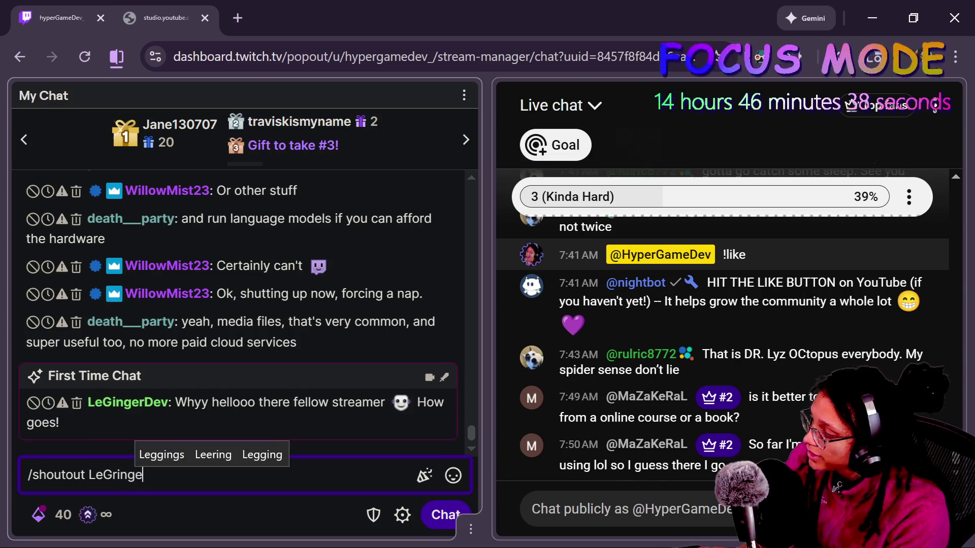
{"action": "key", "text": "BackSpace"}
{"action": "key", "text": "BackSpace"}
{"action": "key", "text": "BackSpace"}
{"action": "type", "text": "gerD"}
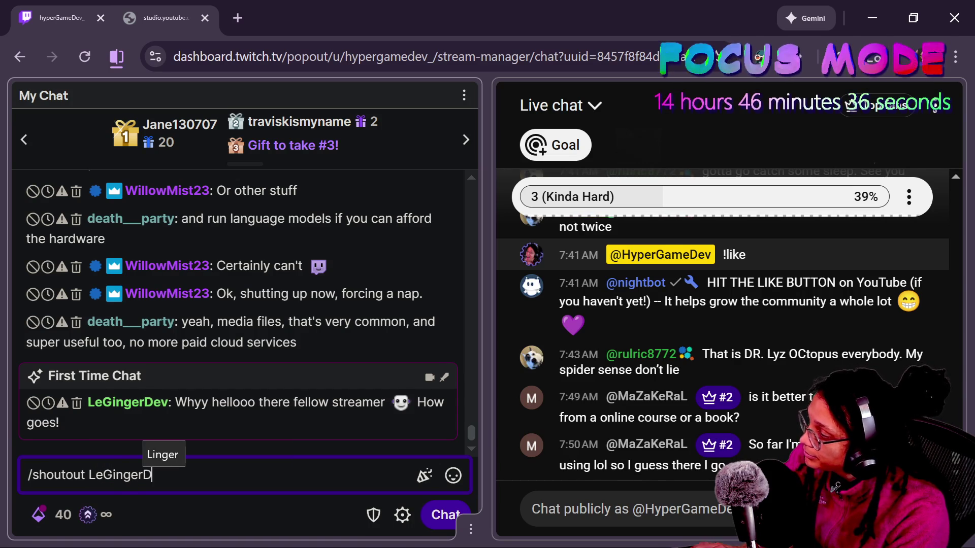
{"action": "type", "text": "ev"}
{"action": "key", "text": "Return"}
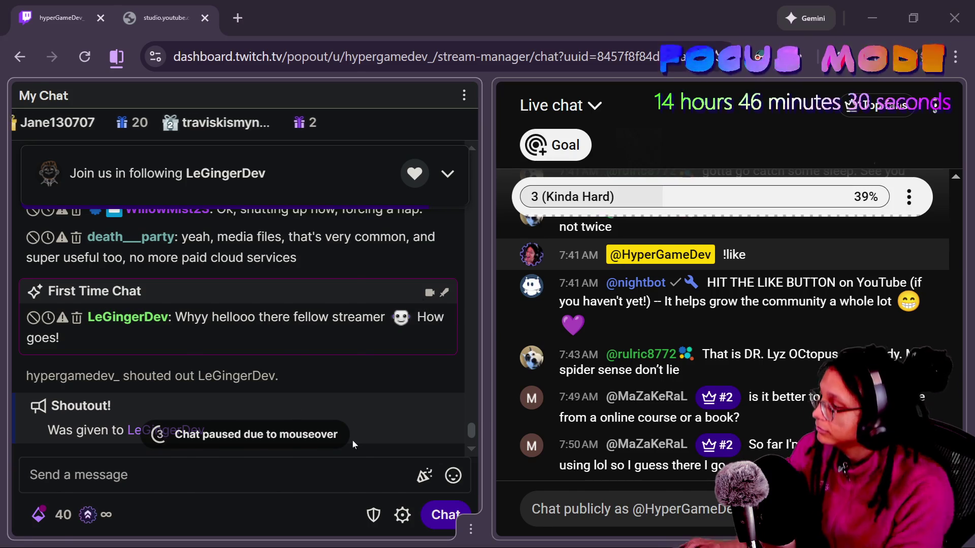
{"action": "key", "text": "alt+Tab"}
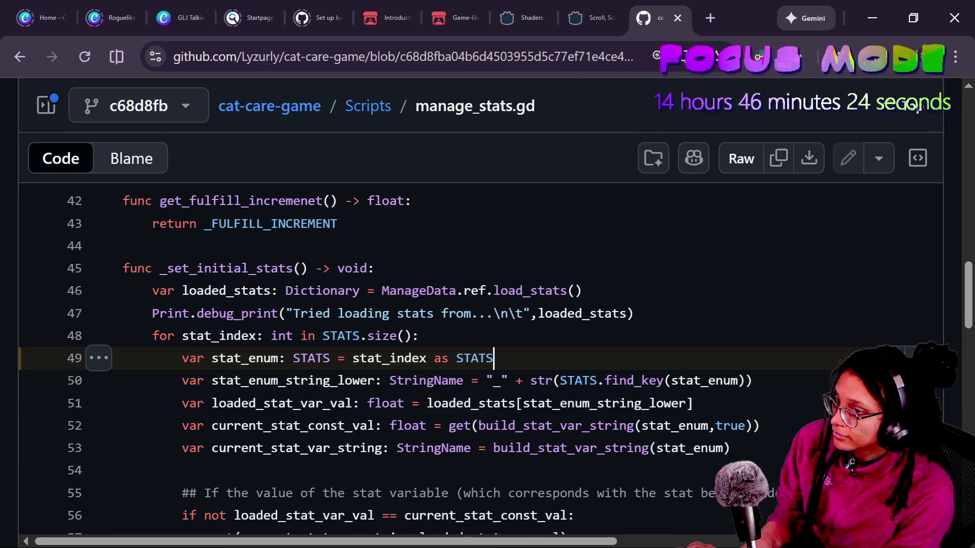
View and close stat_enum_string_lower references, then return to Godot by way of Twitch chat
{"action": "left_click", "coordinate": [524, 403]}
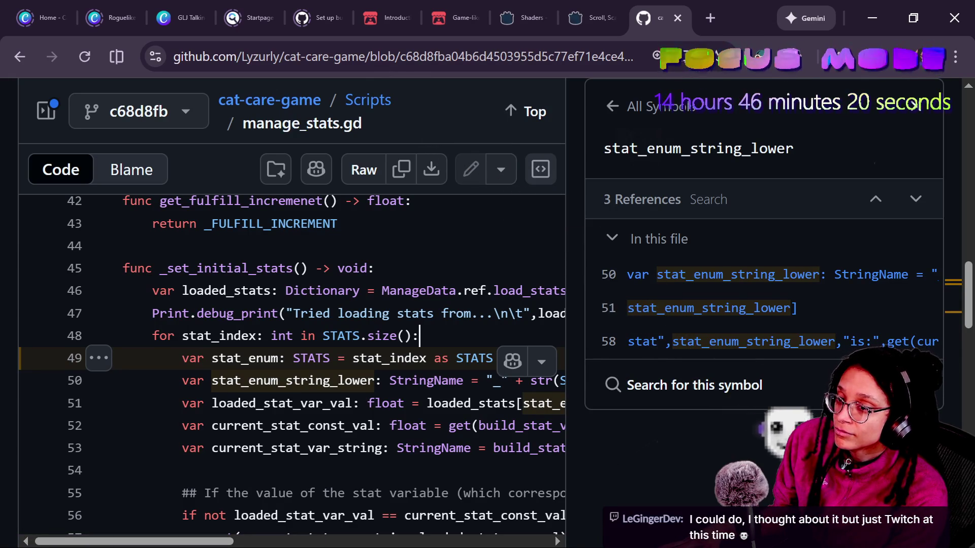
{"action": "left_click", "coordinate": [928, 106]}
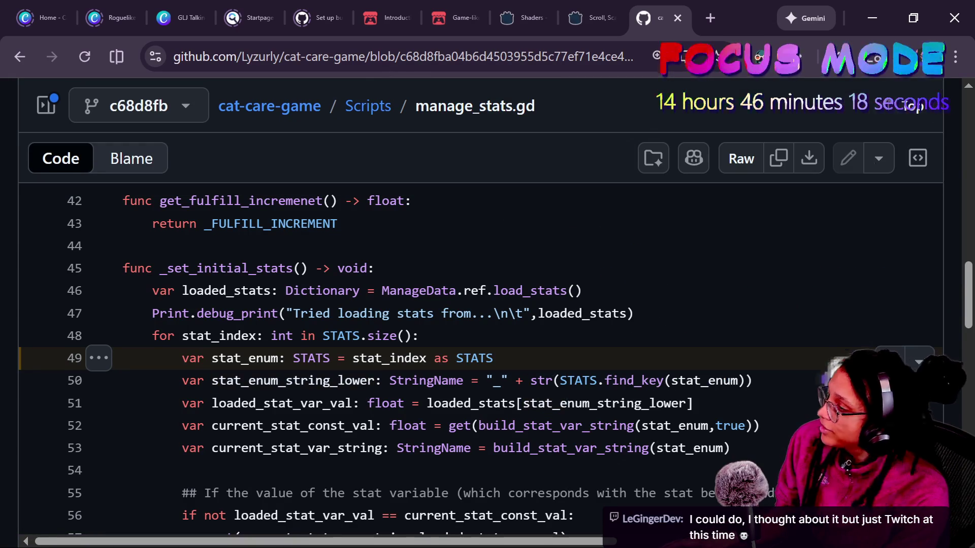
{"action": "key", "text": "alt+Tab"}
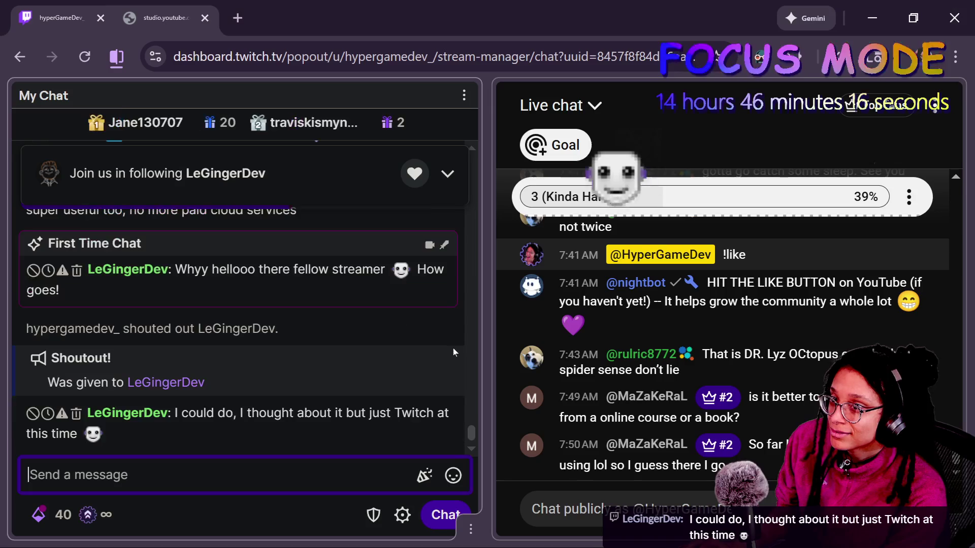
{"action": "triple_click", "coordinate": [389, 378]}
{"action": "key", "text": "alt+Tab"}
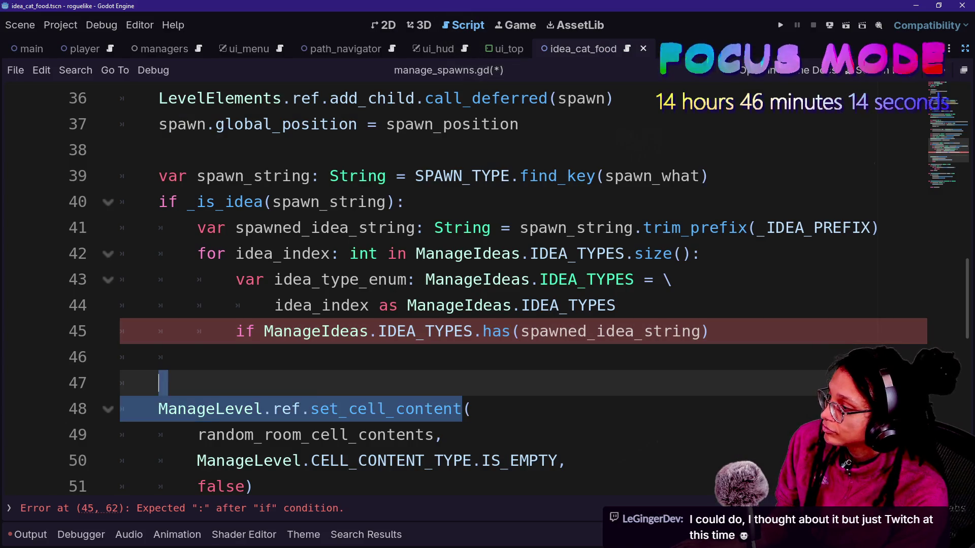
Add the missing colon at the end of line 45's if condition, then switch to GitHub
{"action": "left_click", "coordinate": [197, 357]}
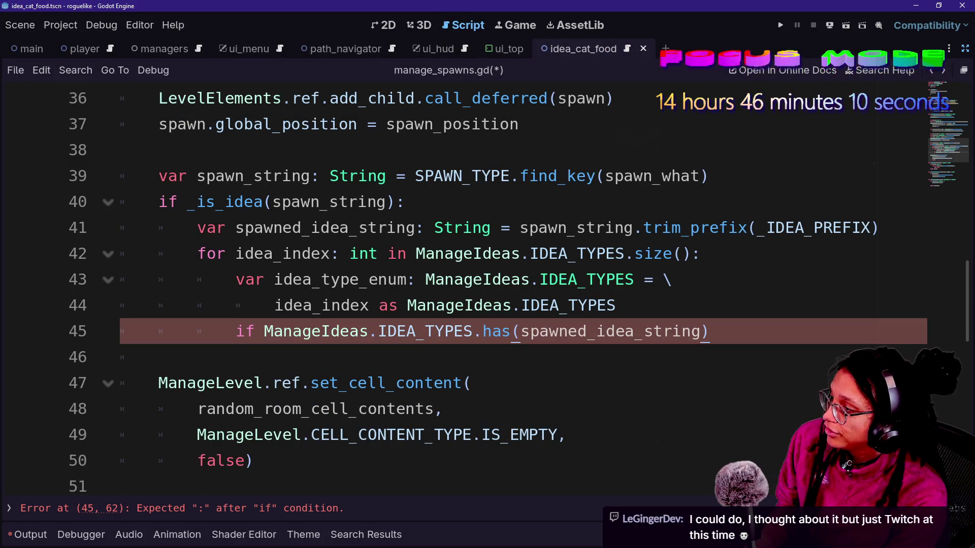
{"action": "key", "text": "Return"}
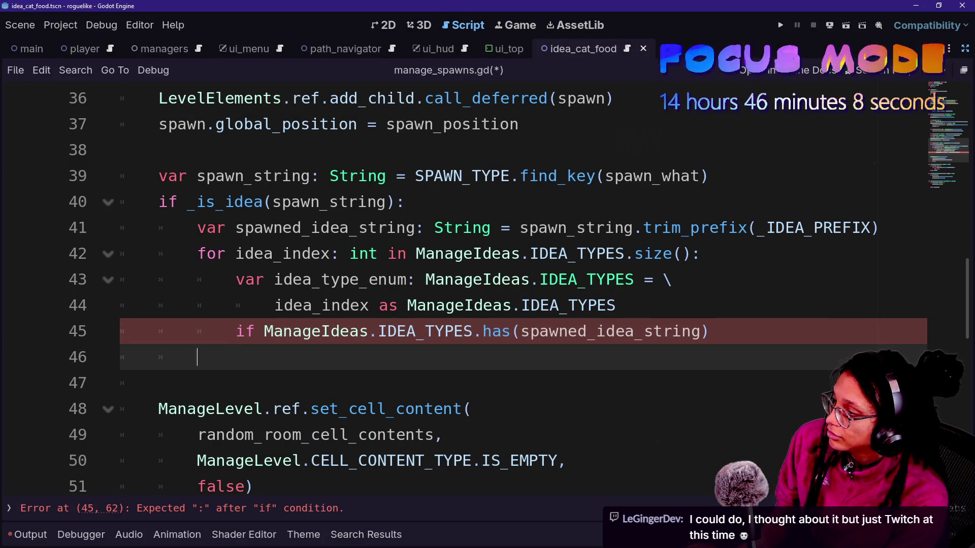
{"action": "key", "text": "BackSpace"}
{"action": "type", "text": ":"}
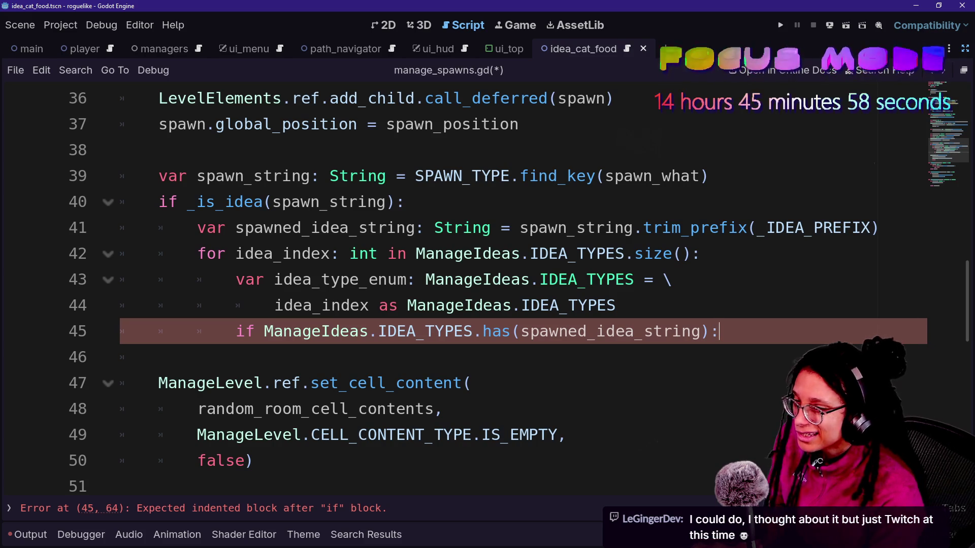
{"action": "key", "text": "alt+Tab"}
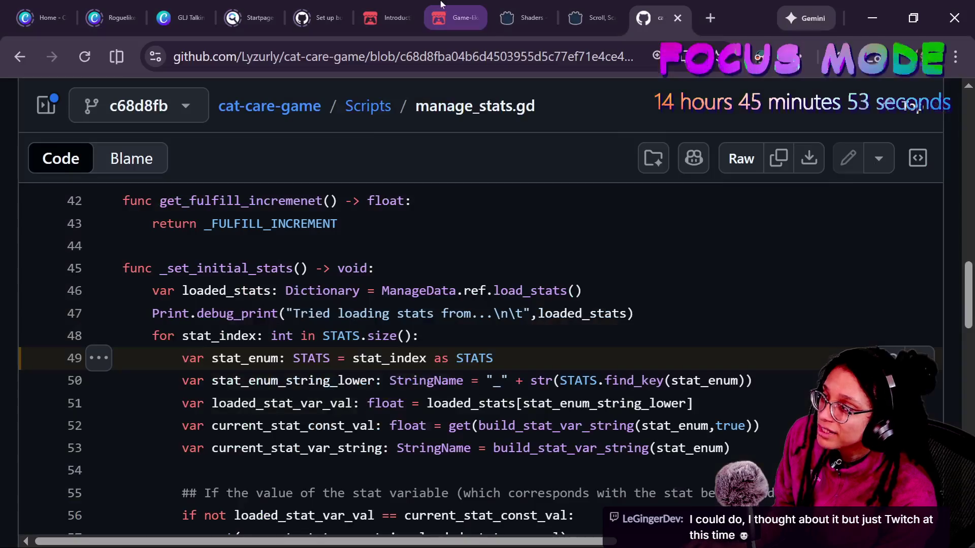
Check the countdown on the itch.io Game-like Jam page, then return to Godot
{"action": "left_click", "coordinate": [452, 18]}
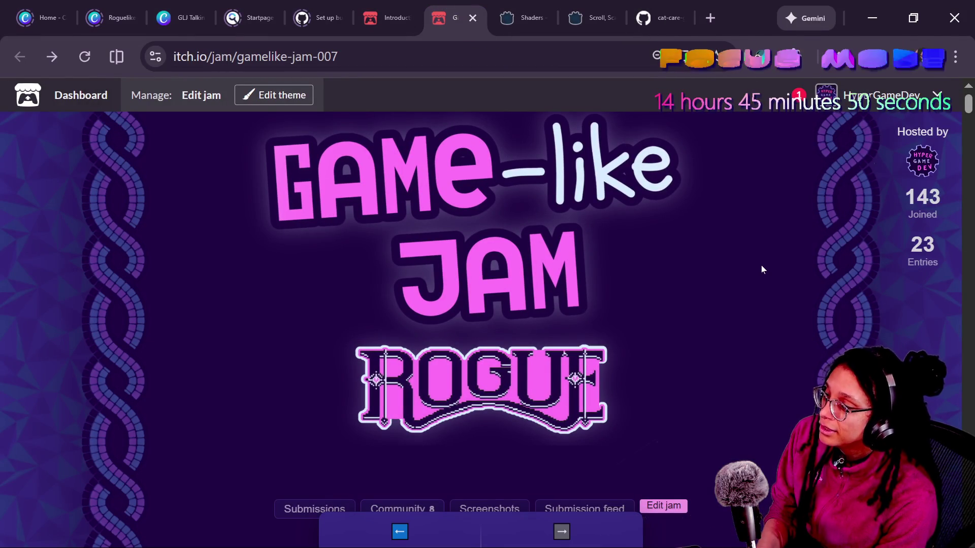
{"action": "scroll", "coordinate": [761, 269], "scroll_direction": "down", "scroll_amount": 4}
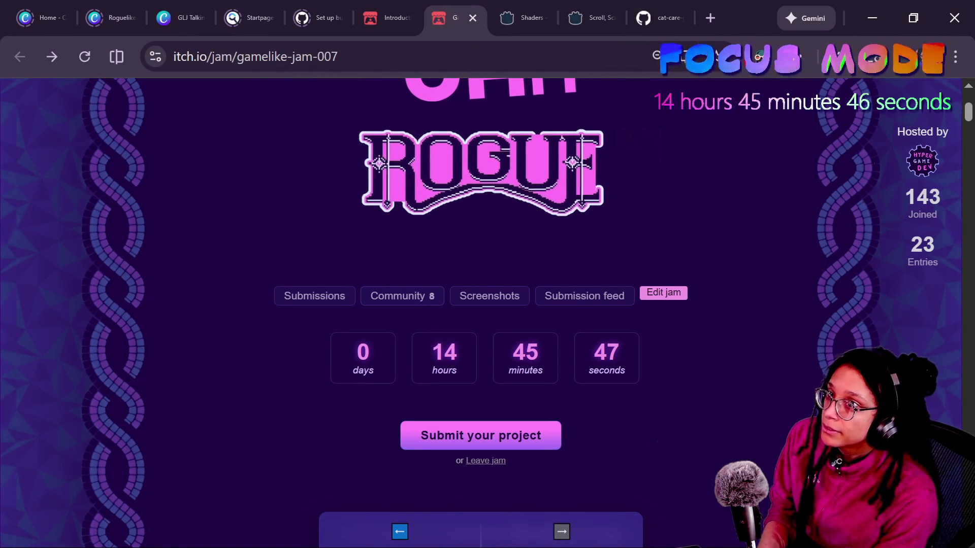
{"action": "left_click", "coordinate": [761, 294]}
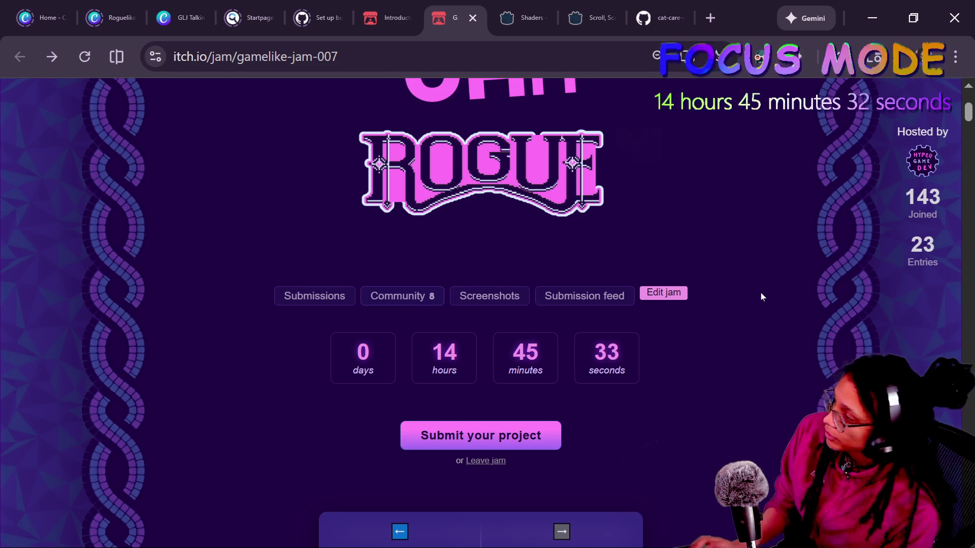
{"action": "key", "text": "alt+Tab"}
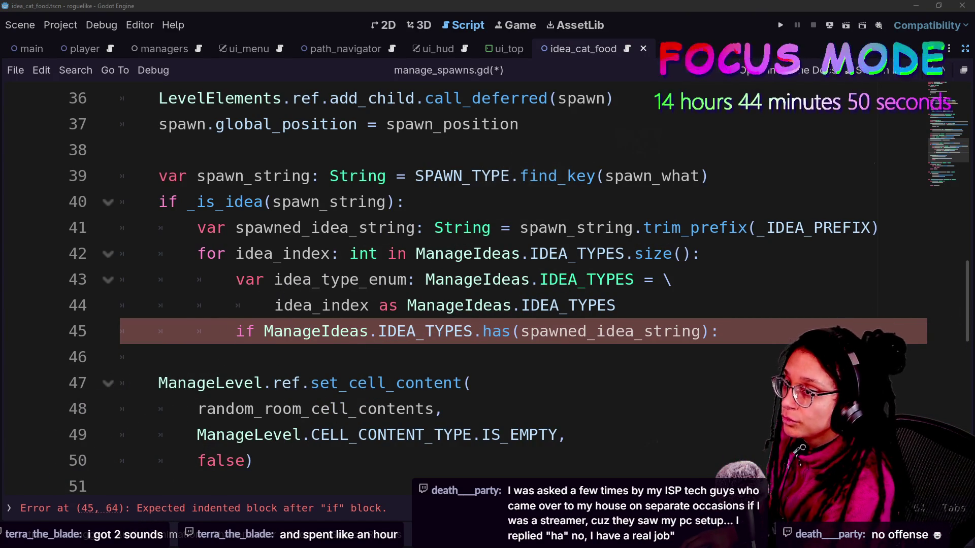
{"action": "key", "text": "alt+Tab"}
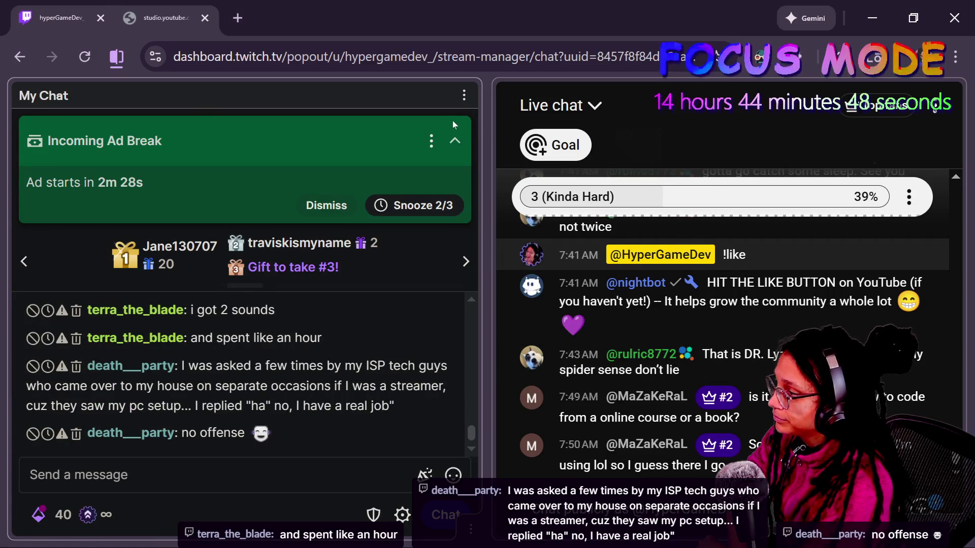
{"action": "left_click", "coordinate": [454, 138]}
{"action": "scroll", "coordinate": [376, 280], "scroll_direction": "down", "scroll_amount": 5}
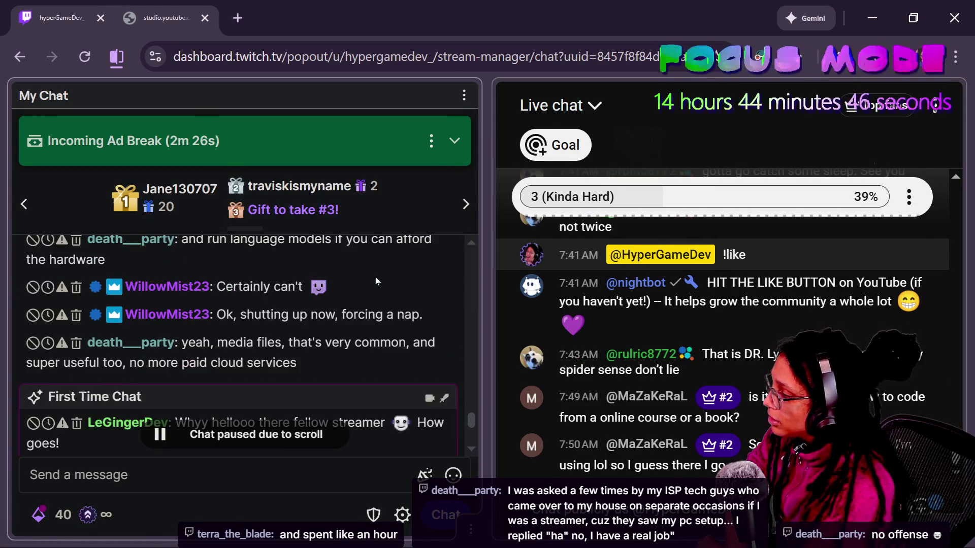
{"action": "scroll", "coordinate": [376, 279], "scroll_direction": "up", "scroll_amount": 3}
{"action": "scroll", "coordinate": [376, 277], "scroll_direction": "up", "scroll_amount": 3}
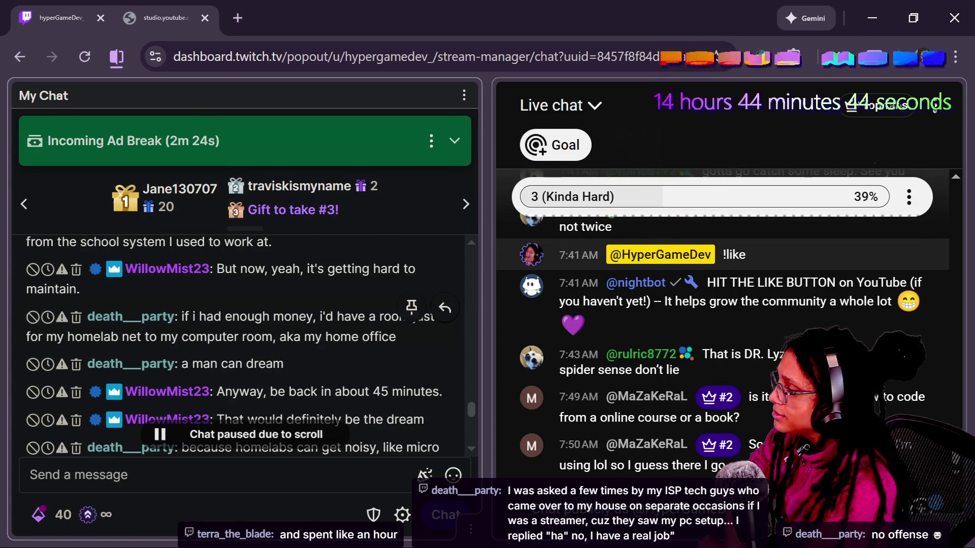
{"action": "scroll", "coordinate": [428, 370], "scroll_direction": "up", "scroll_amount": 2}
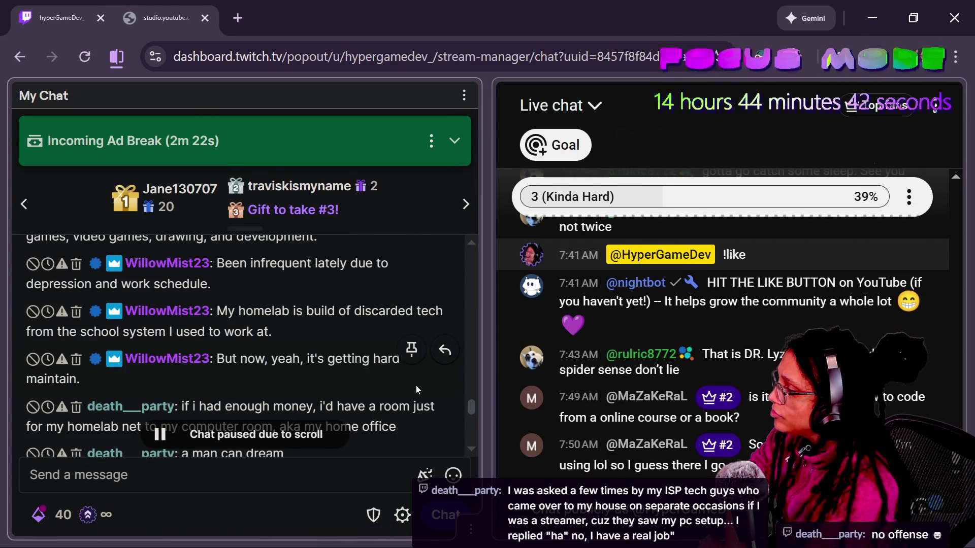
{"action": "scroll", "coordinate": [287, 327], "scroll_direction": "up", "scroll_amount": 3}
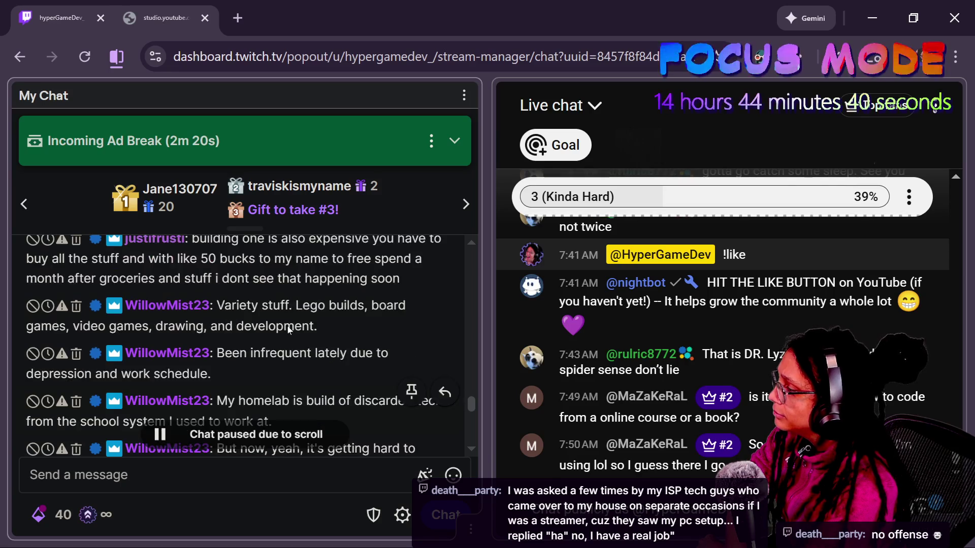
{"action": "scroll", "coordinate": [356, 387], "scroll_direction": "up", "scroll_amount": 3}
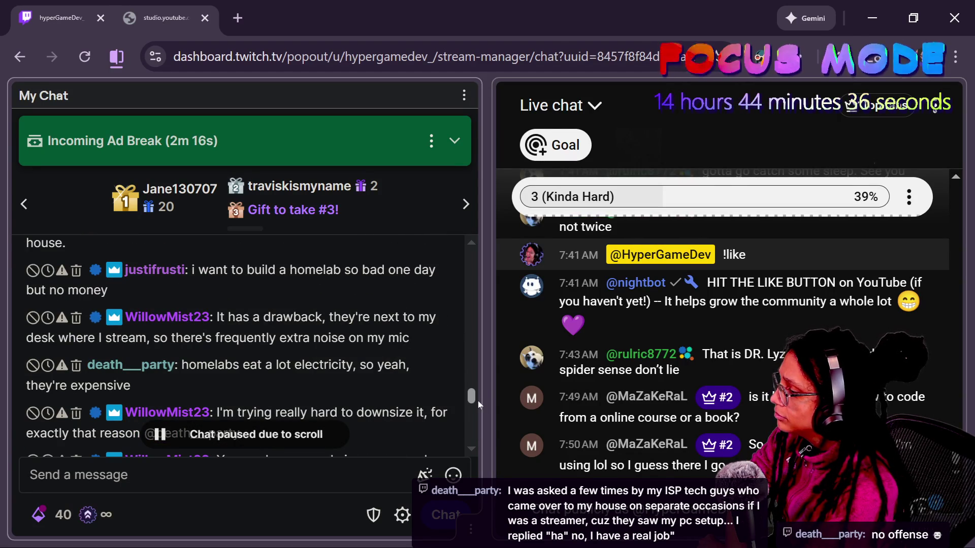
{"action": "scroll", "coordinate": [474, 405], "scroll_direction": "down", "scroll_amount": 2}
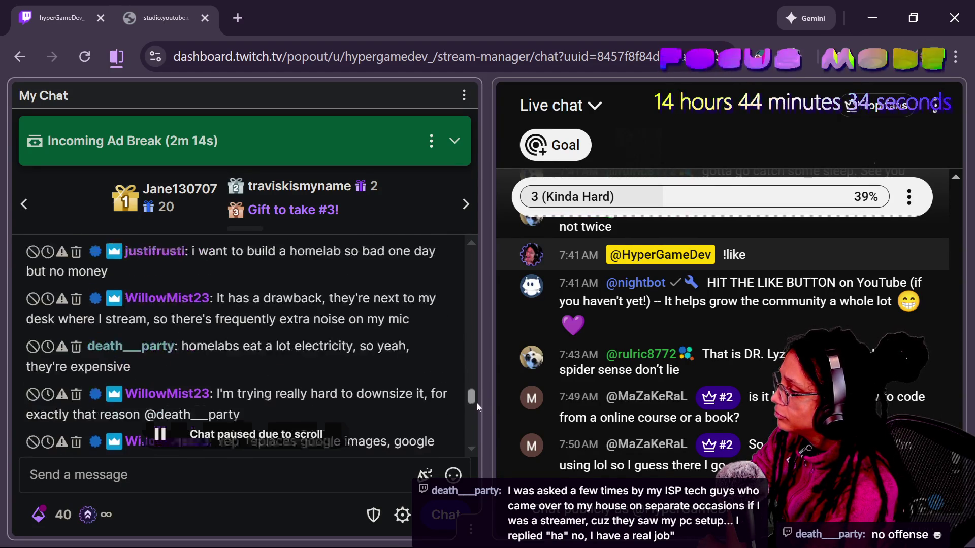
{"action": "scroll", "coordinate": [477, 405], "scroll_direction": "down", "scroll_amount": 2}
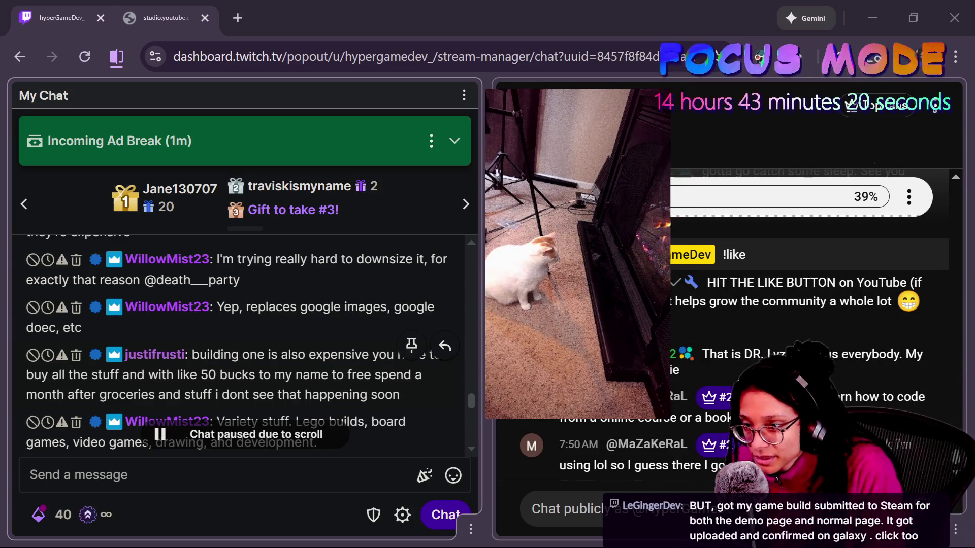
{"action": "scroll", "coordinate": [329, 372], "scroll_direction": "down", "scroll_amount": 2}
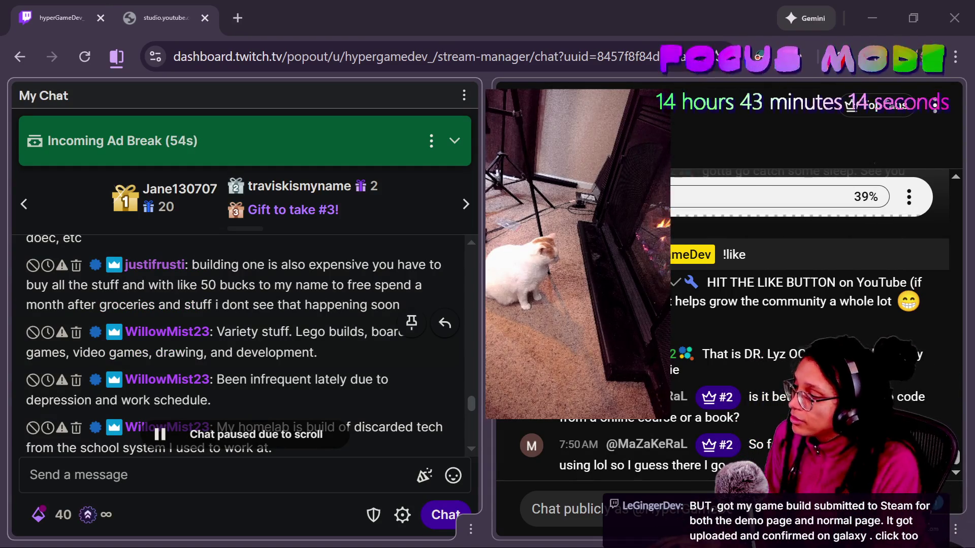
{"action": "left_click", "coordinate": [195, 335]}
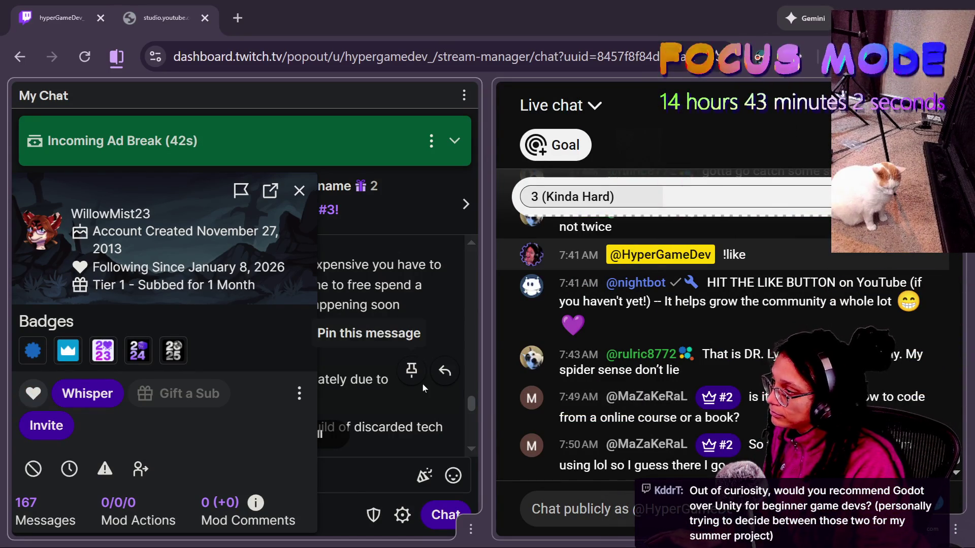
{"action": "scroll", "coordinate": [475, 402], "scroll_direction": "up", "scroll_amount": 1}
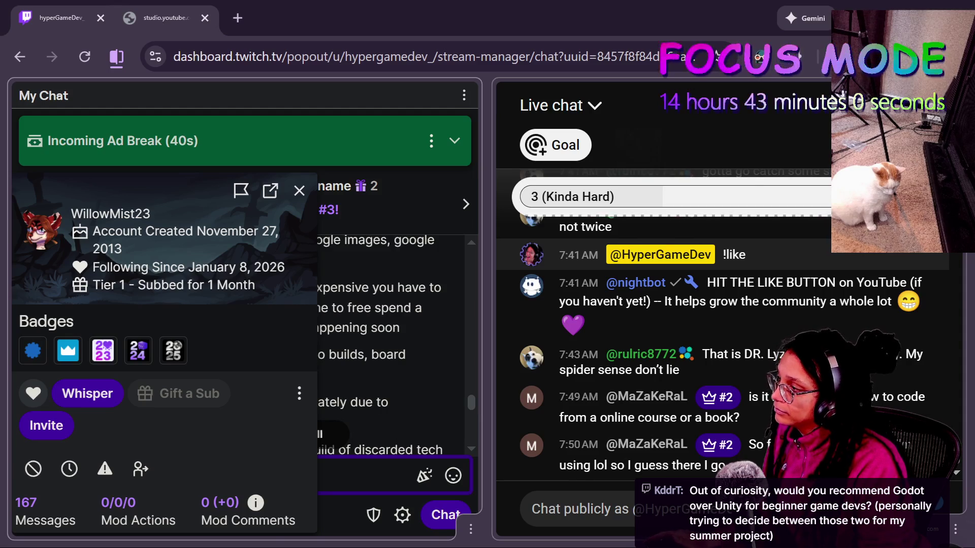
{"action": "left_click", "coordinate": [299, 191]}
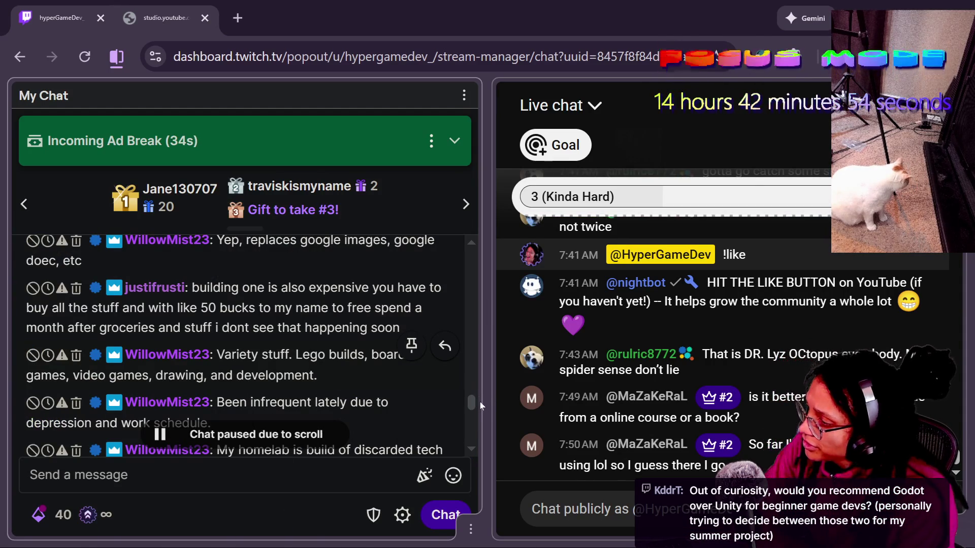
{"action": "scroll", "coordinate": [473, 401], "scroll_direction": "down", "scroll_amount": 1}
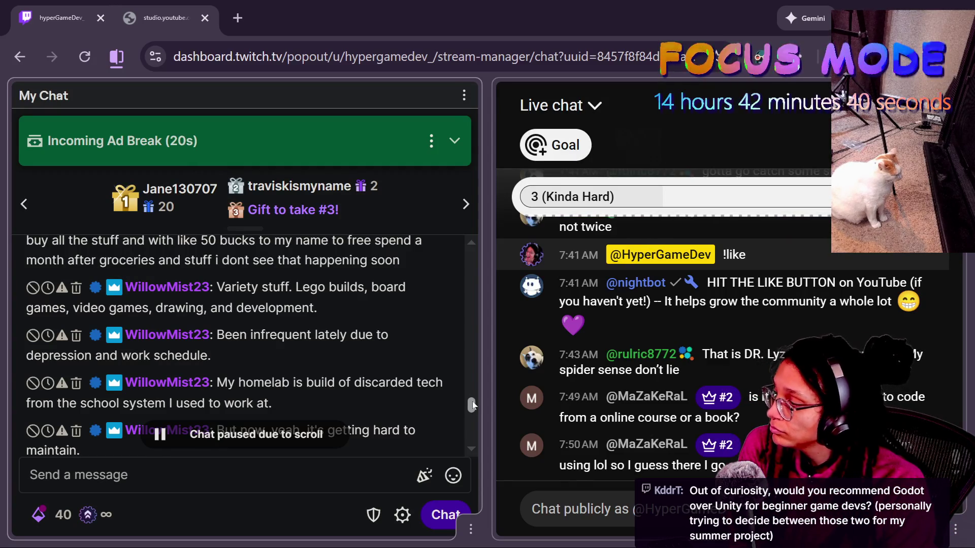
{"action": "scroll", "coordinate": [472, 406], "scroll_direction": "down", "scroll_amount": 1}
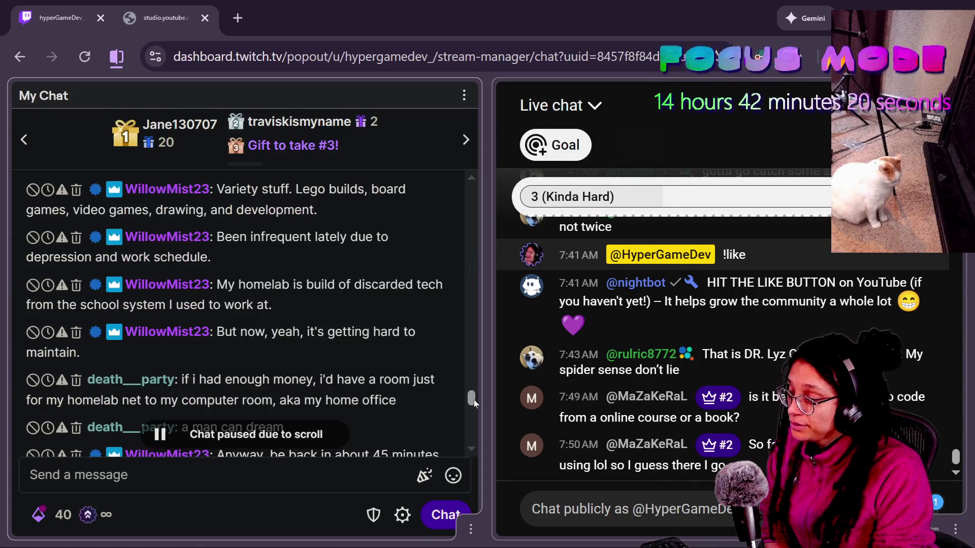
{"action": "left_click_drag", "start_coordinate": [474, 400], "coordinate": [474, 404]}
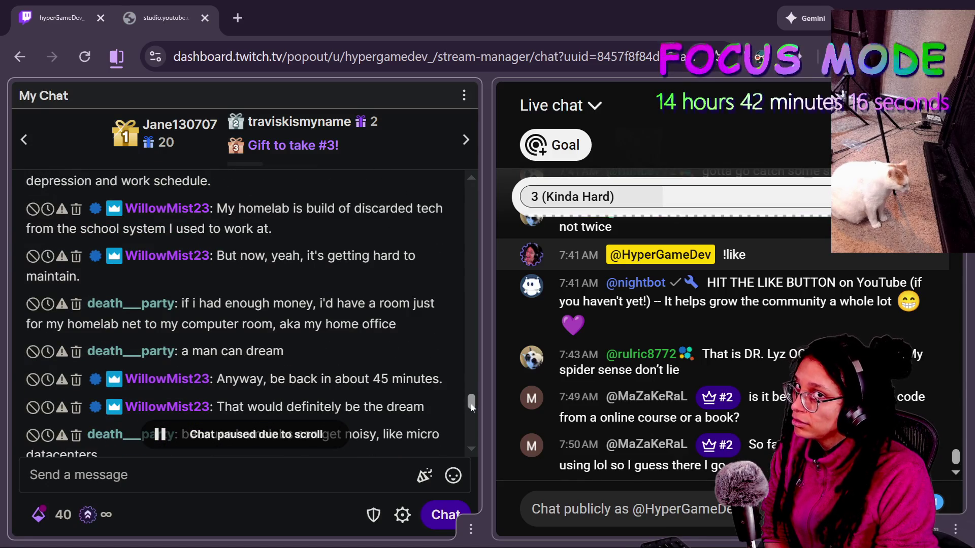
{"action": "left_click_drag", "start_coordinate": [471, 406], "coordinate": [472, 408]}
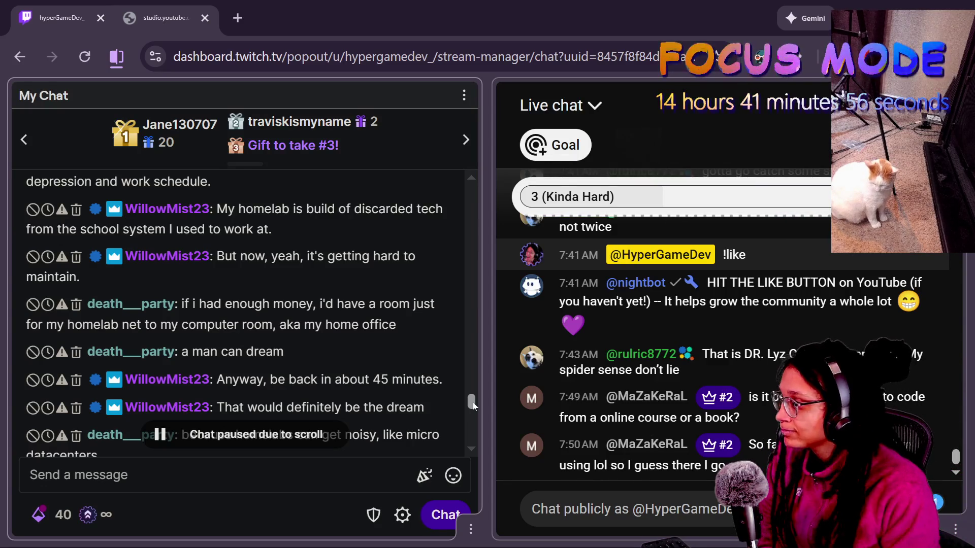
{"action": "mouse_move", "coordinate": [464, 400]}
{"action": "scroll", "coordinate": [467, 401], "scroll_direction": "up", "scroll_amount": 1}
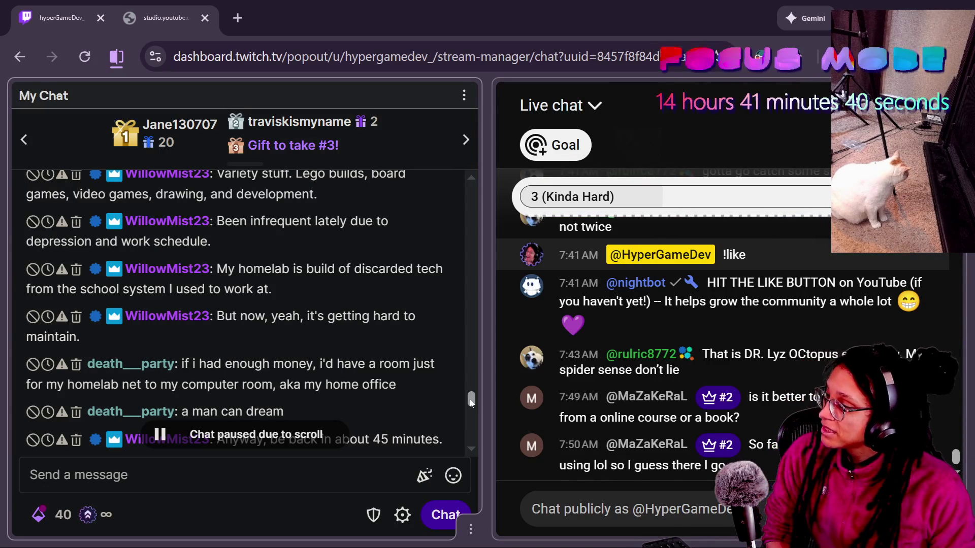
{"action": "scroll", "coordinate": [471, 404], "scroll_direction": "down", "scroll_amount": 1}
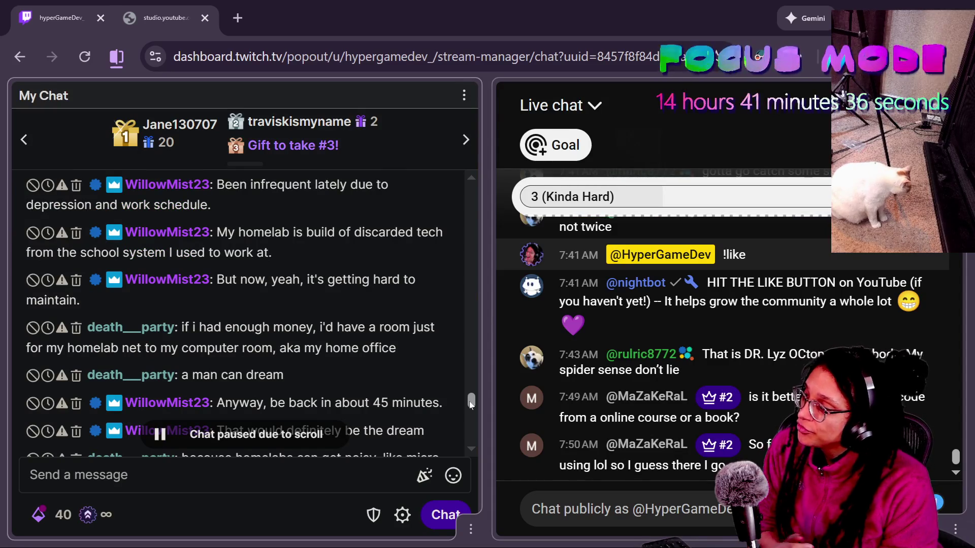
{"action": "left_click_drag", "start_coordinate": [470, 402], "coordinate": [468, 411]}
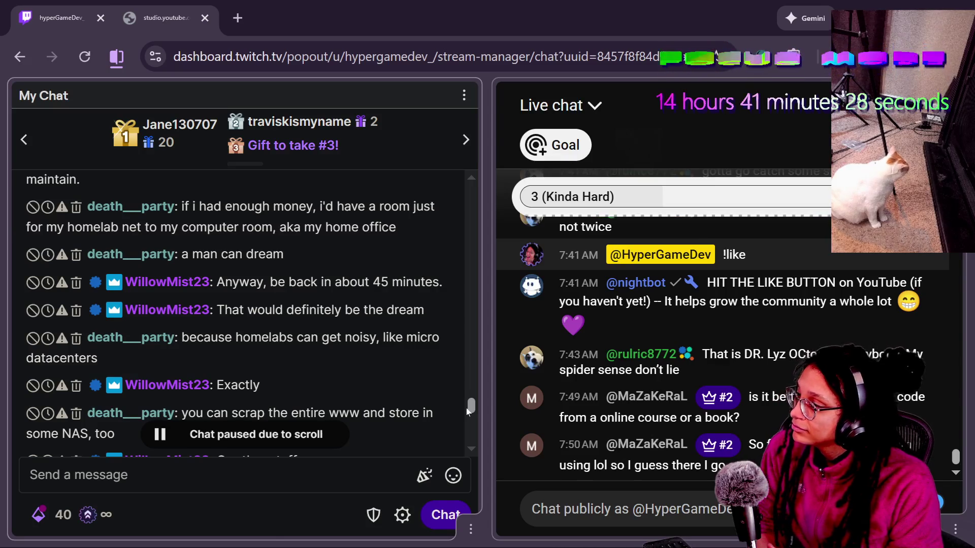
{"action": "scroll", "coordinate": [467, 412], "scroll_direction": "down", "scroll_amount": 4}
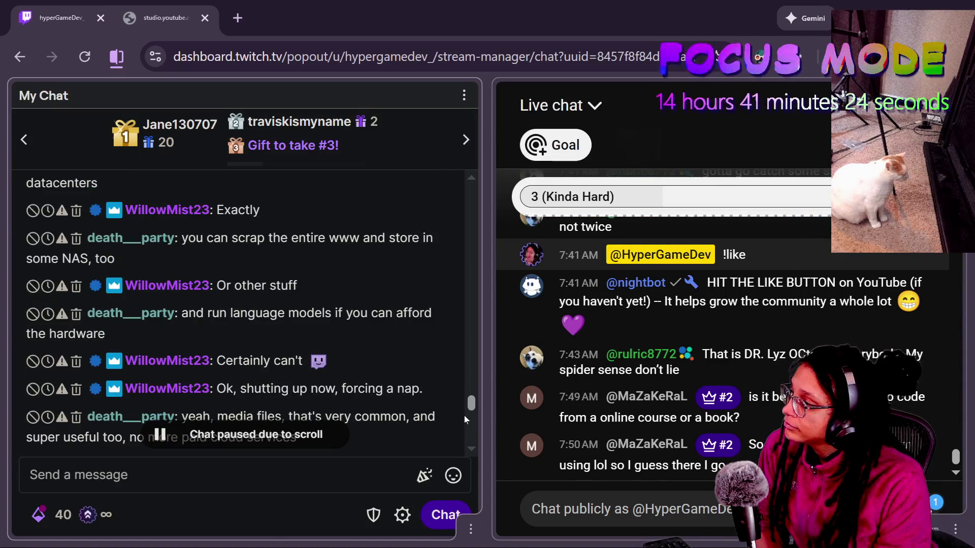
{"action": "scroll", "coordinate": [464, 415], "scroll_direction": "down", "scroll_amount": 1}
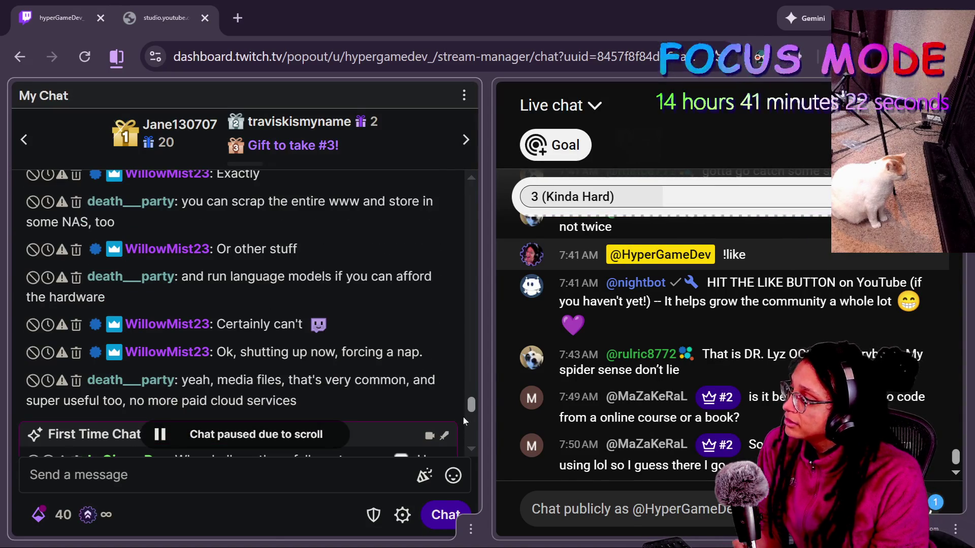
{"action": "scroll", "coordinate": [462, 417], "scroll_direction": "down", "scroll_amount": 1}
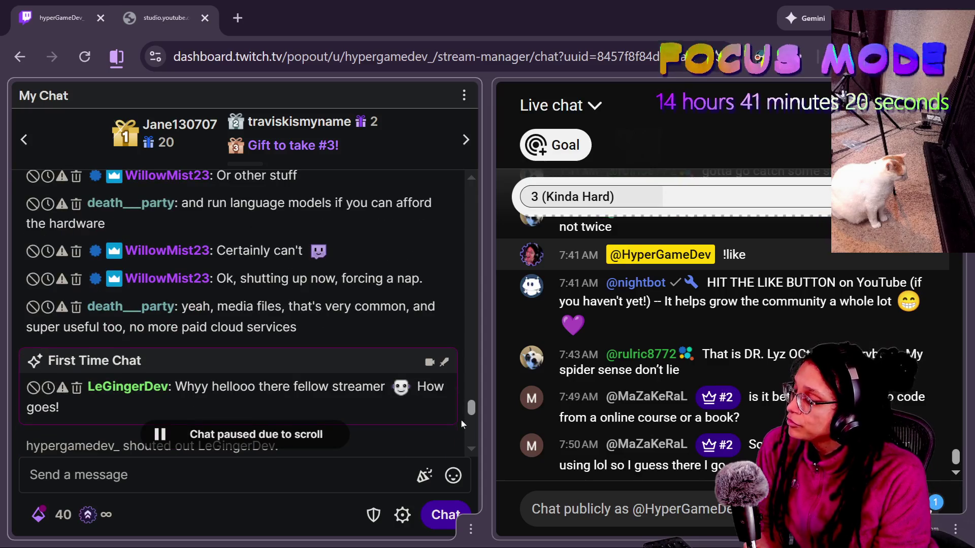
{"action": "scroll", "coordinate": [467, 419], "scroll_direction": "down", "scroll_amount": 5}
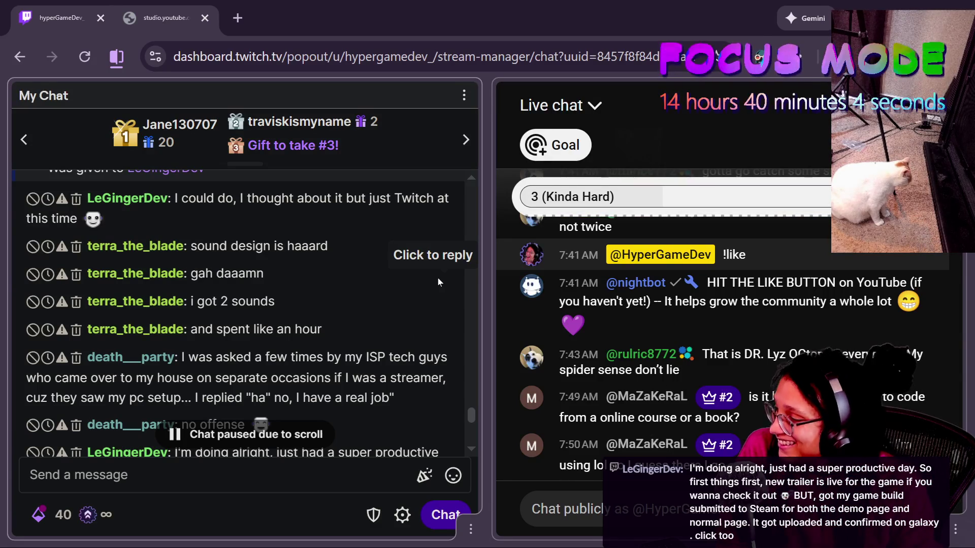
{"action": "left_click_drag", "start_coordinate": [475, 413], "coordinate": [473, 422]}
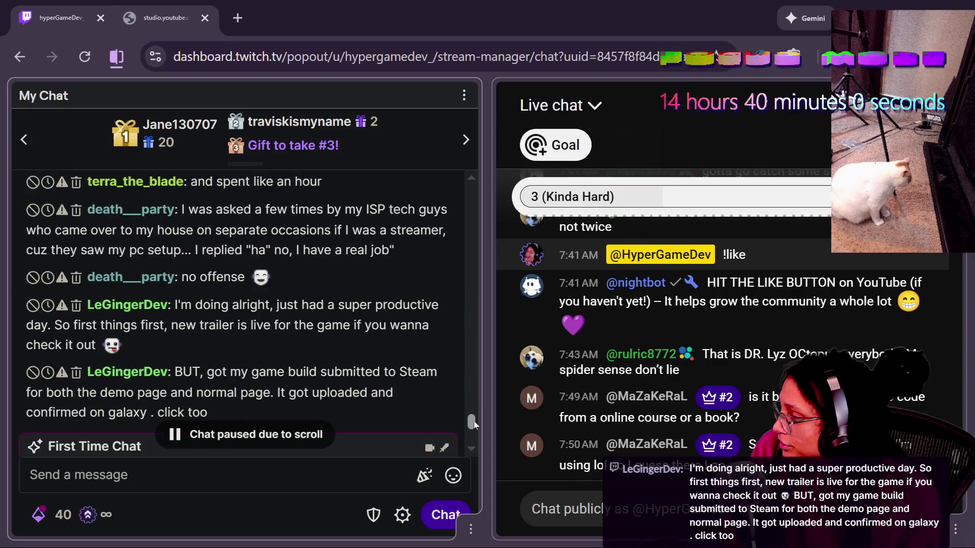
{"action": "left_click_drag", "start_coordinate": [474, 422], "coordinate": [474, 425]}
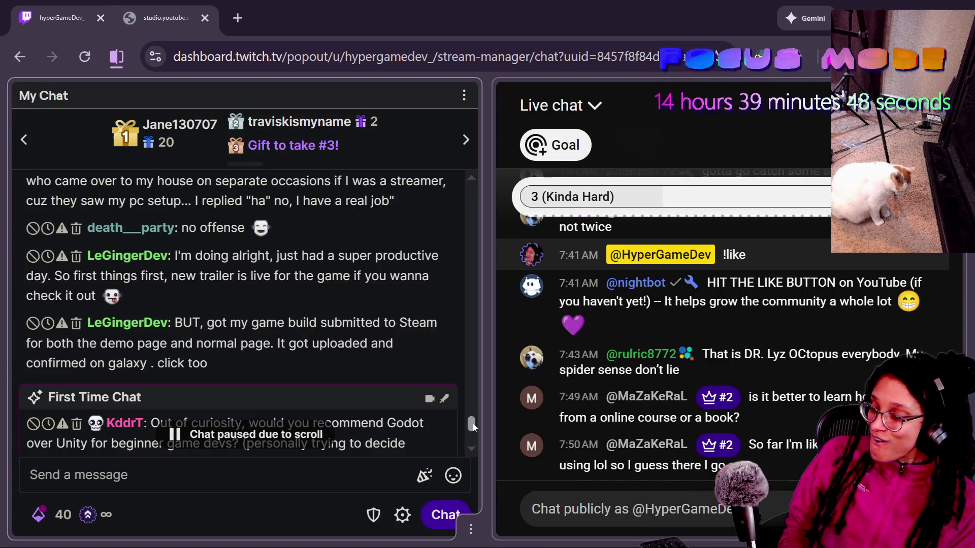
{"action": "left_click_drag", "start_coordinate": [472, 427], "coordinate": [472, 430]}
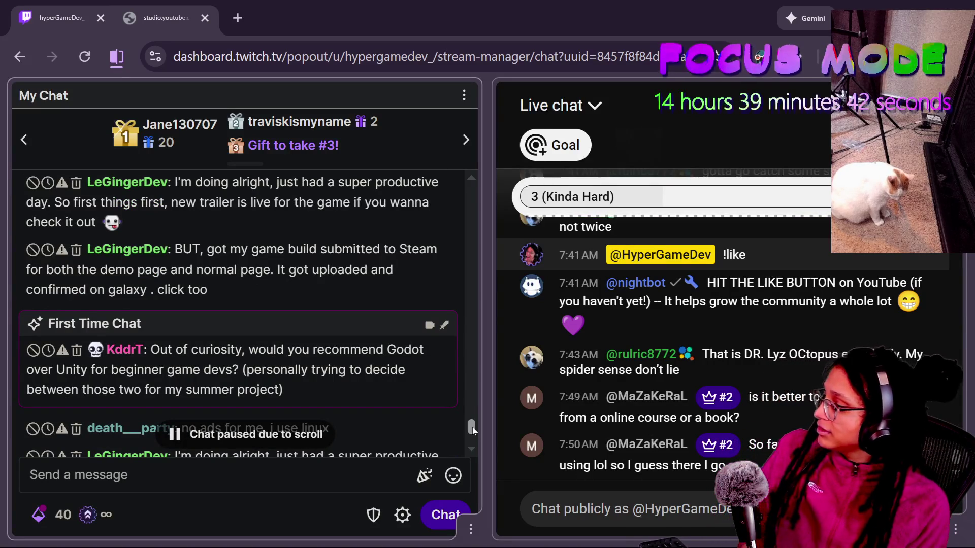
{"action": "scroll", "coordinate": [472, 431], "scroll_direction": "down", "scroll_amount": 3}
{"action": "scroll", "coordinate": [471, 430], "scroll_direction": "up", "scroll_amount": 1}
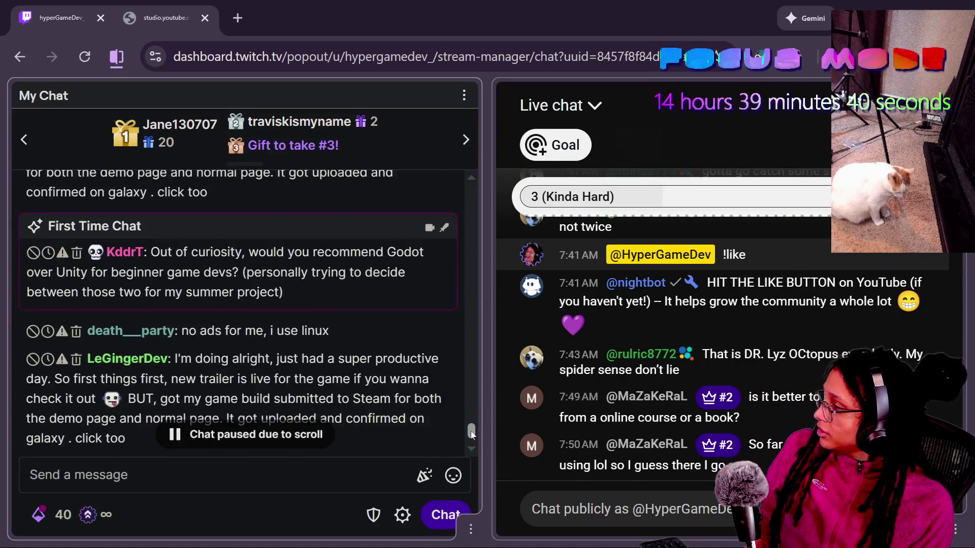
{"action": "scroll", "coordinate": [472, 429], "scroll_direction": "up", "scroll_amount": 1}
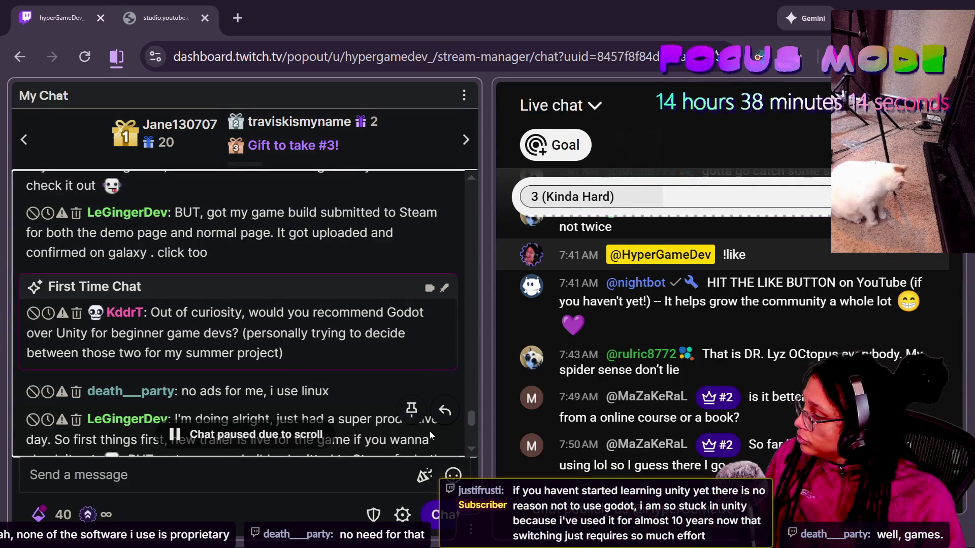
Open the All Hail the Orb Steam store link from My Chat in a new tab
{"action": "left_click_drag", "start_coordinate": [473, 419], "coordinate": [473, 421]}
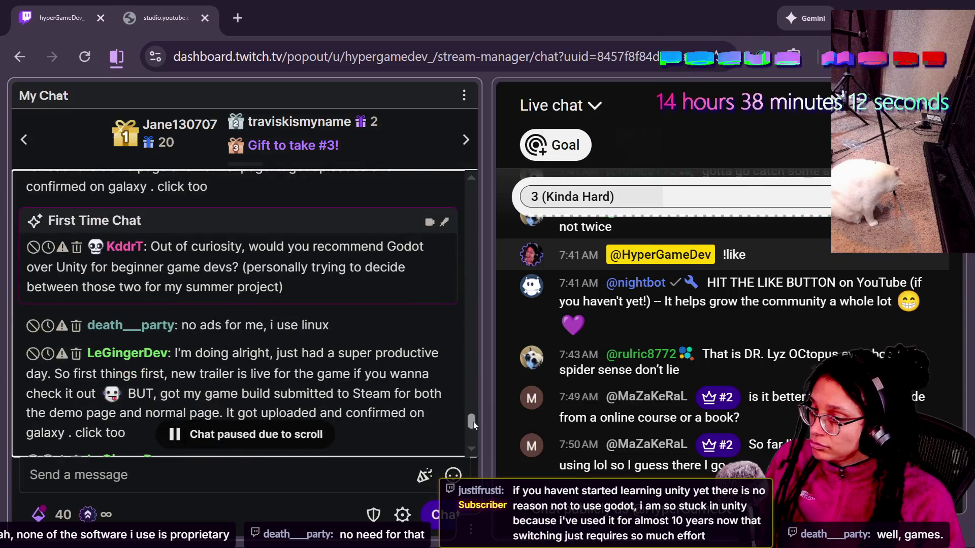
{"action": "left_click_drag", "start_coordinate": [473, 421], "coordinate": [472, 428]}
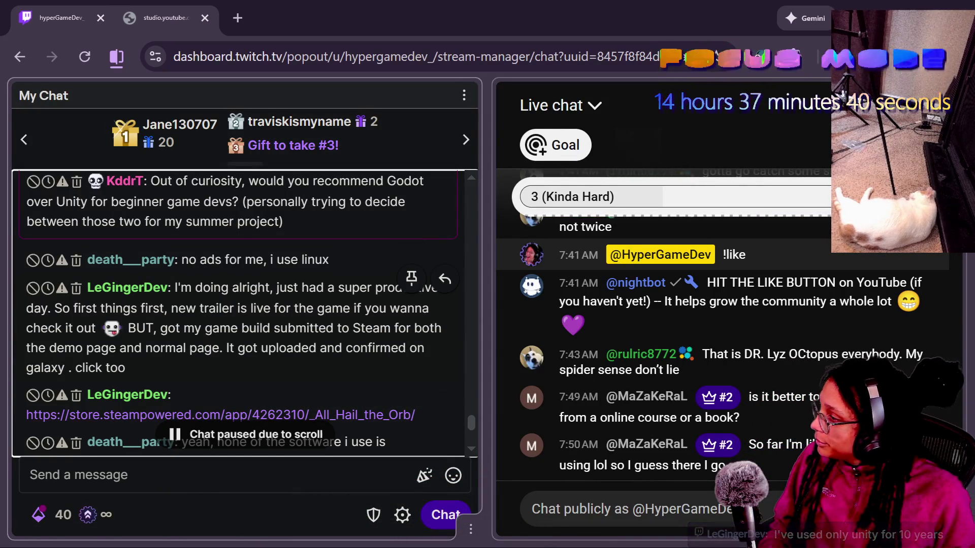
{"action": "scroll", "coordinate": [235, 323], "scroll_direction": "down", "scroll_amount": 3}
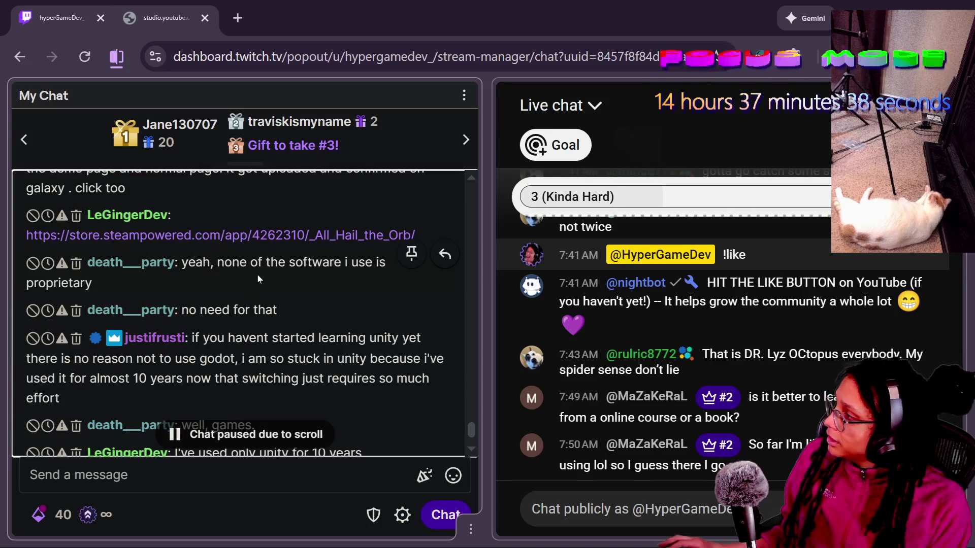
{"action": "right_click", "coordinate": [270, 237]}
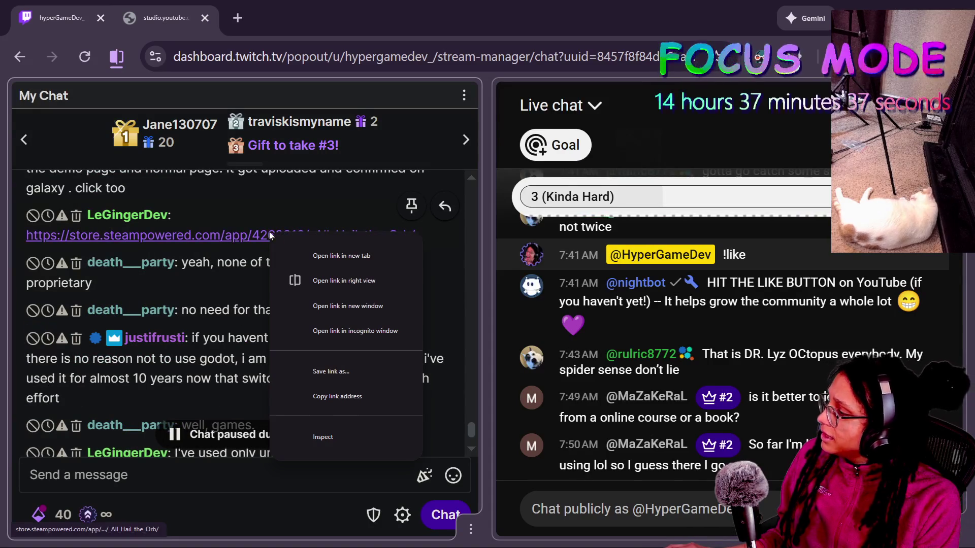
{"action": "left_click", "coordinate": [320, 259]}
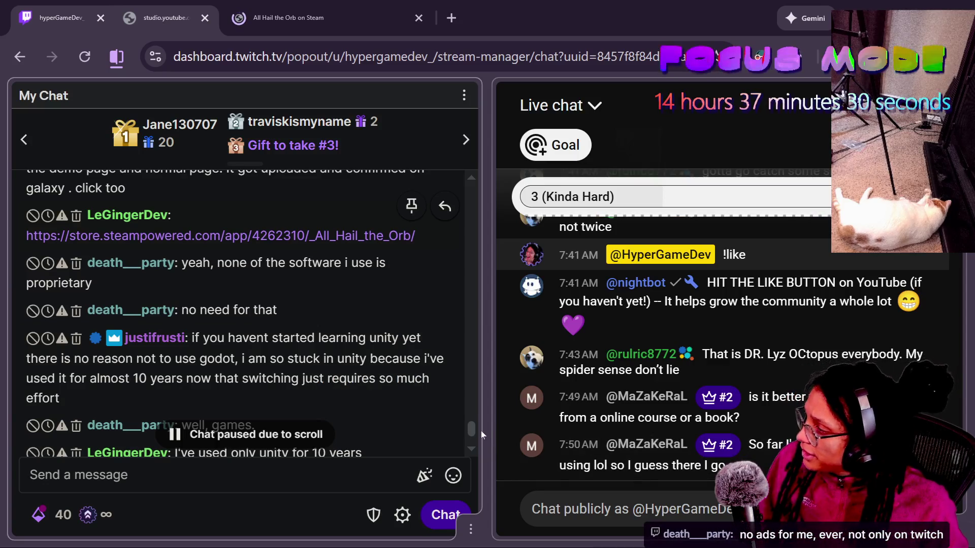
{"action": "scroll", "coordinate": [468, 430], "scroll_direction": "down", "scroll_amount": 1}
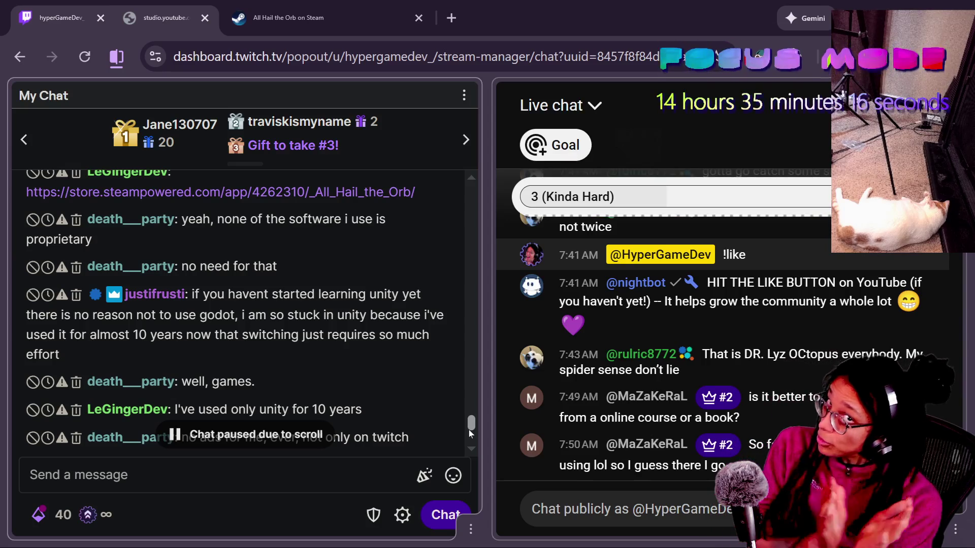
{"action": "scroll", "coordinate": [468, 431], "scroll_direction": "down", "scroll_amount": 2}
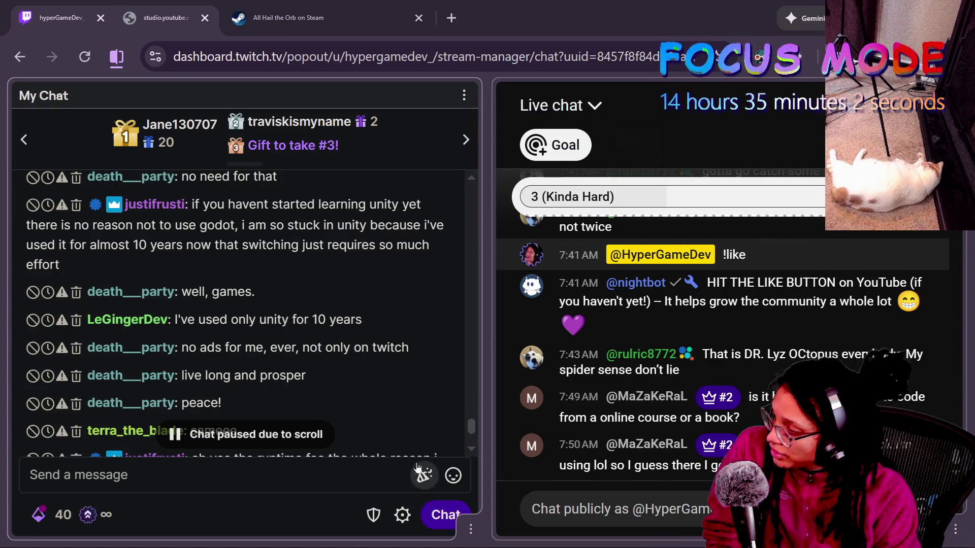
{"action": "scroll", "coordinate": [472, 433], "scroll_direction": "down", "scroll_amount": 3}
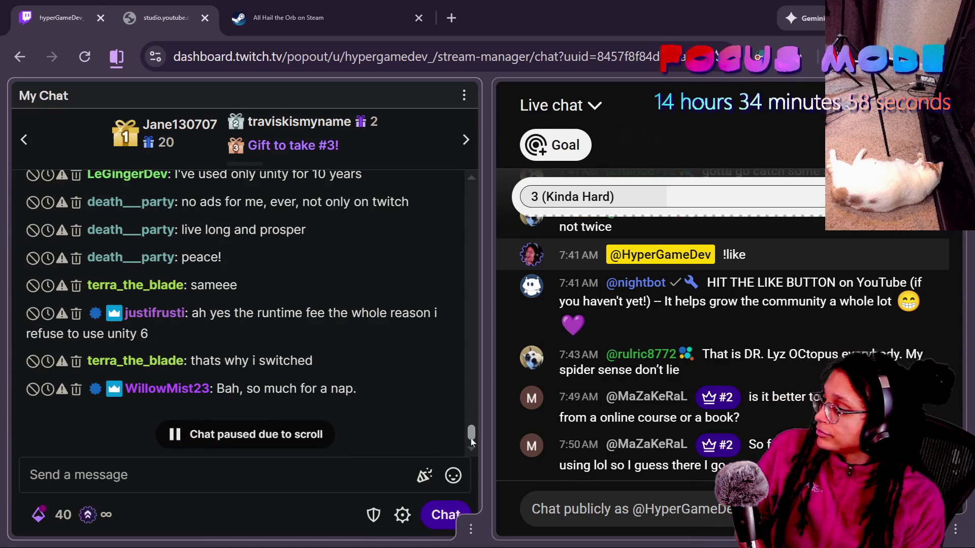
Copy the All Hail the Orb Steam page URL and go back to the chat tab
{"action": "left_click", "coordinate": [269, 5]}
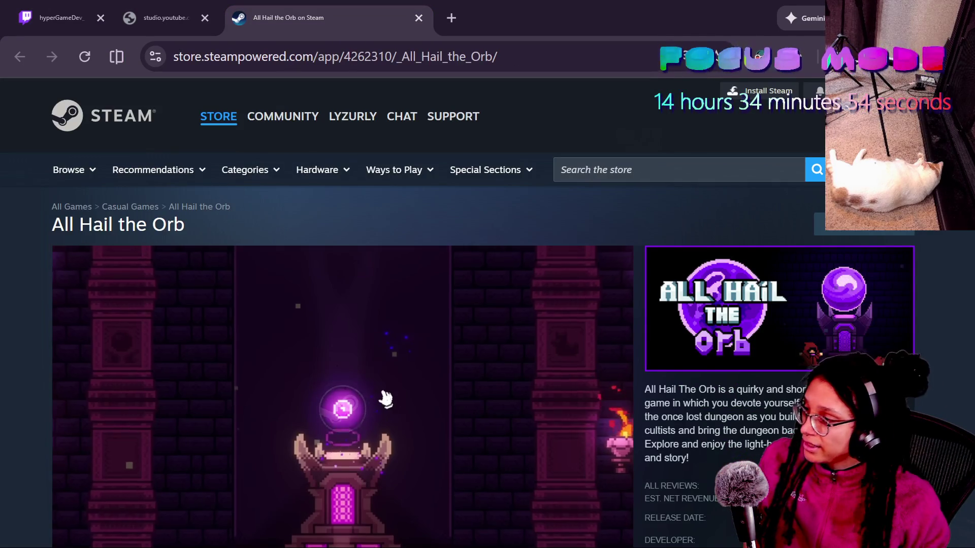
{"action": "scroll", "coordinate": [583, 503], "scroll_direction": "down", "scroll_amount": 3}
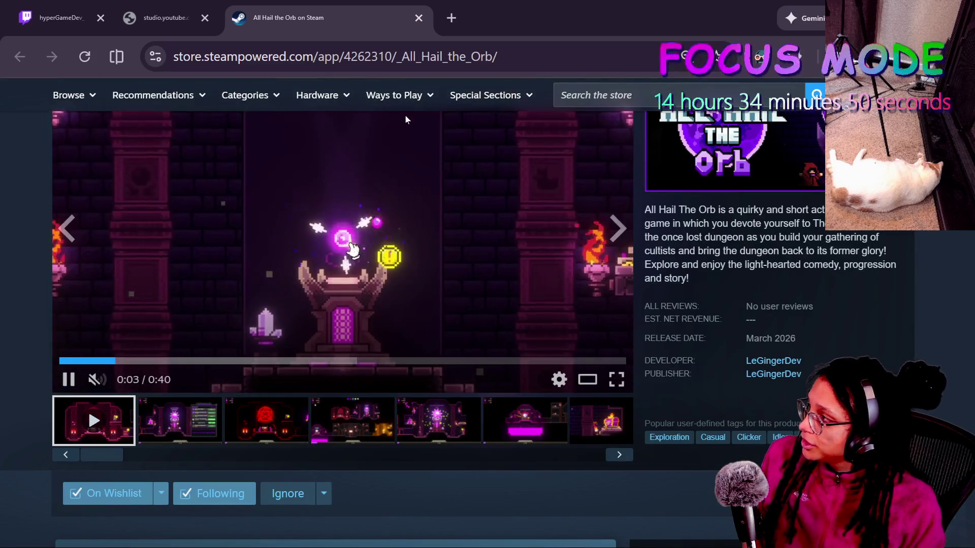
{"action": "left_click", "coordinate": [340, 55]}
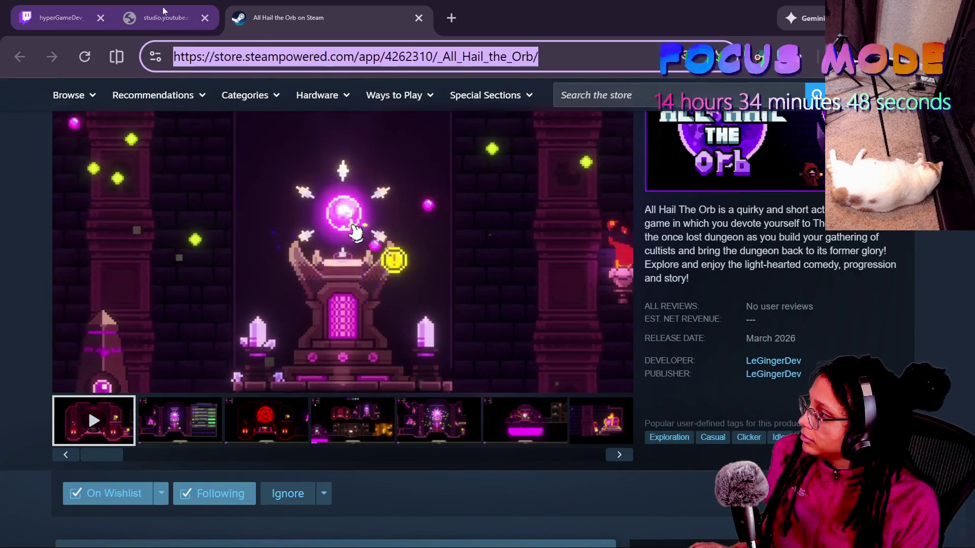
{"action": "left_click", "coordinate": [162, 7]}
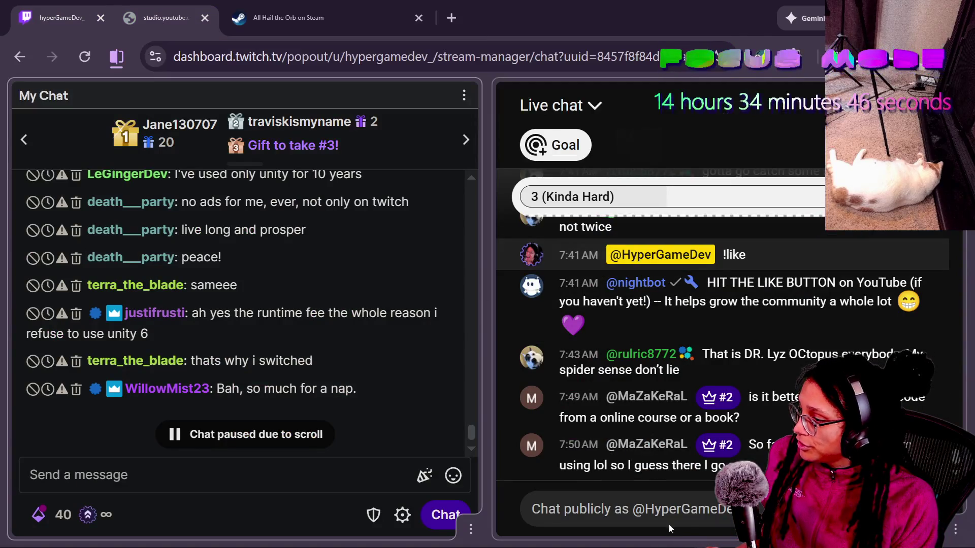
Paste and send the Steam store link in both YouTube and Twitch chats
{"action": "left_click", "coordinate": [669, 523]}
{"action": "key", "text": "ctrl+v"}
{"action": "key", "text": "Return"}
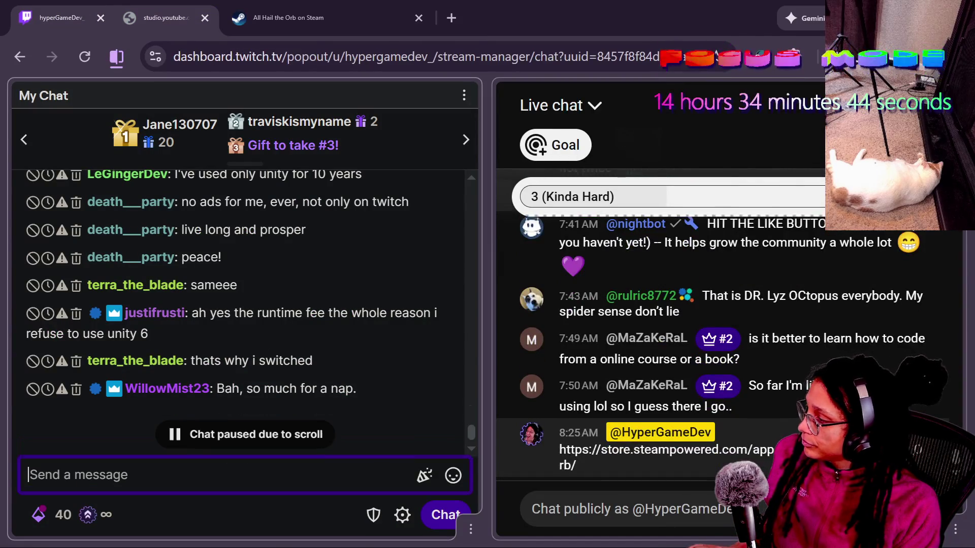
{"action": "type", "text": "https://store.steampowered.com/app/4262310/_All_Hail_the_Orb/"}
{"action": "key", "text": "Return"}
Cycle through open windows to bring the itch.io jam page forward
{"action": "key", "text": "alt+Tab"}
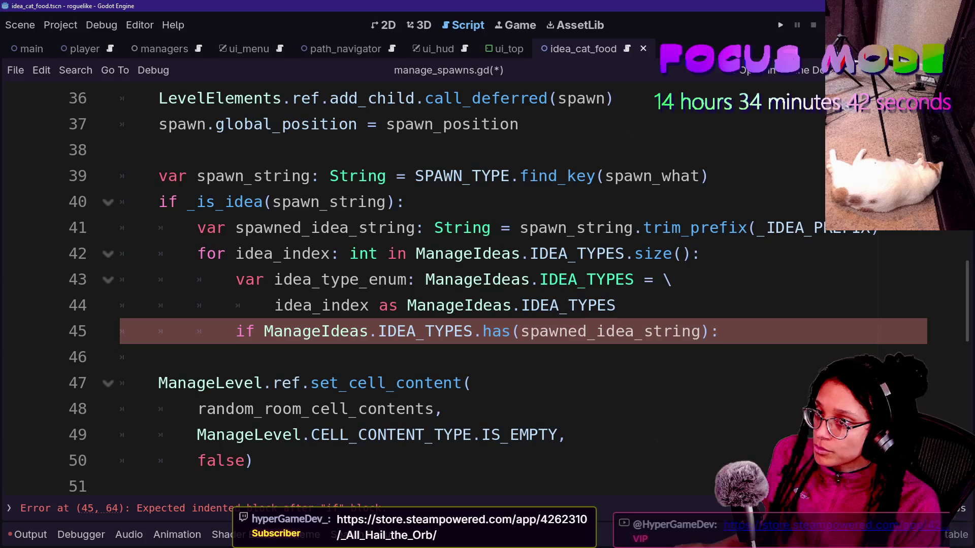
{"action": "key", "text": "alt+Tab"}
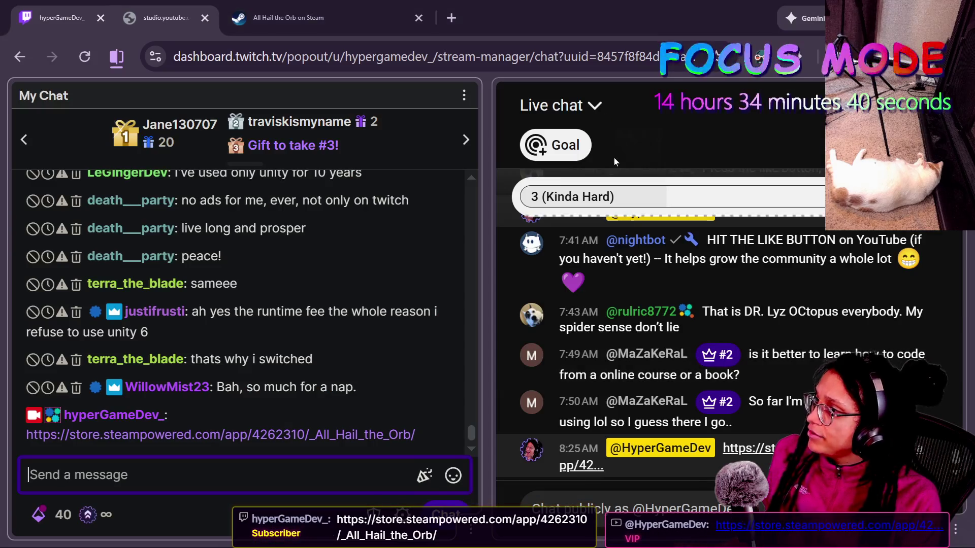
{"action": "key", "text": "alt+Tab"}
{"action": "key", "text": "Tab"}
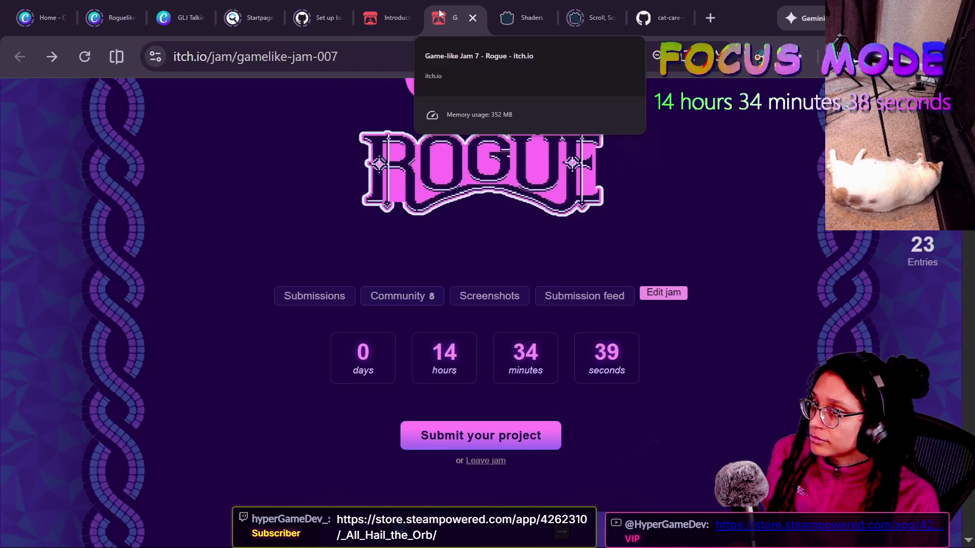
Play the All Hail the Orb trailer fullscreen from its beginning
{"action": "key", "text": "alt+Tab"}
{"action": "left_click", "coordinate": [237, 4]}
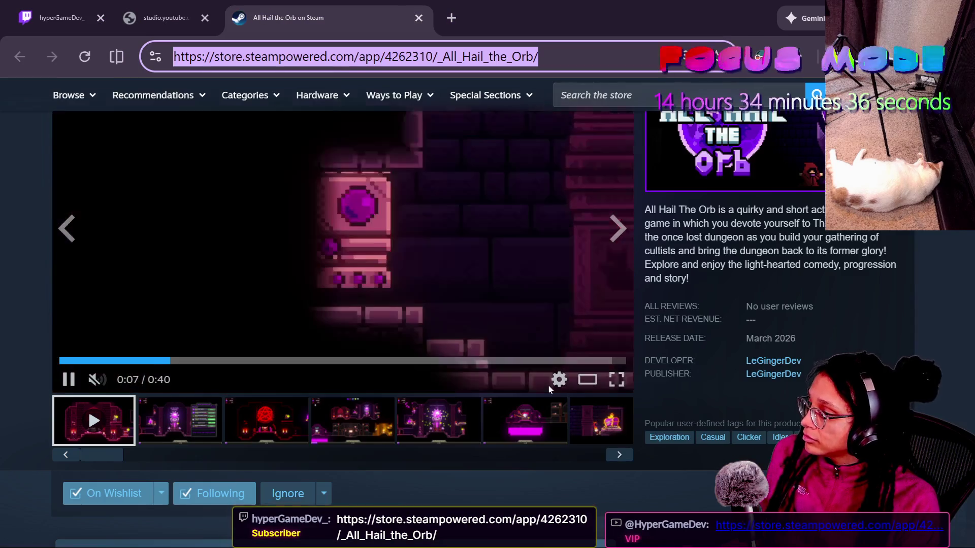
{"action": "double_click", "coordinate": [319, 330]}
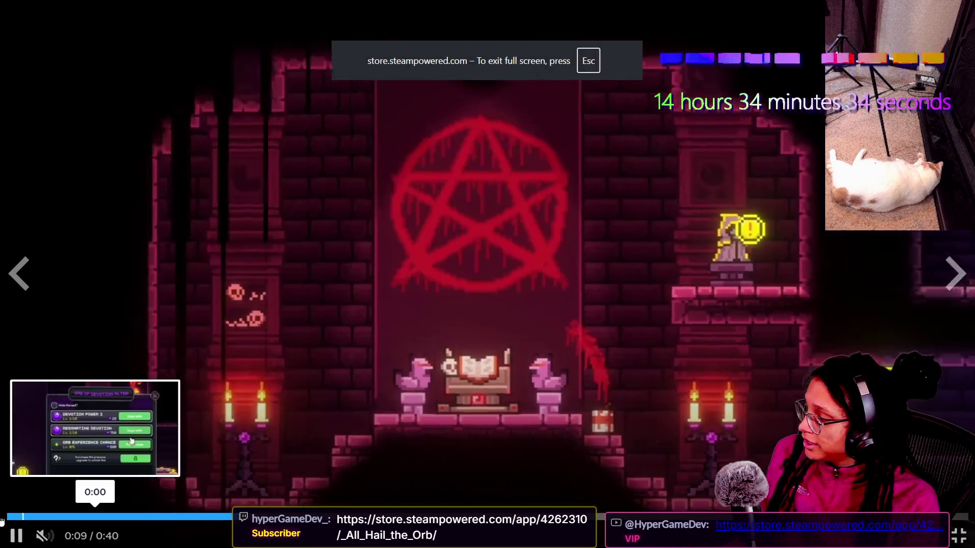
{"action": "left_click", "coordinate": [20, 517]}
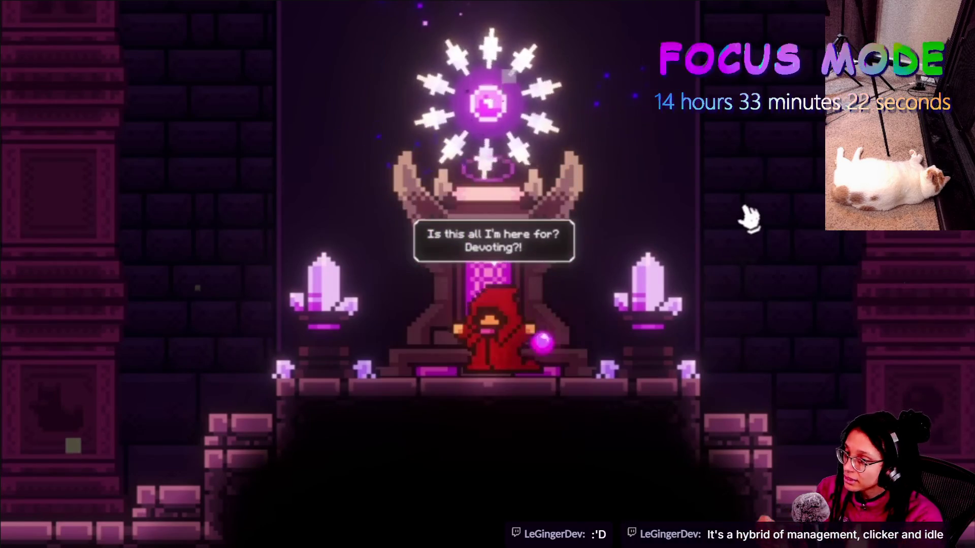
Resume the fullscreen trailer and seek through it to the Devotion Zone scenes
{"action": "mouse_move", "coordinate": [207, 443]}
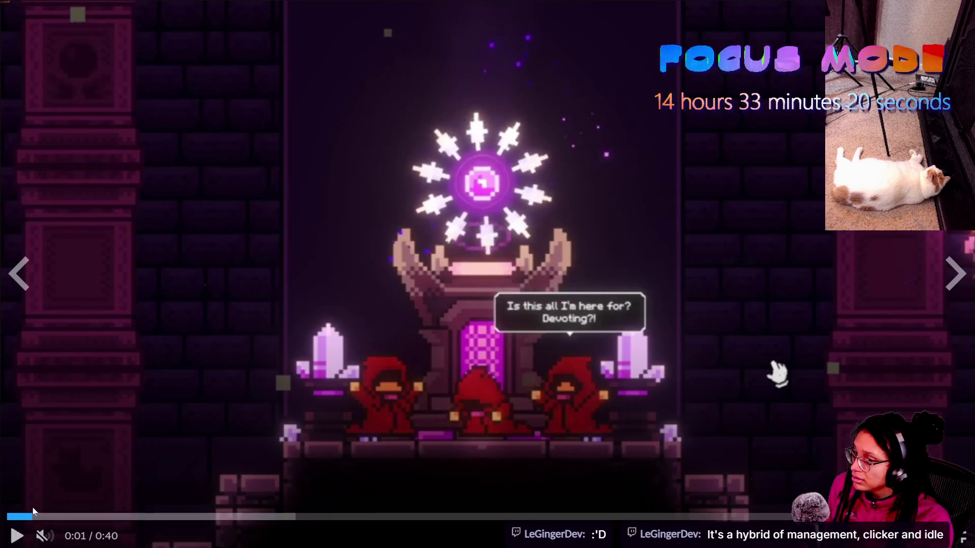
{"action": "left_click", "coordinate": [34, 510]}
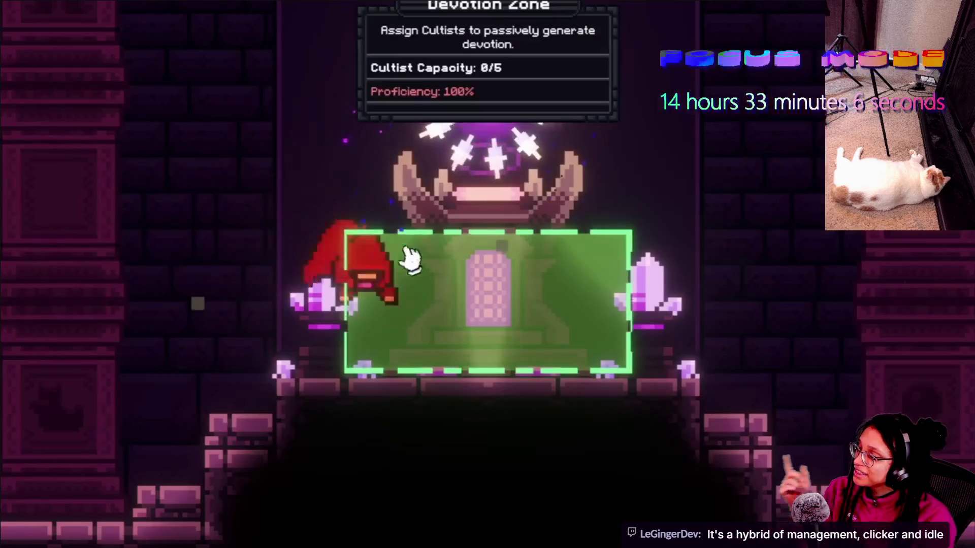
{"action": "left_click", "coordinate": [251, 513]}
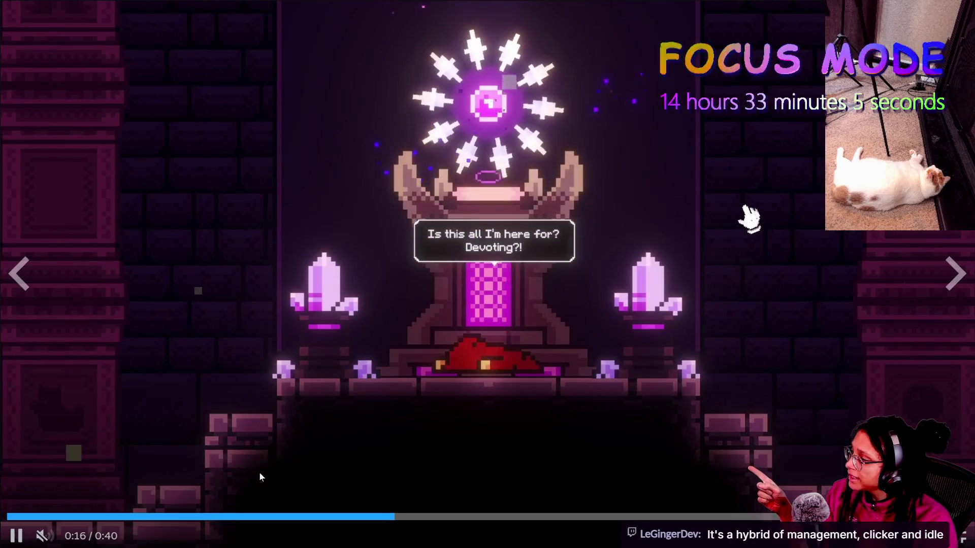
{"action": "left_click", "coordinate": [365, 523]}
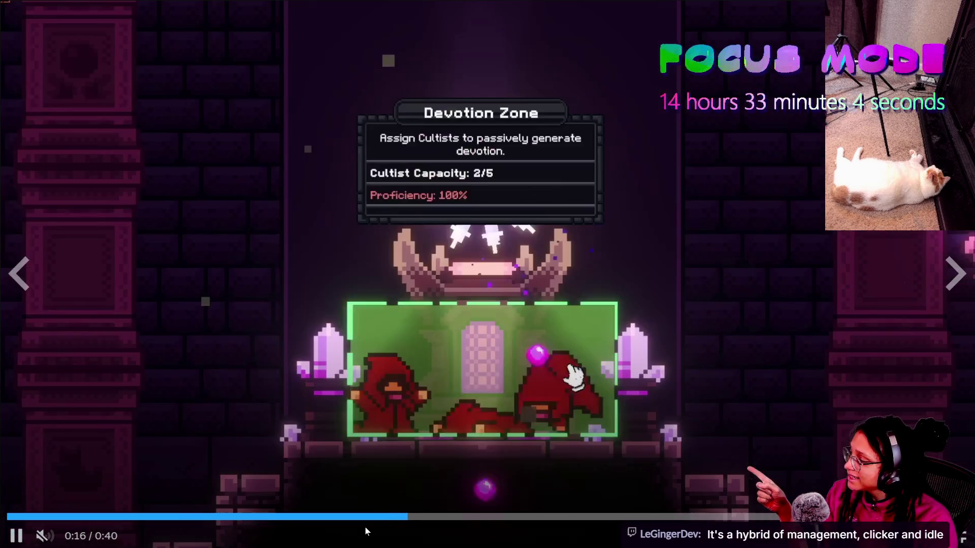
{"action": "left_click", "coordinate": [359, 517]}
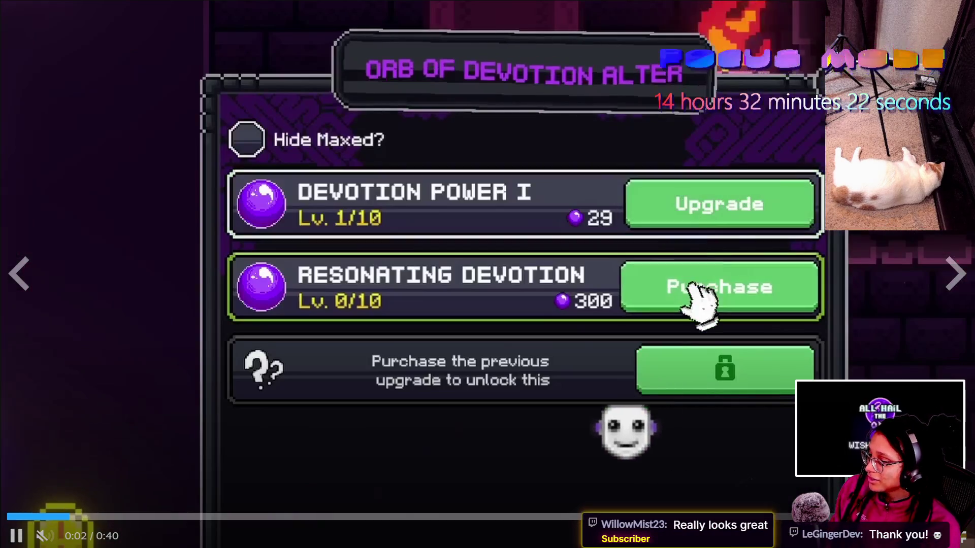
Leave fullscreen with Esc so the trailer plays on the All Hail the Orb page
{"action": "key", "text": "Escape"}
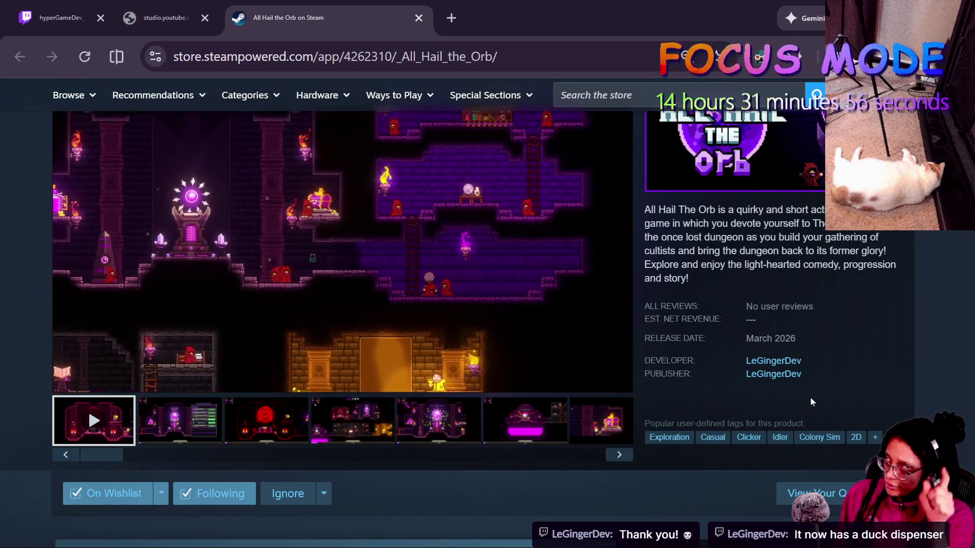
Open the game developer's Steam page from the store page
{"action": "scroll", "coordinate": [778, 273], "scroll_direction": "down", "scroll_amount": 4}
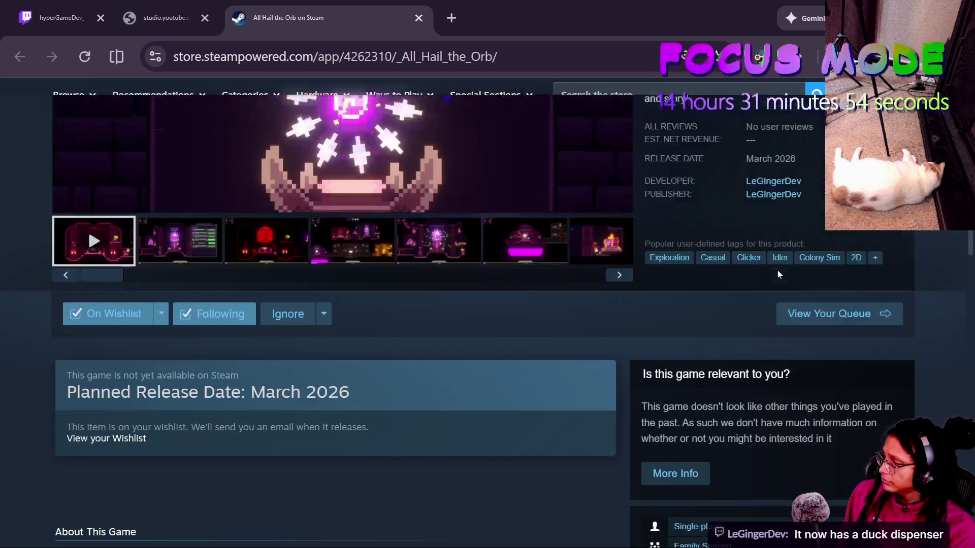
{"action": "scroll", "coordinate": [777, 273], "scroll_direction": "up", "scroll_amount": 2}
{"action": "left_click", "coordinate": [778, 273]}
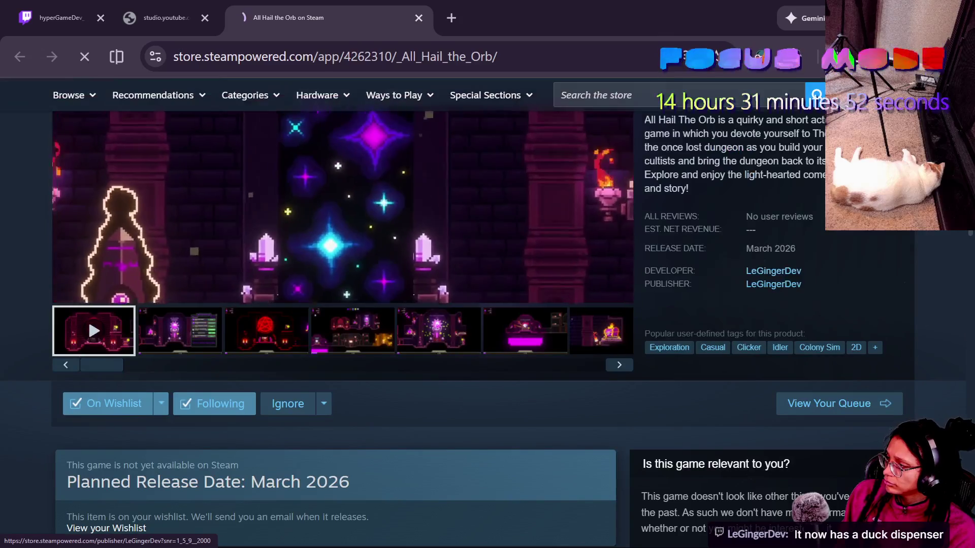
List the developer's upcoming releases: All Hail the Orb Demo, All Hail the Orb, Critter'N Roll
{"action": "scroll", "coordinate": [507, 390], "scroll_direction": "down", "scroll_amount": 5}
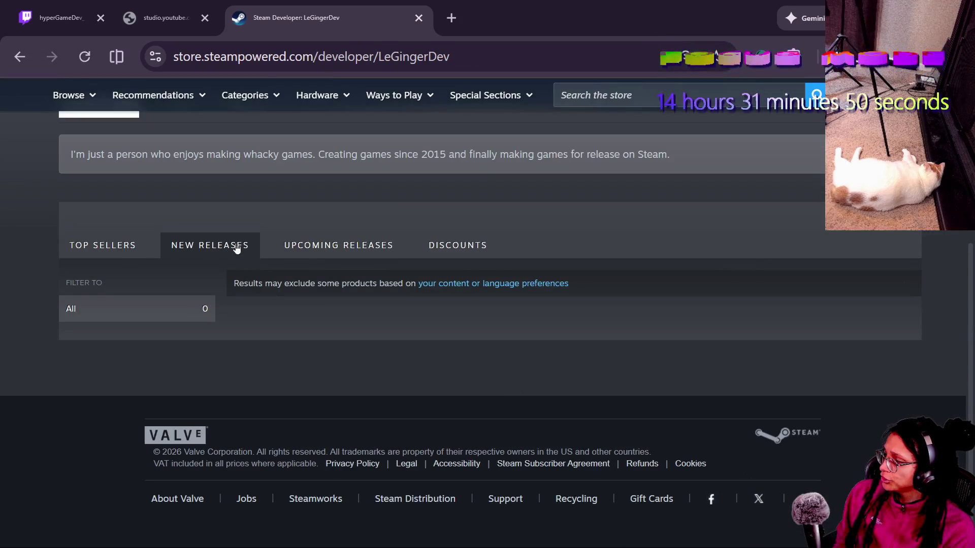
{"action": "left_click", "coordinate": [122, 247]}
{"action": "left_click", "coordinate": [339, 251]}
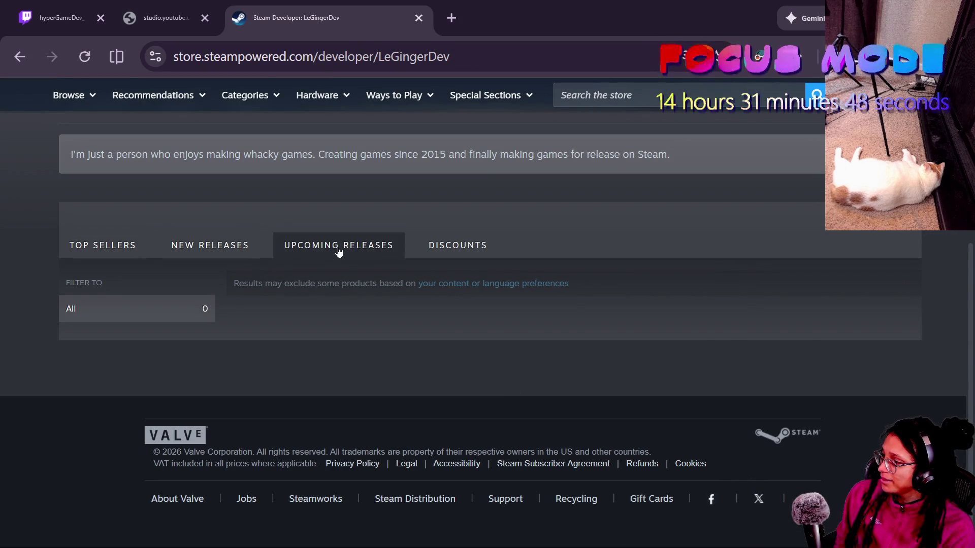
{"action": "scroll", "coordinate": [547, 231], "scroll_direction": "down", "scroll_amount": 2}
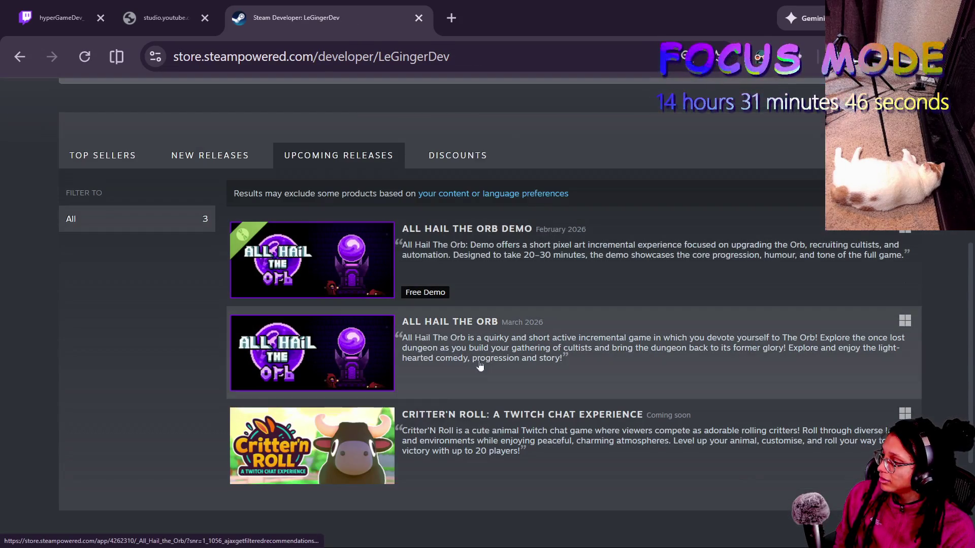
{"action": "mouse_move", "coordinate": [556, 496]}
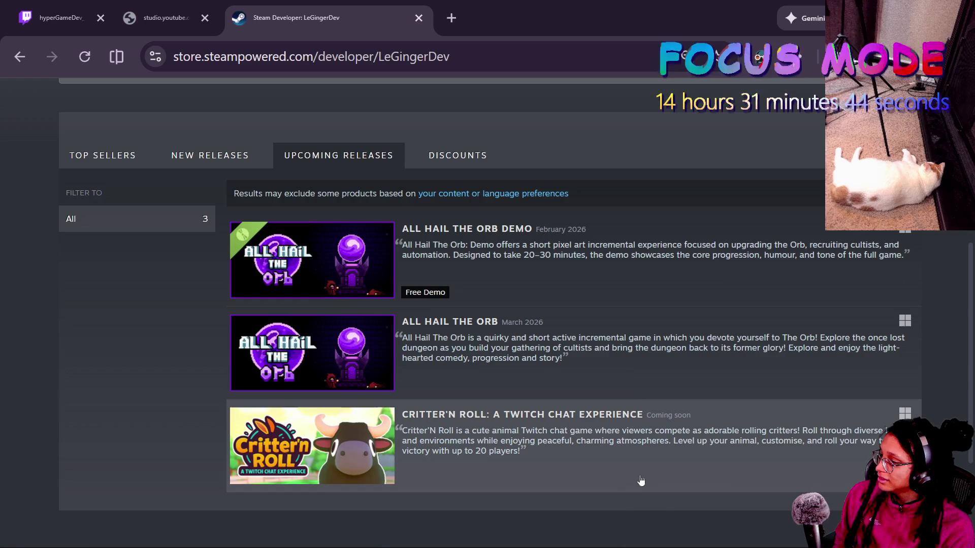
Open the Critter'N Roll store page and scroll through its description
{"action": "left_click", "coordinate": [543, 437]}
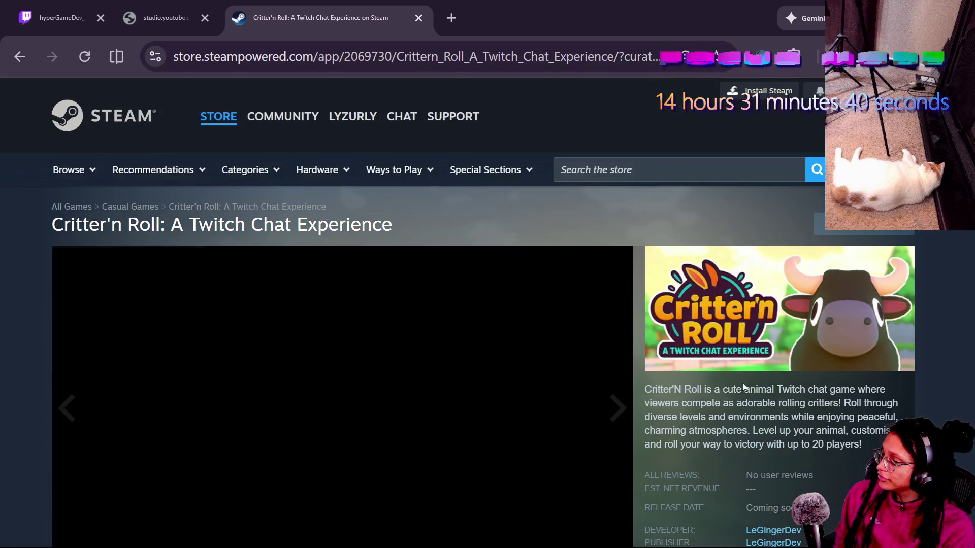
{"action": "scroll", "coordinate": [742, 382], "scroll_direction": "down", "scroll_amount": 2}
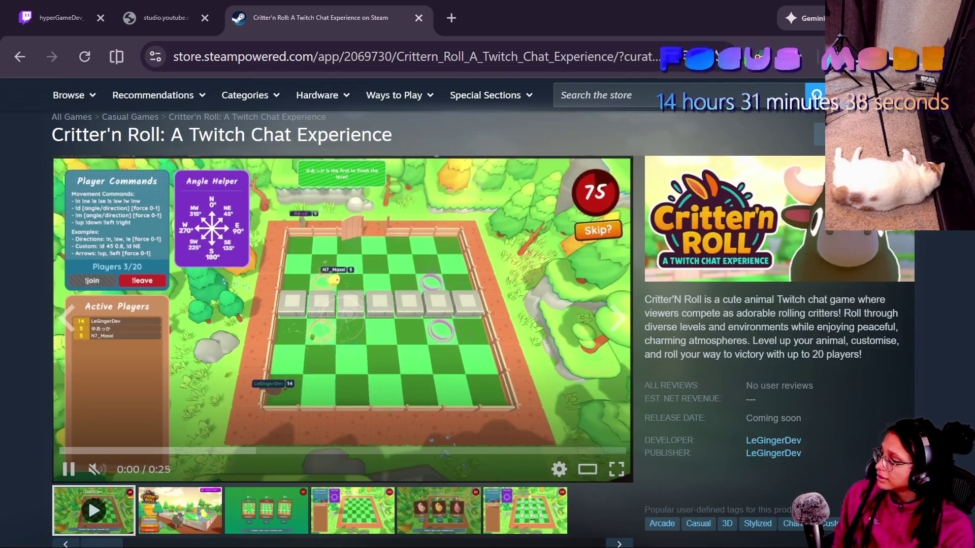
{"action": "scroll", "coordinate": [755, 335], "scroll_direction": "down", "scroll_amount": 5}
{"action": "scroll", "coordinate": [754, 335], "scroll_direction": "down", "scroll_amount": 7}
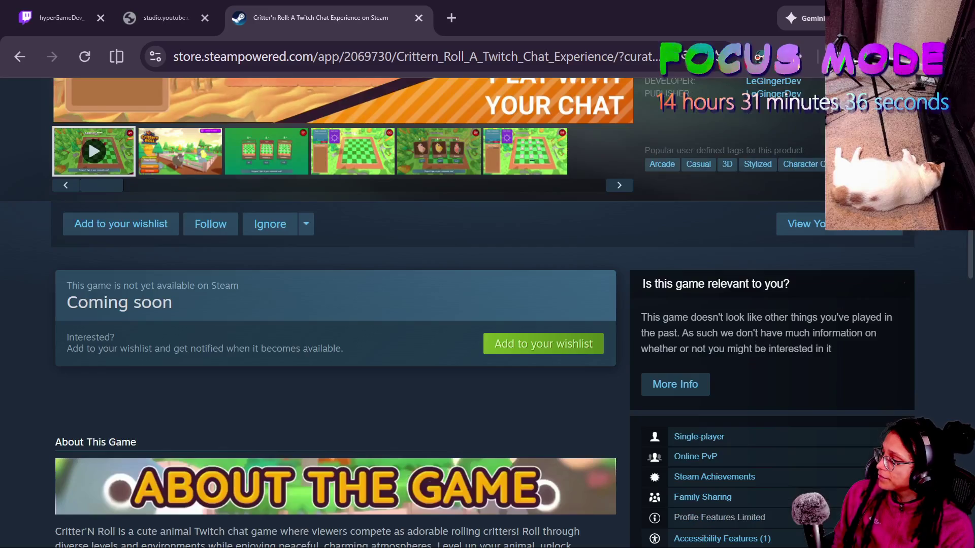
{"action": "scroll", "coordinate": [576, 385], "scroll_direction": "up", "scroll_amount": 15}
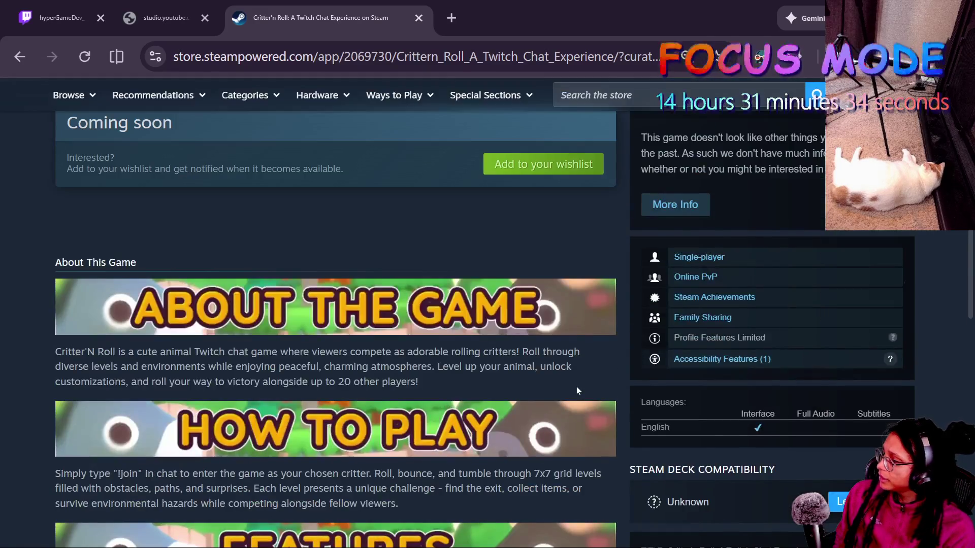
{"action": "scroll", "coordinate": [623, 449], "scroll_direction": "down", "scroll_amount": 2}
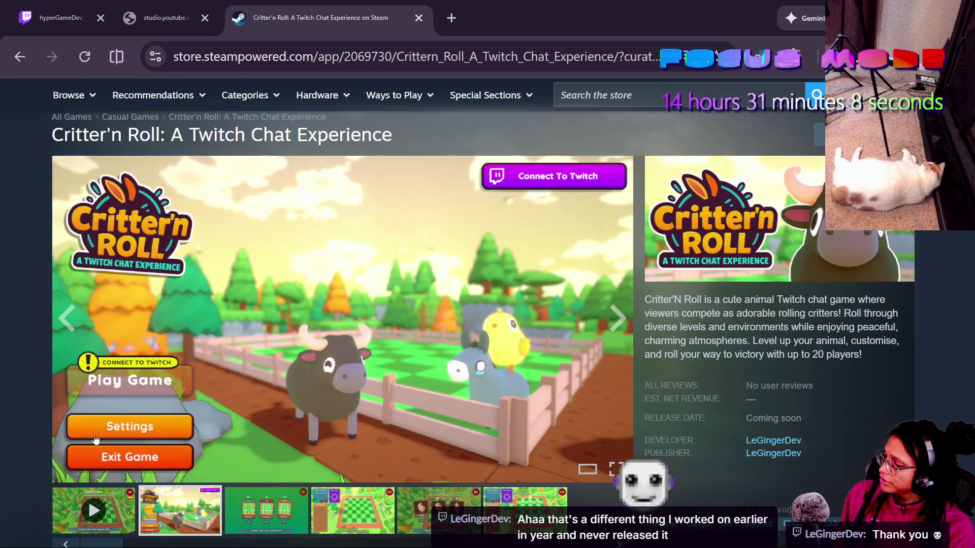
Play the Critter'N Roll trailer, then close the Steam store tab
{"action": "left_click", "coordinate": [102, 507]}
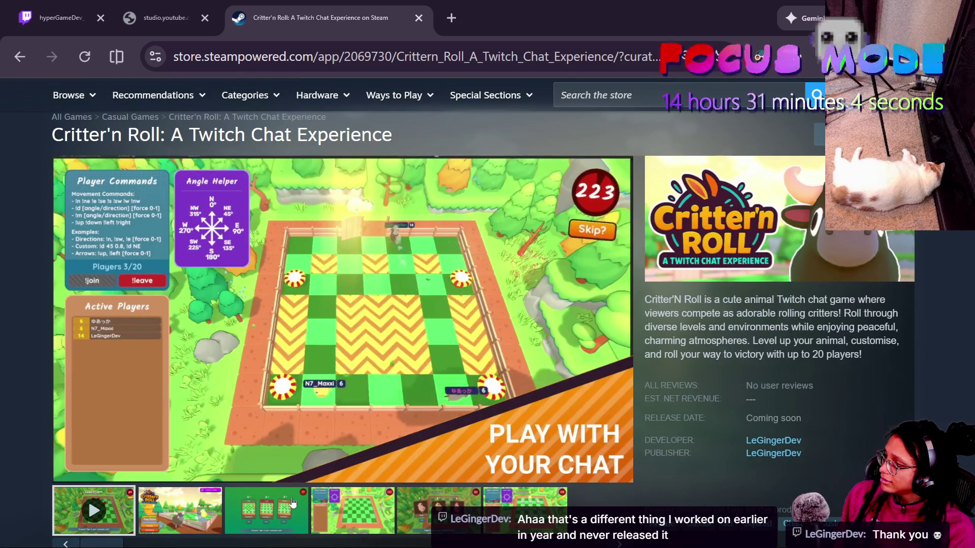
{"action": "mouse_move", "coordinate": [475, 176]}
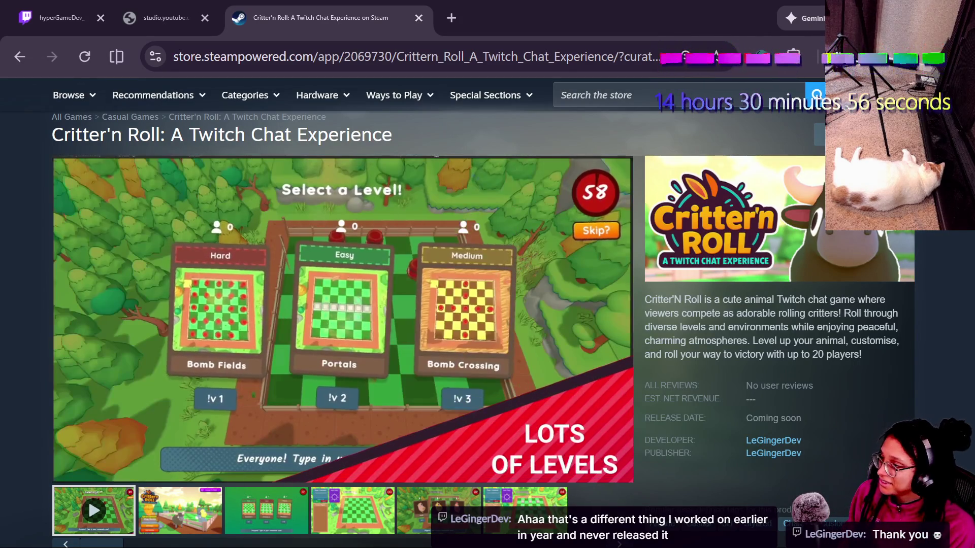
{"action": "left_click", "coordinate": [418, 18]}
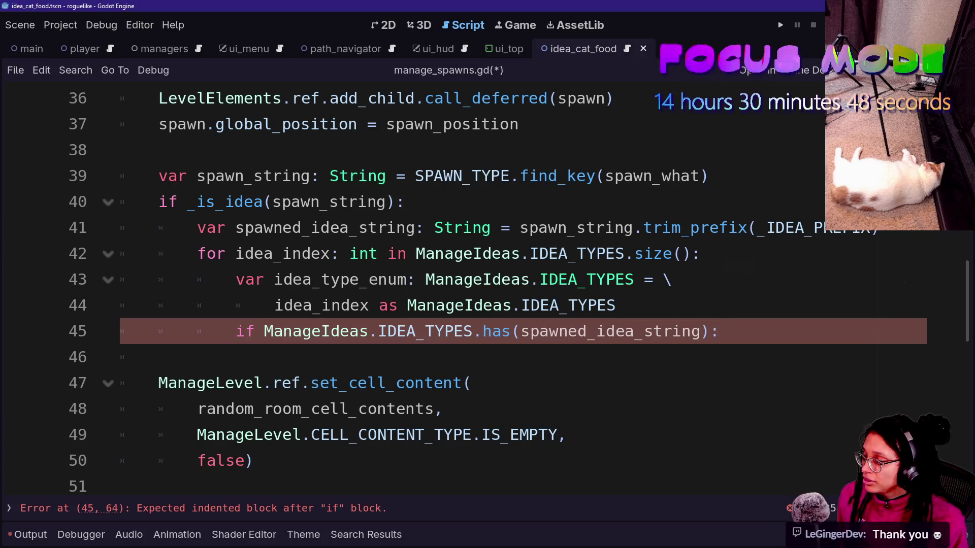
Insert an indented empty line 46 under the idea-type if statement on line 45
{"action": "key", "text": "Up"}
{"action": "key", "text": "Up"}
{"action": "key", "text": "Up"}
{"action": "key", "text": "Down"}
{"action": "key", "text": "Down"}
{"action": "key", "text": "Down"}
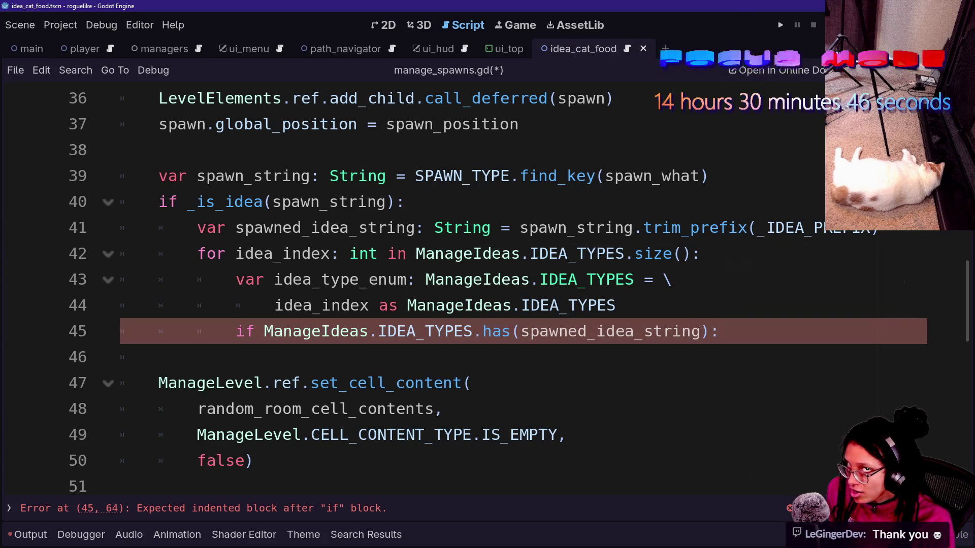
{"action": "key", "text": "Down"}
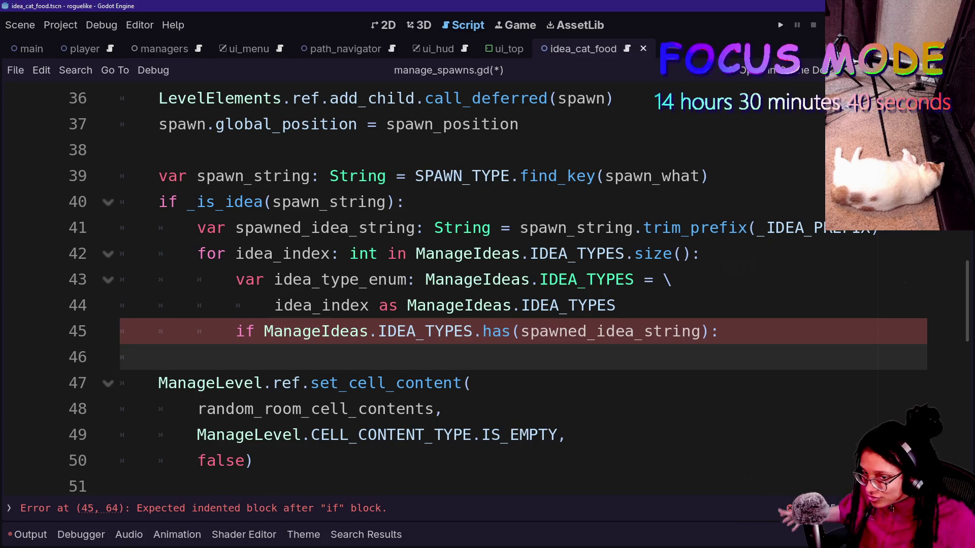
{"action": "key", "text": "Up"}
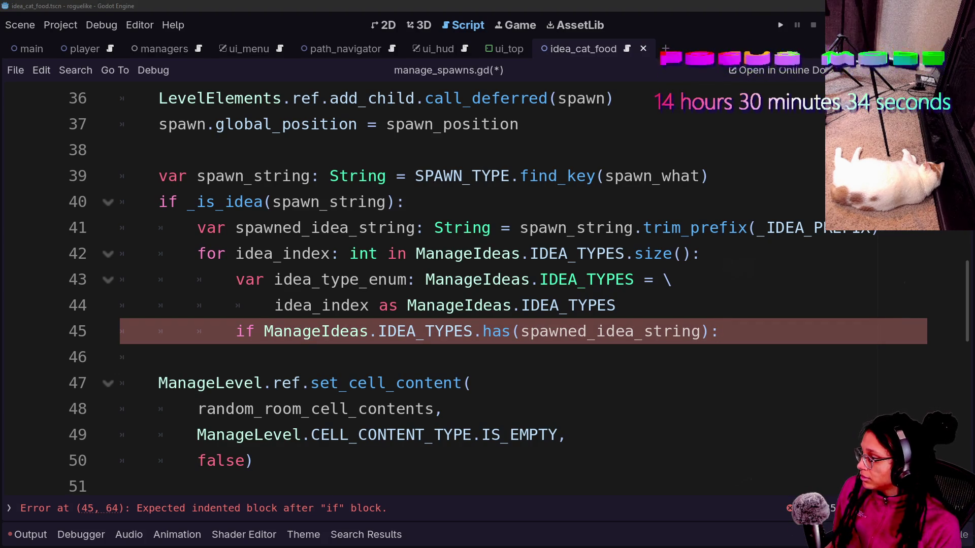
{"action": "key", "text": "shift+Up"}
{"action": "key", "text": "shift+Up"}
{"action": "key", "text": "shift+Up"}
{"action": "key", "text": "Right"}
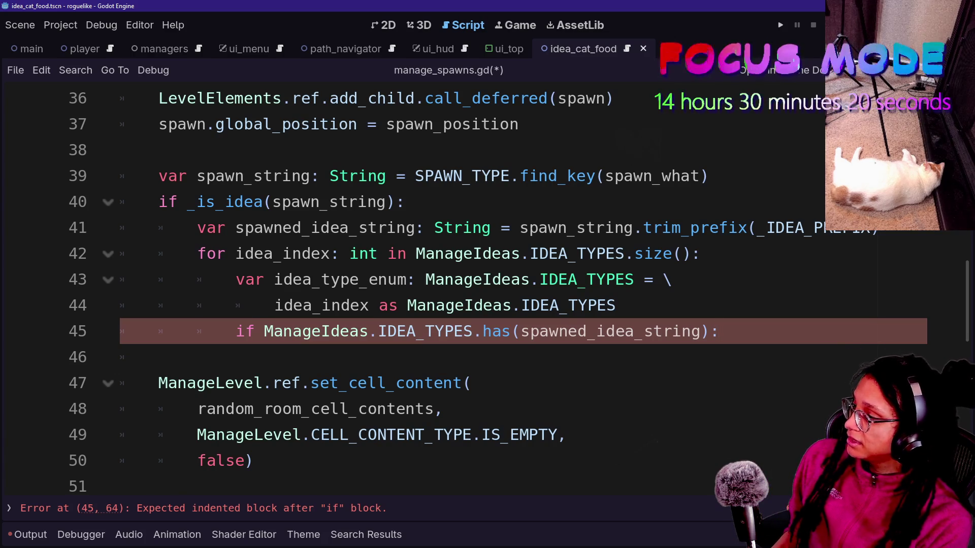
{"action": "key", "text": "Return"}
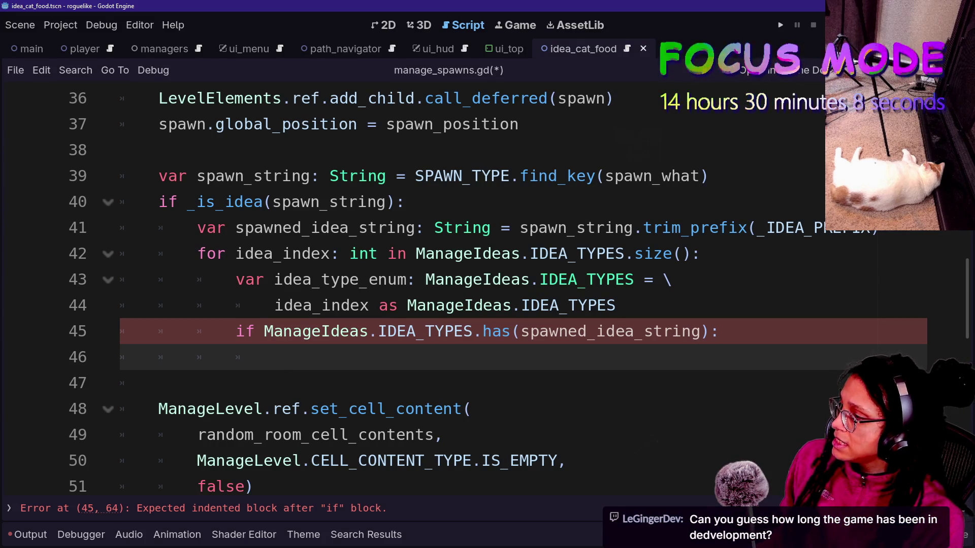
{"action": "mouse_move", "coordinate": [274, 279]}
{"action": "left_mouse_down"}
{"action": "mouse_move", "coordinate": [355, 279]}
{"action": "mouse_move", "coordinate": [606, 331]}
{"action": "left_mouse_up"}
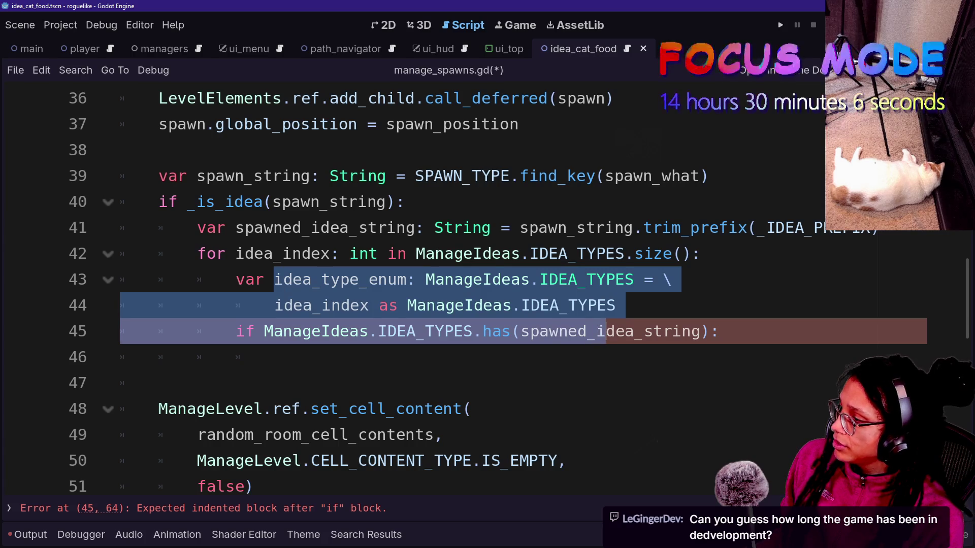
{"action": "left_click", "coordinate": [274, 357]}
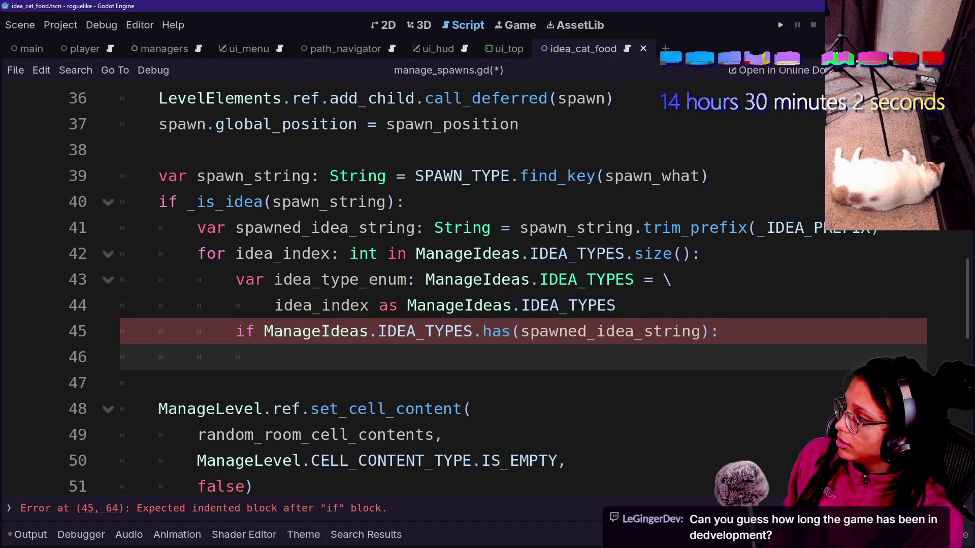
{"action": "scroll", "coordinate": [472, 292], "scroll_direction": "up", "scroll_amount": 5}
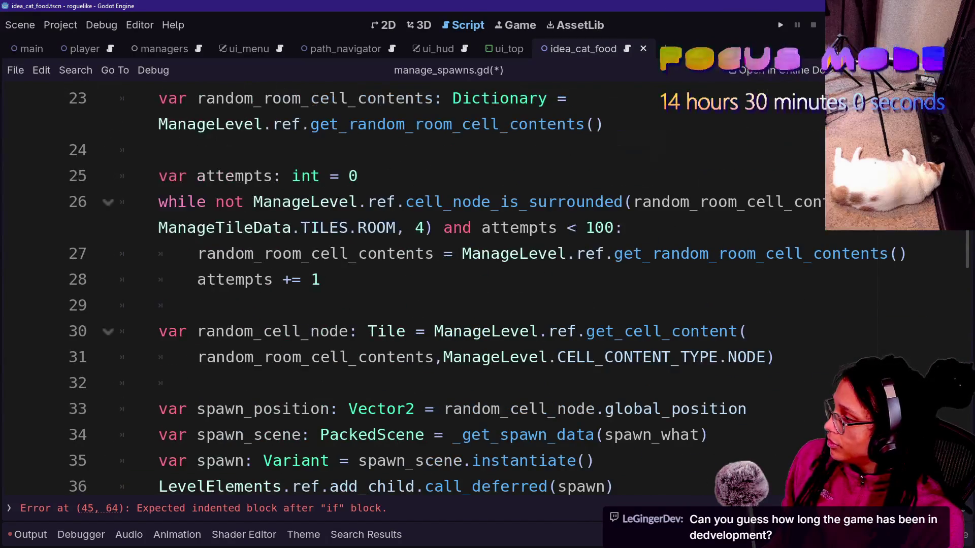
{"action": "scroll", "coordinate": [472, 292], "scroll_direction": "down", "scroll_amount": 5}
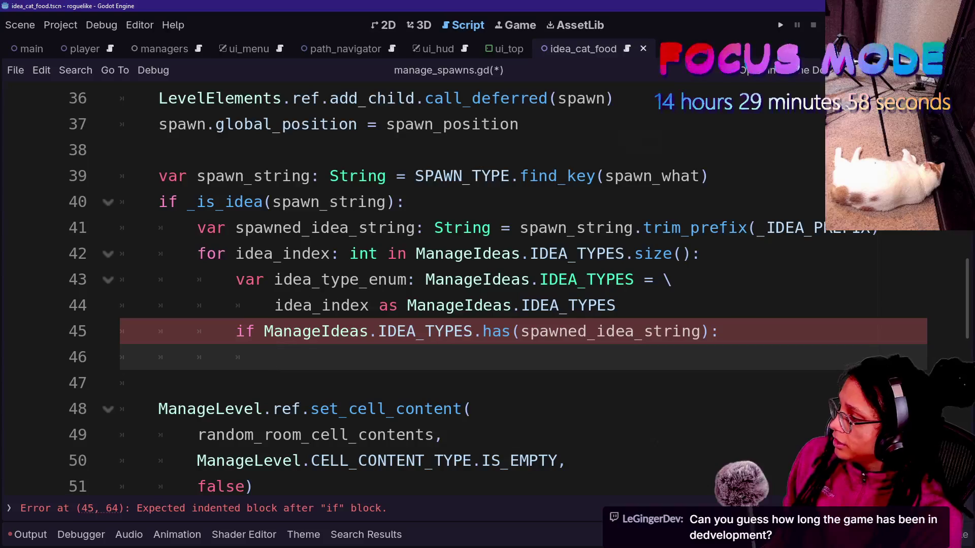
Declare 'var idea_spawn:' on line 46, add blank indented lines below, and return to line 47
{"action": "type", "text": "idea_spawn"}
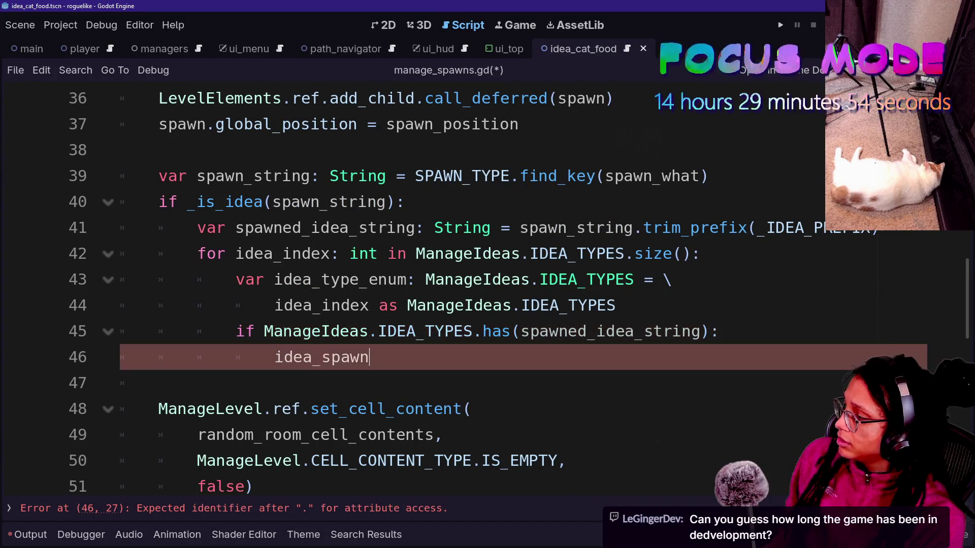
{"action": "key", "text": "BackSpace"}
{"action": "key", "text": "BackSpace"}
{"action": "key", "text": "BackSpace"}
{"action": "key", "text": "BackSpace"}
{"action": "type", "text": "v"}
{"action": "key", "text": "BackSpace"}
{"action": "key", "text": "BackSpace"}
{"action": "key", "text": "Tab"}
{"action": "type", "text": "var idea_s"}
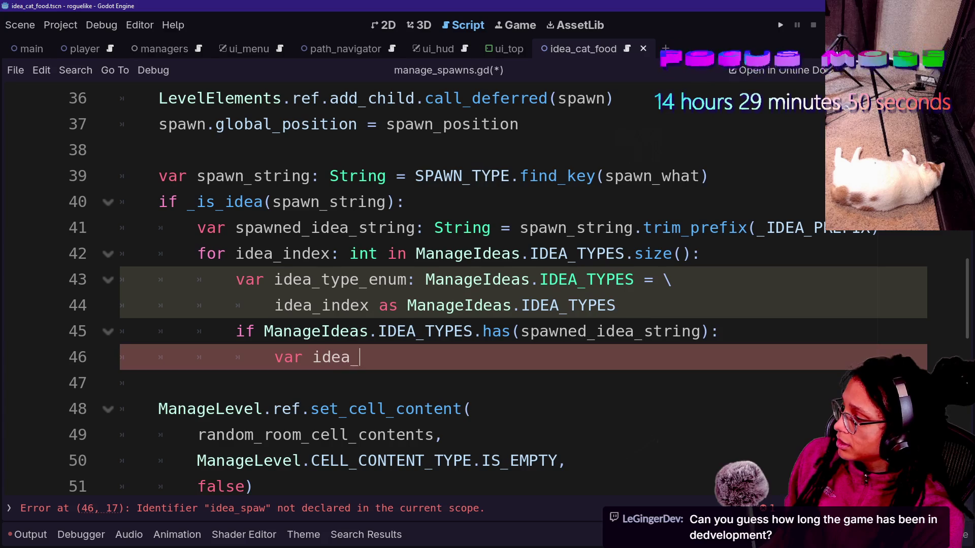
{"action": "type", "text": "paawn:"}
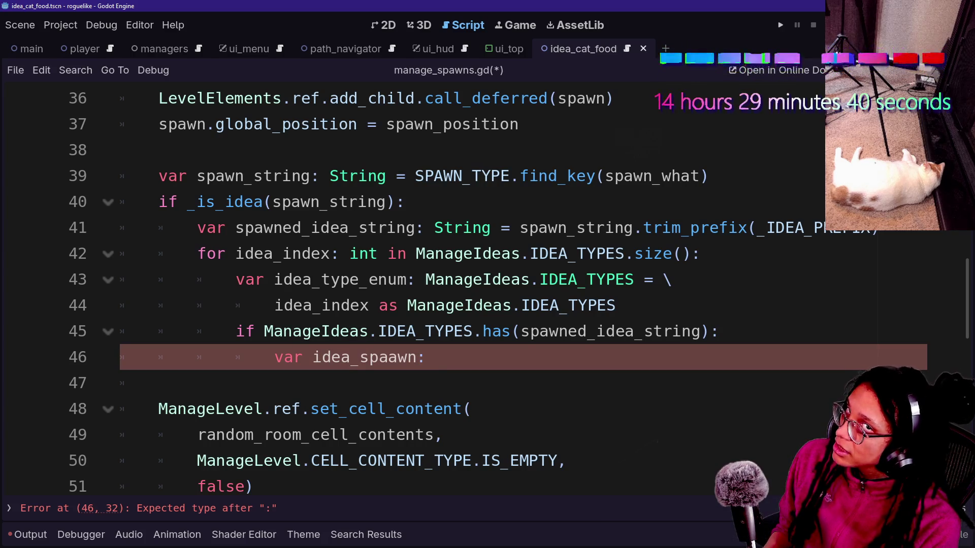
{"action": "key", "text": "BackSpace"}
{"action": "key", "text": "BackSpace"}
{"action": "key", "text": "BackSpace"}
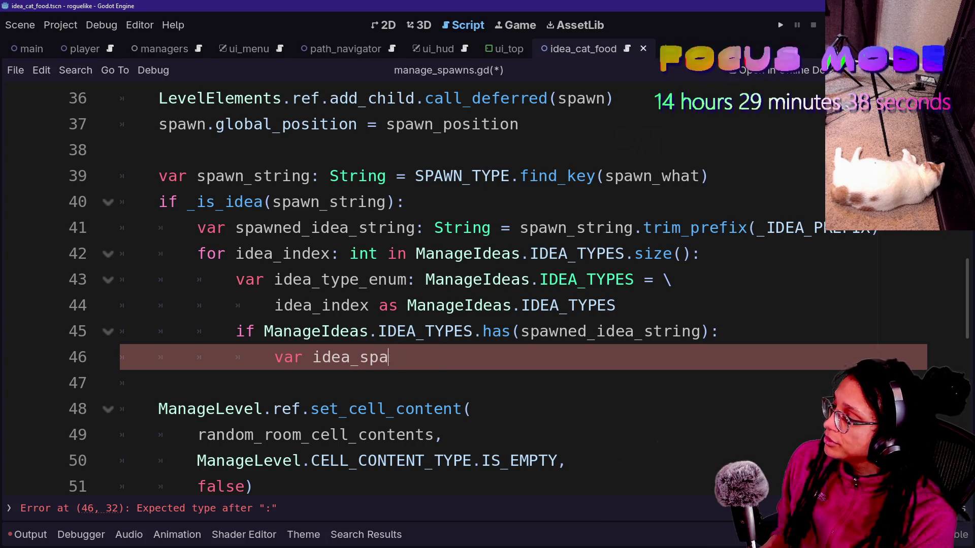
{"action": "type", "text": "n:"}
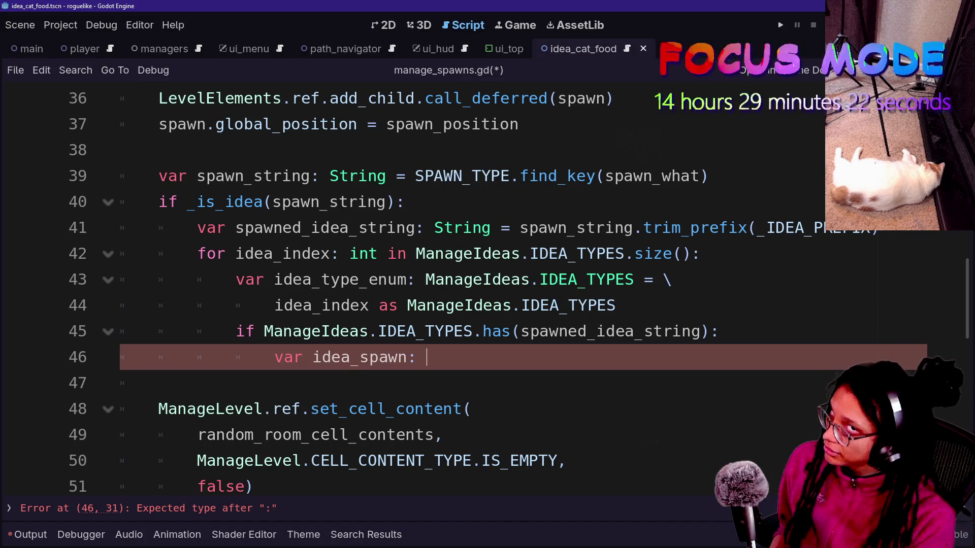
{"action": "type", "text": "f"}
{"action": "key", "text": "BackSpace"}
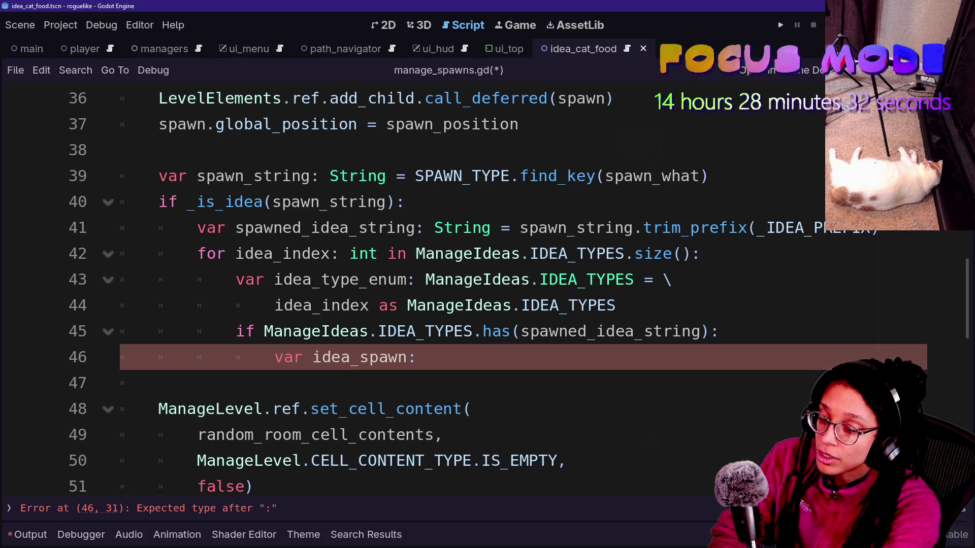
{"action": "key", "text": "Return"}
{"action": "key", "text": "Return"}
{"action": "key", "text": "Return"}
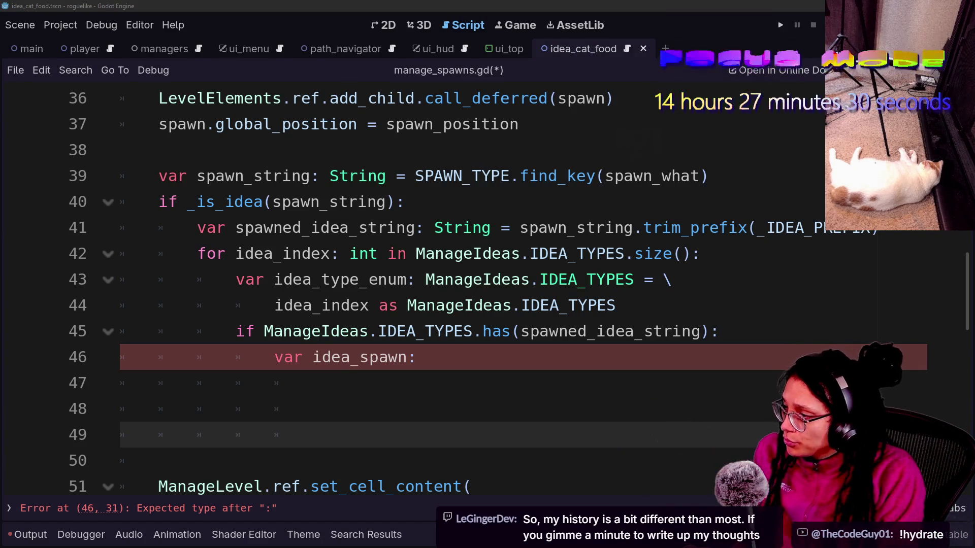
{"action": "left_click", "coordinate": [312, 382]}
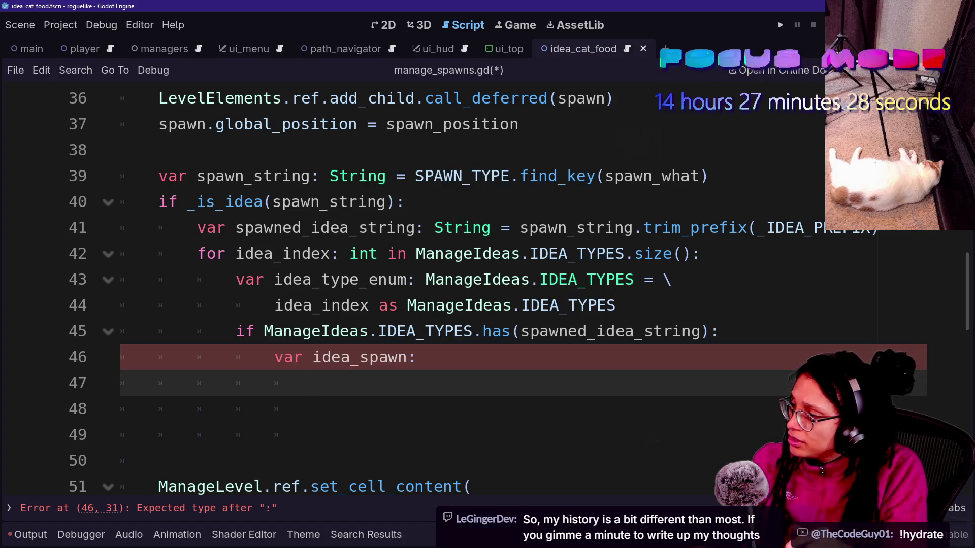
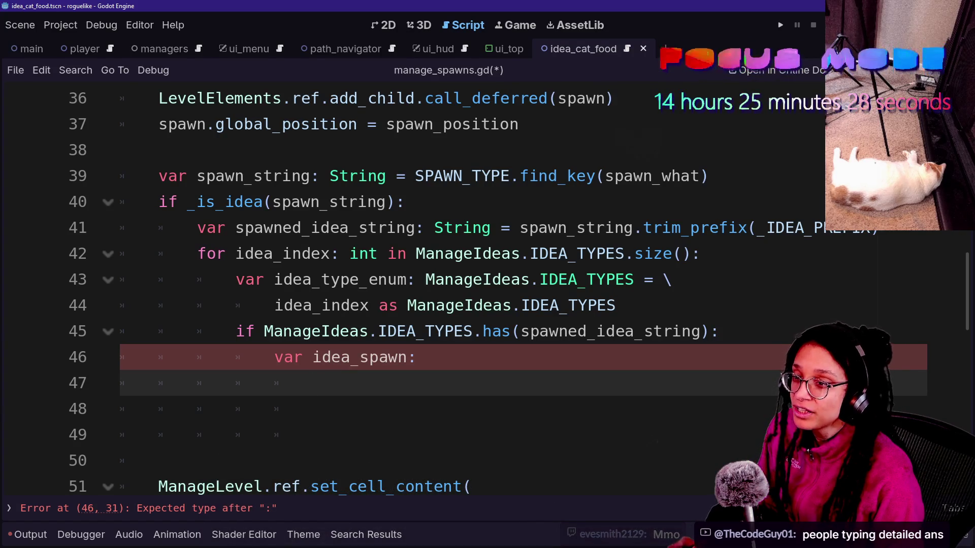
Switch from Godot's script editor to the Twitch Stream Manager chat in the browser
{"action": "key", "text": "alt+Tab"}
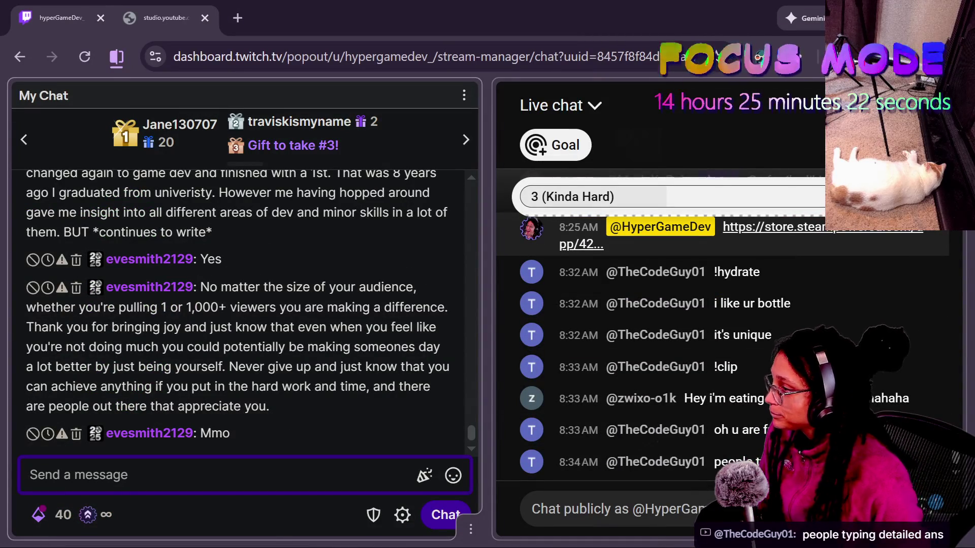
Read back through the Twitch and YouTube chat messages, then start a blank browser tab
{"action": "scroll", "coordinate": [243, 315], "scroll_direction": "up", "scroll_amount": 3}
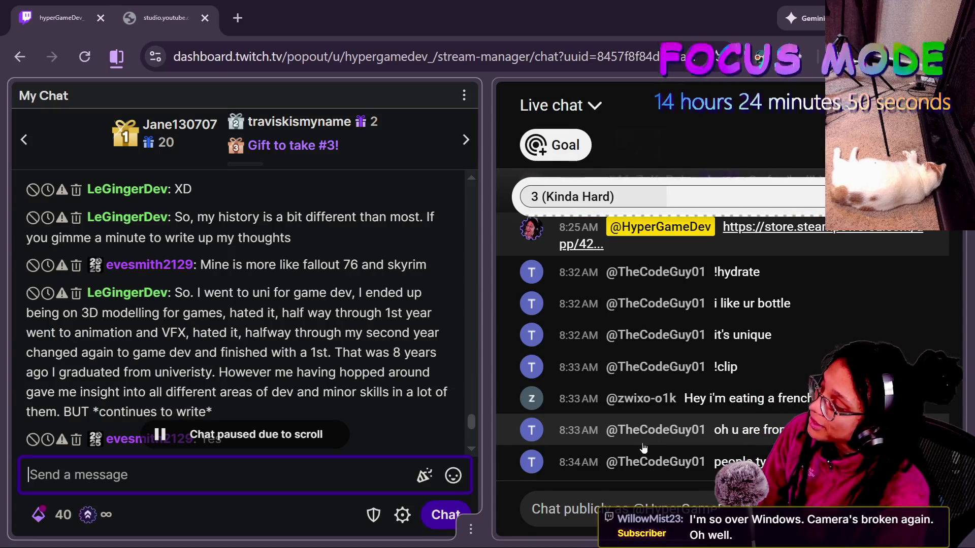
{"action": "left_click", "coordinate": [937, 430]}
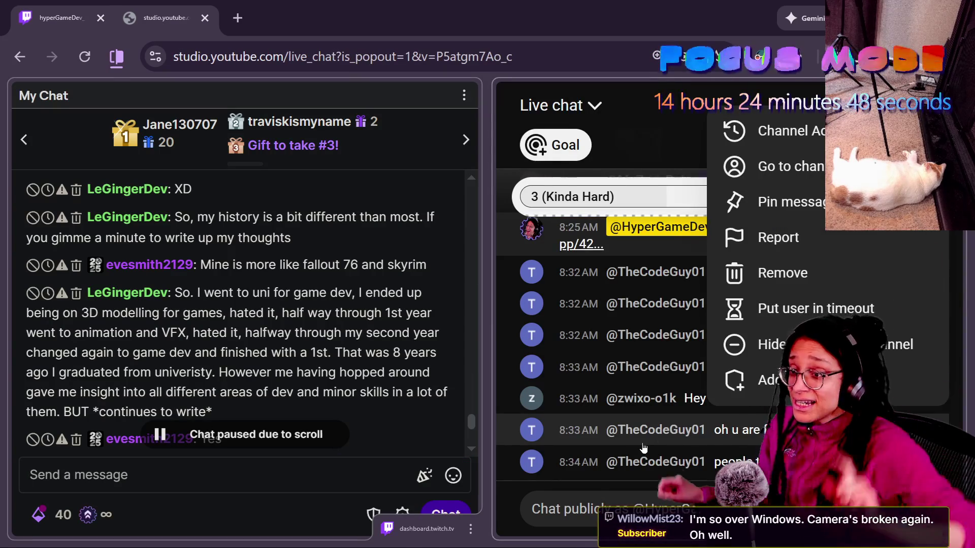
{"action": "scroll", "coordinate": [335, 286], "scroll_direction": "down", "scroll_amount": 5}
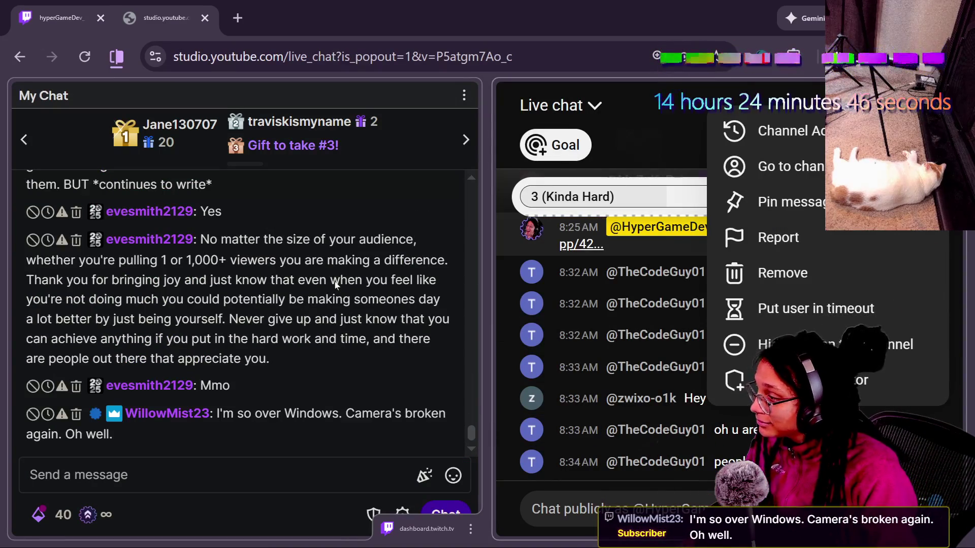
{"action": "left_click", "coordinate": [203, 475]}
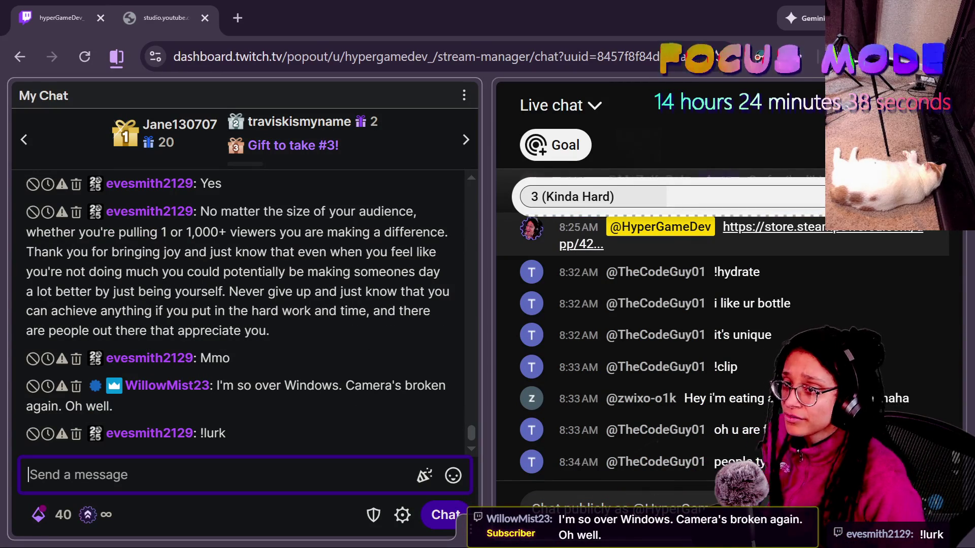
{"action": "left_click", "coordinate": [239, 18]}
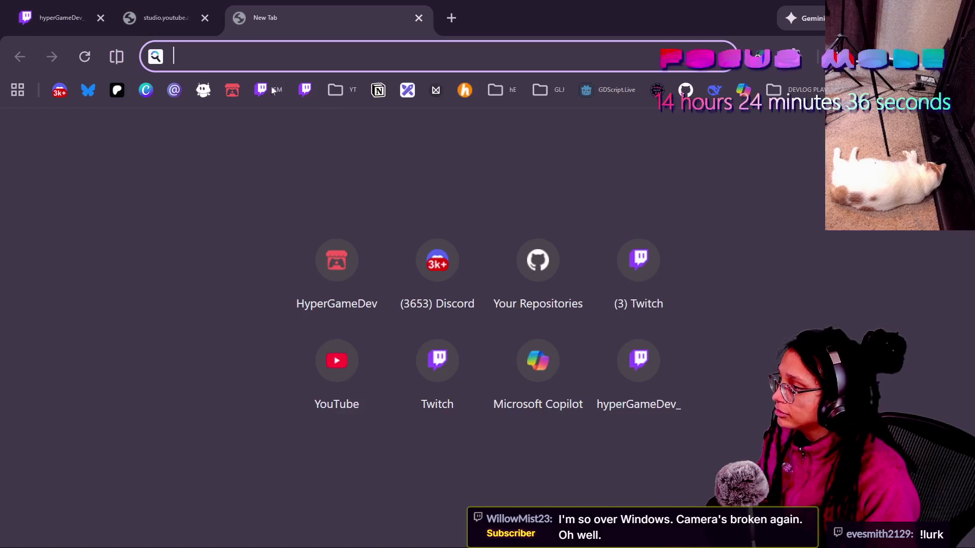
Draft a Nightbot command !lurk replying 'You descend into the shadows... Your quest is only beginning'
{"action": "left_click", "coordinate": [210, 92]}
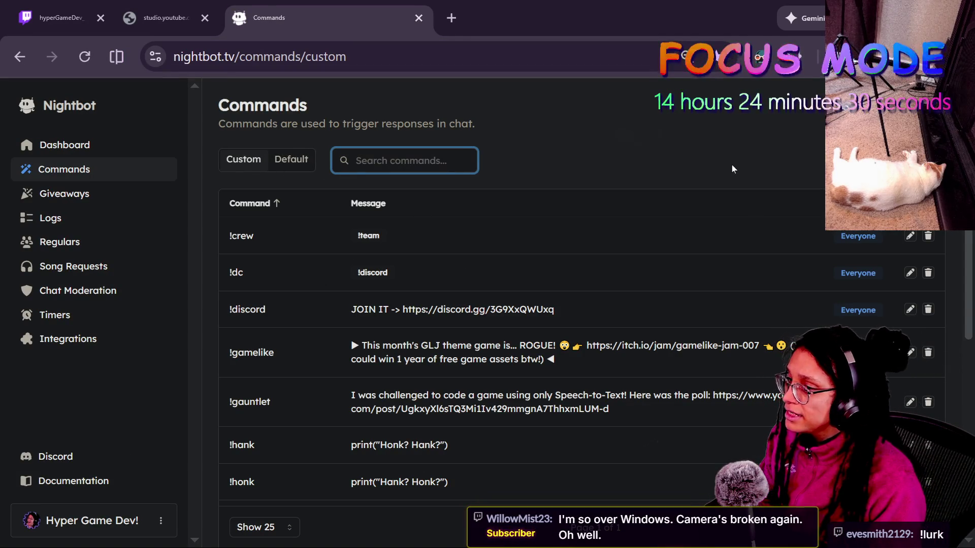
{"action": "left_click", "coordinate": [893, 161]}
{"action": "type", "text": "!lur"}
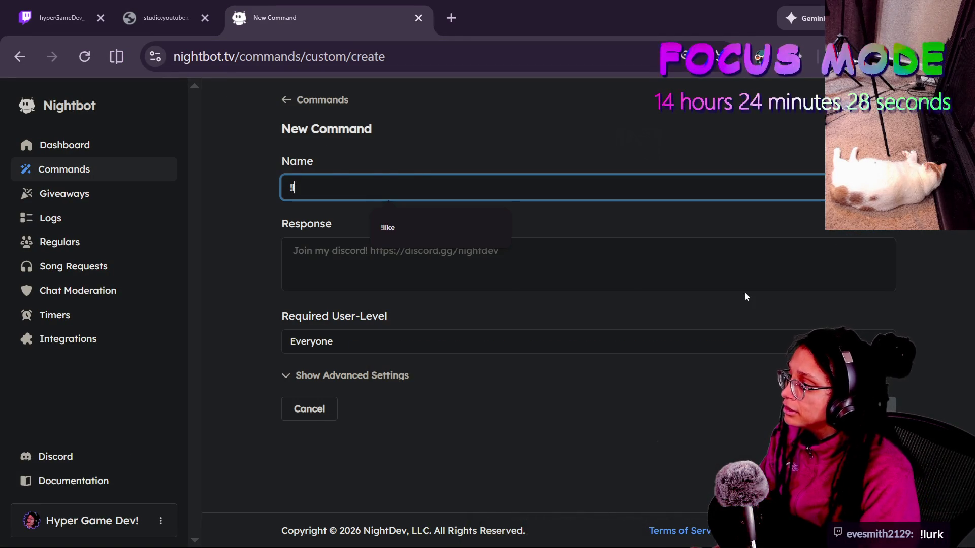
{"action": "type", "text": "k"}
{"action": "key", "text": "Tab"}
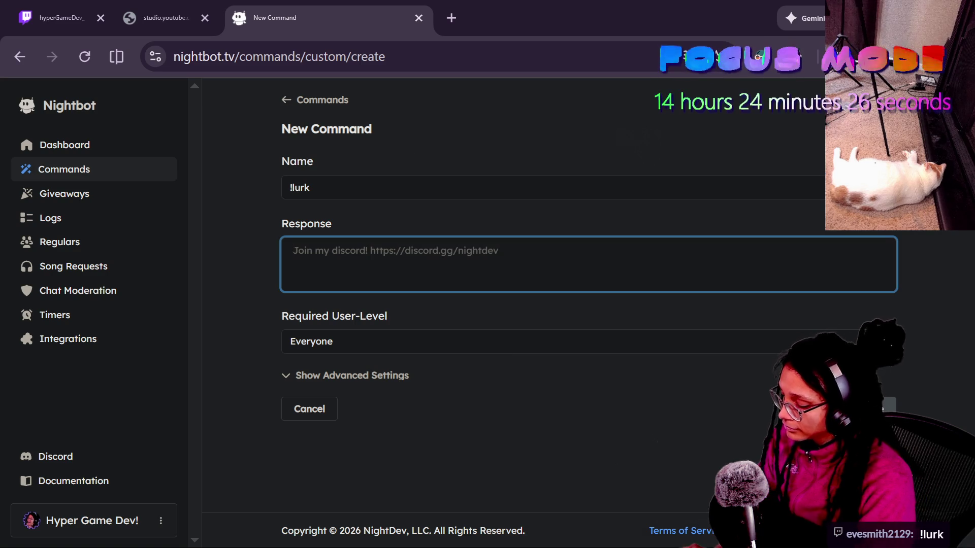
{"action": "type", "text": "Y"}
{"action": "key", "text": "BackSpace"}
{"action": "type", "text": "You descend into the shadows..."}
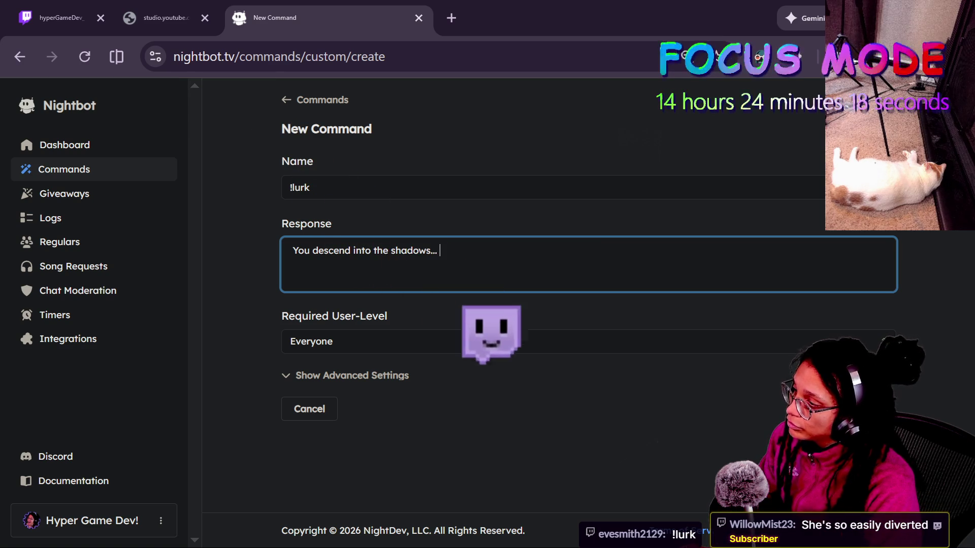
{"action": "type", "text": " Your quest is onl"}
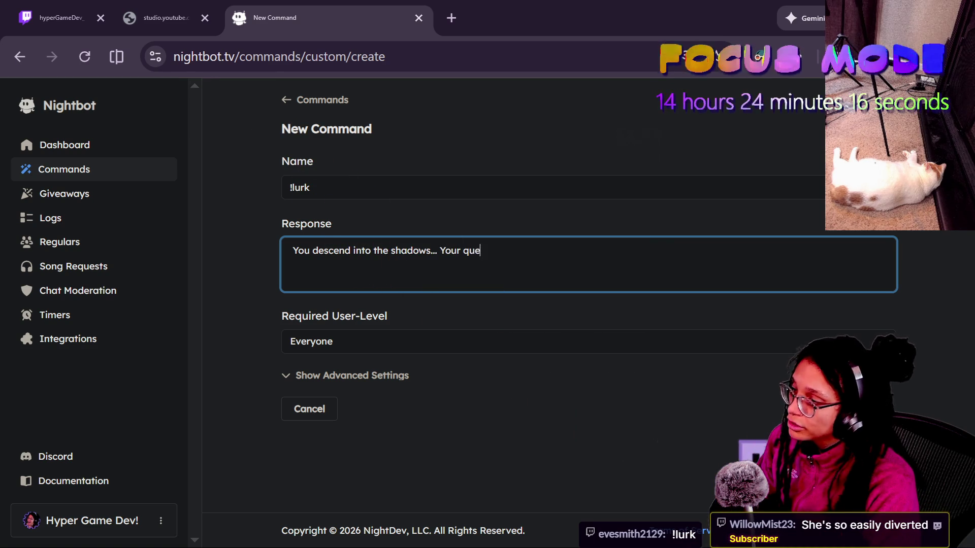
{"action": "type", "text": "y beginn"}
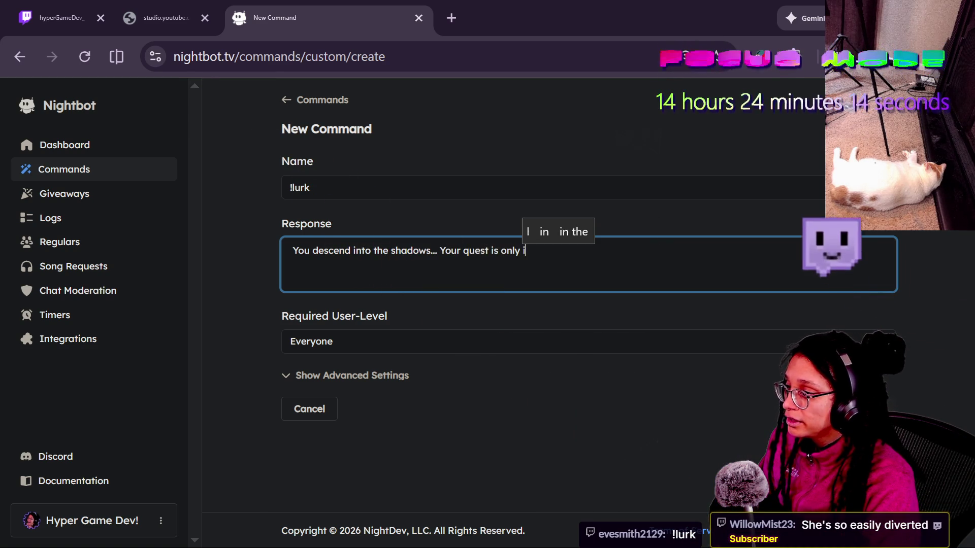
{"action": "type", "text": "ing"}
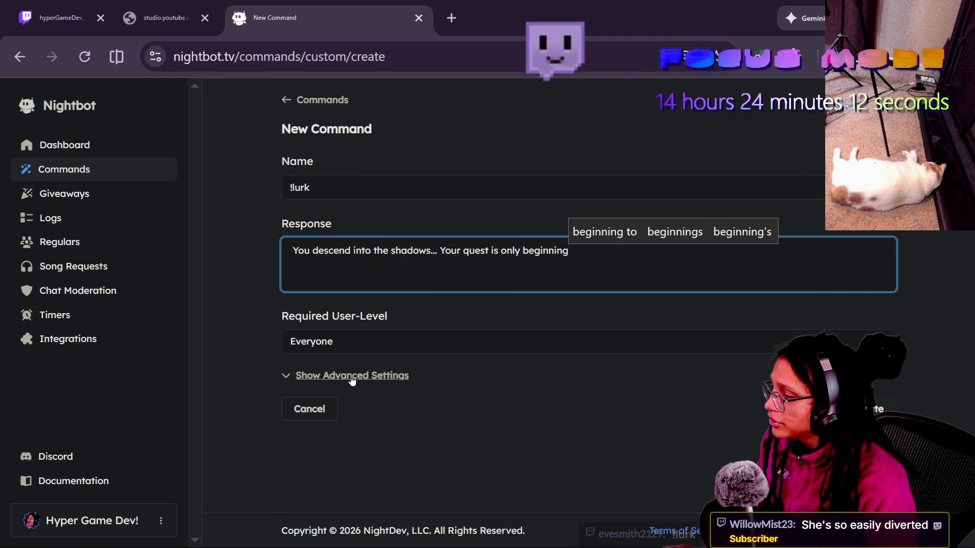
Reveal the command's advanced settings and bring up link options for the Nightbot documentation
{"action": "left_click", "coordinate": [350, 376]}
{"action": "scroll", "coordinate": [354, 384], "scroll_direction": "down", "scroll_amount": 1}
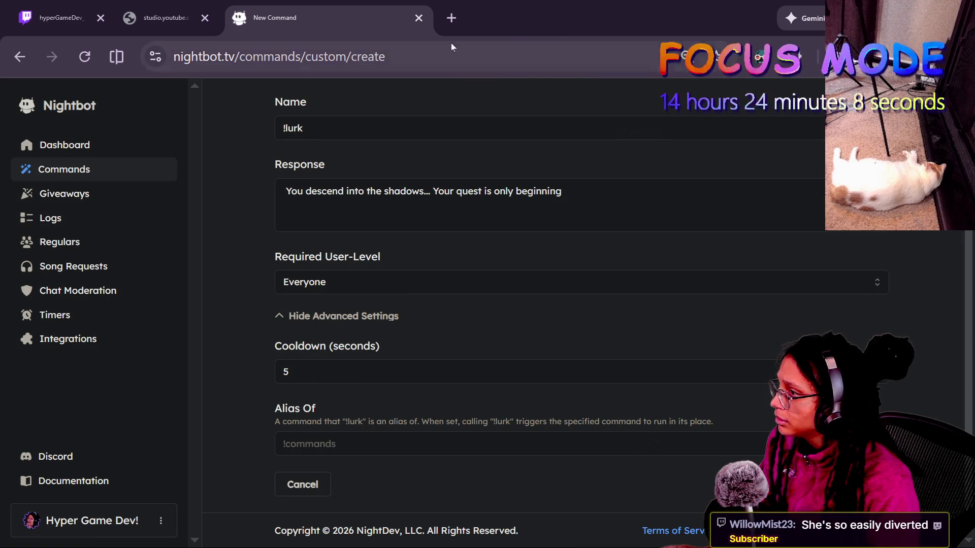
{"action": "right_click", "coordinate": [91, 480]}
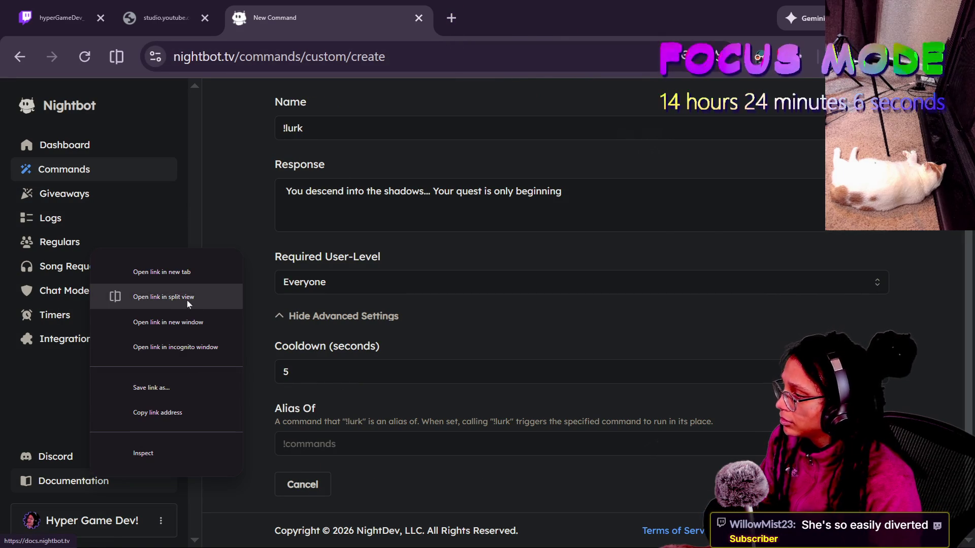
Open the Nightbot documentation in a new tab and browse to its Variables section
{"action": "left_click", "coordinate": [161, 273]}
{"action": "left_click", "coordinate": [564, 22]}
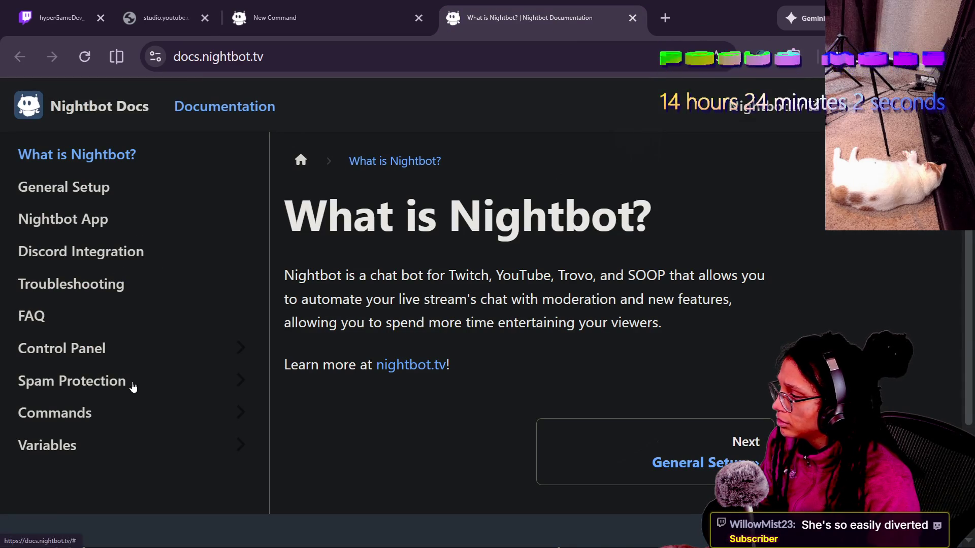
{"action": "left_click", "coordinate": [102, 412]}
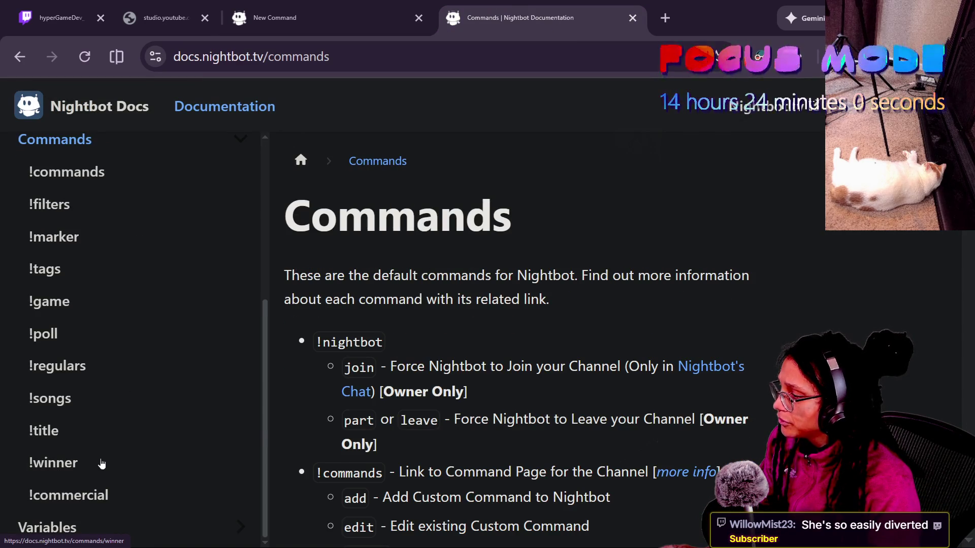
{"action": "scroll", "coordinate": [102, 463], "scroll_direction": "down", "scroll_amount": 10}
{"action": "left_click", "coordinate": [18, 342]}
{"action": "scroll", "coordinate": [213, 322], "scroll_direction": "down", "scroll_amount": 3}
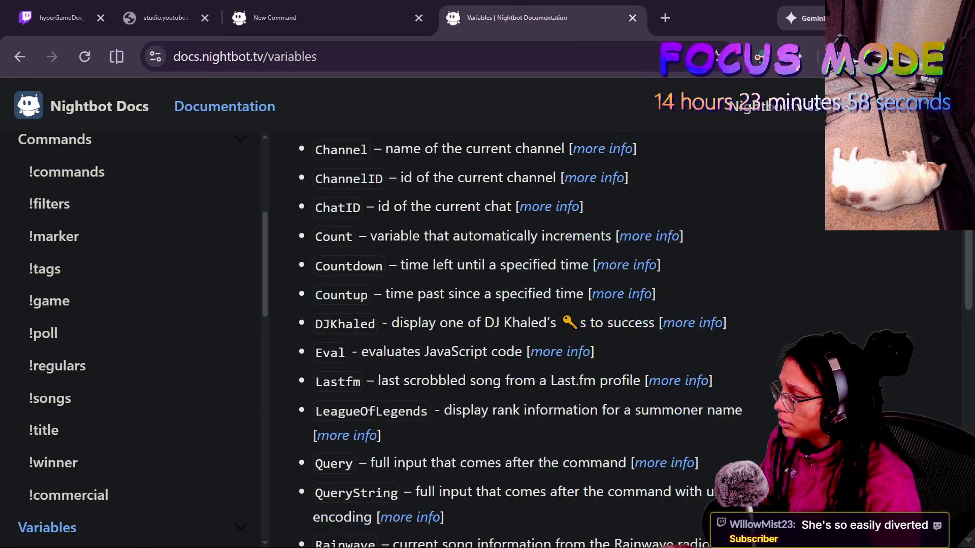
{"action": "scroll", "coordinate": [507, 335], "scroll_direction": "down", "scroll_amount": 5}
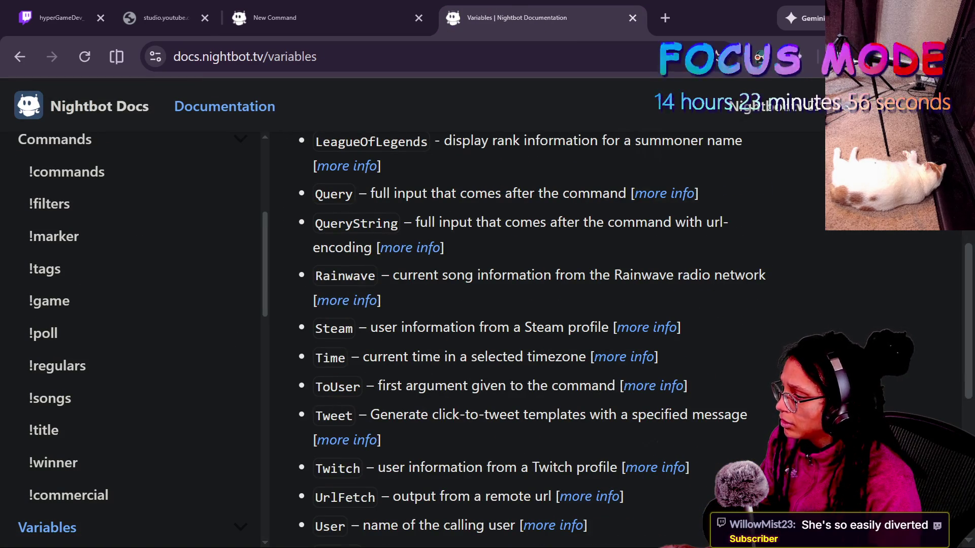
Open the User variable's page, select its $(user) usage, and go back to the New Command form
{"action": "left_click_drag", "start_coordinate": [386, 386], "coordinate": [498, 385]}
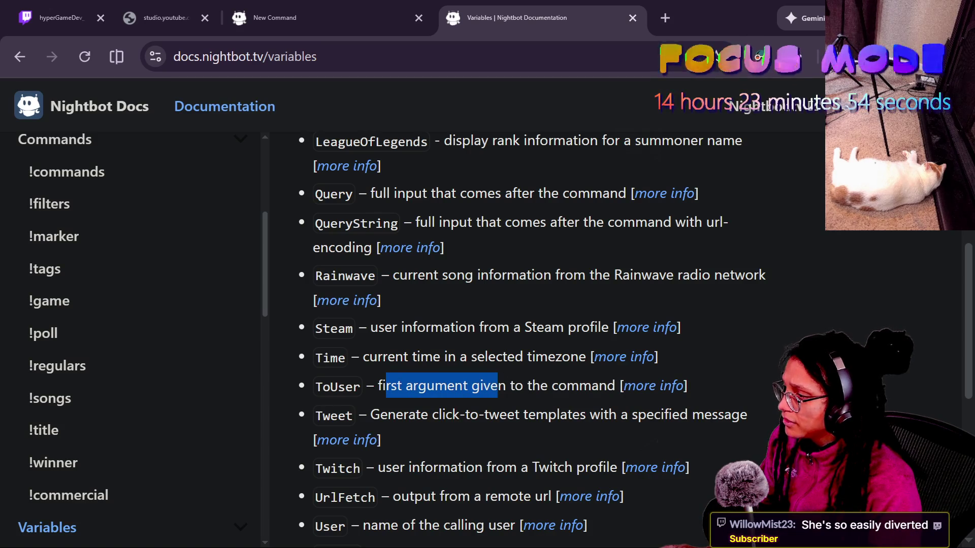
{"action": "scroll", "coordinate": [508, 335], "scroll_direction": "down", "scroll_amount": 4}
{"action": "left_click_drag", "start_coordinate": [316, 347], "coordinate": [488, 347]}
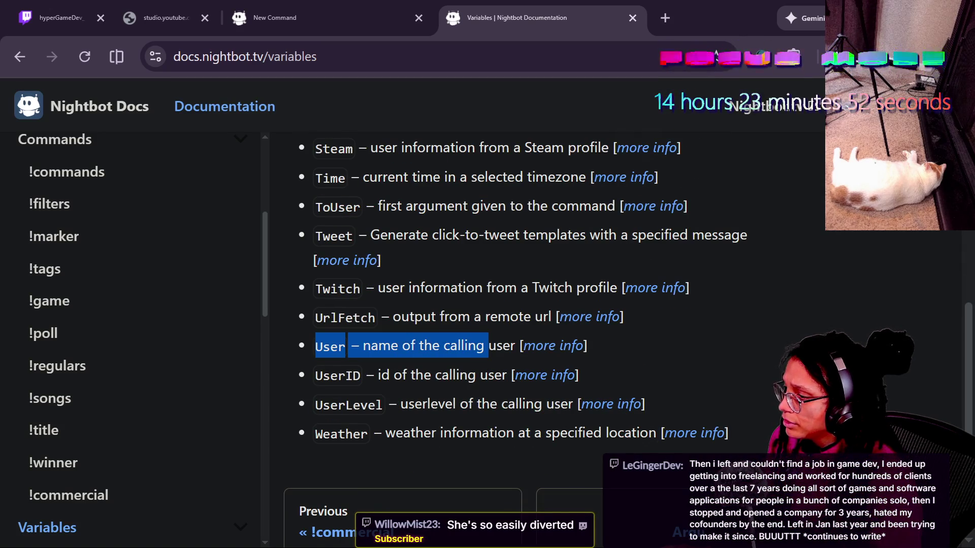
{"action": "left_click", "coordinate": [552, 346]}
{"action": "scroll", "coordinate": [415, 330], "scroll_direction": "down", "scroll_amount": 2}
{"action": "mouse_move", "coordinate": [299, 326]}
{"action": "left_mouse_down"}
{"action": "mouse_move", "coordinate": [336, 300]}
{"action": "mouse_move", "coordinate": [301, 297]}
{"action": "left_mouse_up"}
{"action": "key", "text": "ctrl+c"}
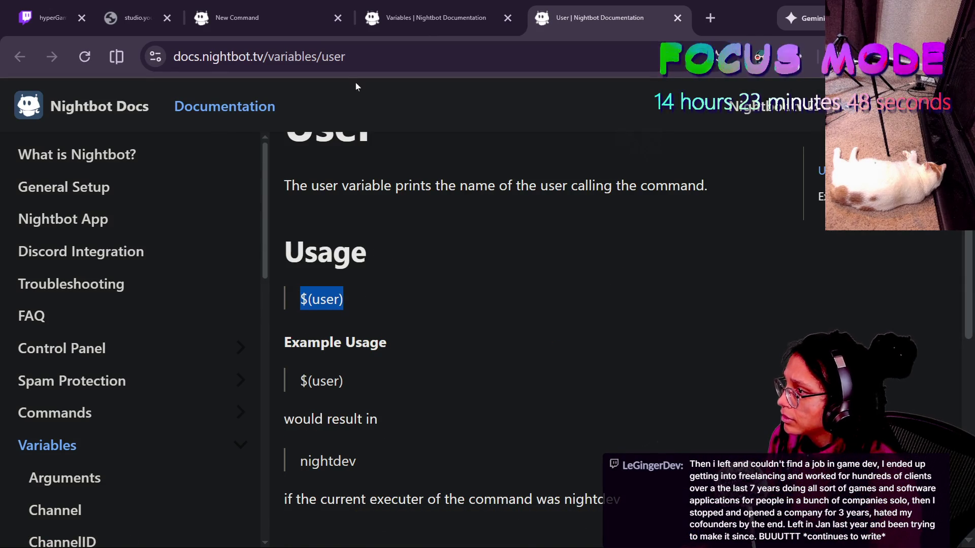
{"action": "left_click", "coordinate": [438, 16]}
{"action": "left_click", "coordinate": [269, 7]}
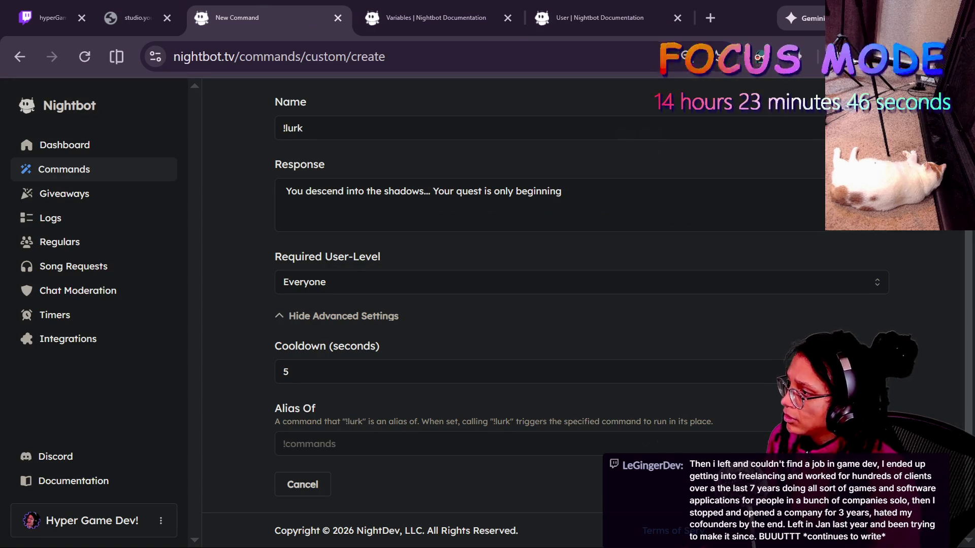
Replace 'You' at the start of the !lurk response with the $(user) variable
{"action": "left_click", "coordinate": [290, 191]}
{"action": "key", "text": "ctrl+v"}
{"action": "key", "text": "BackSpace"}
{"action": "key", "text": "BackSpace"}
{"action": "key", "text": "BackSpace"}
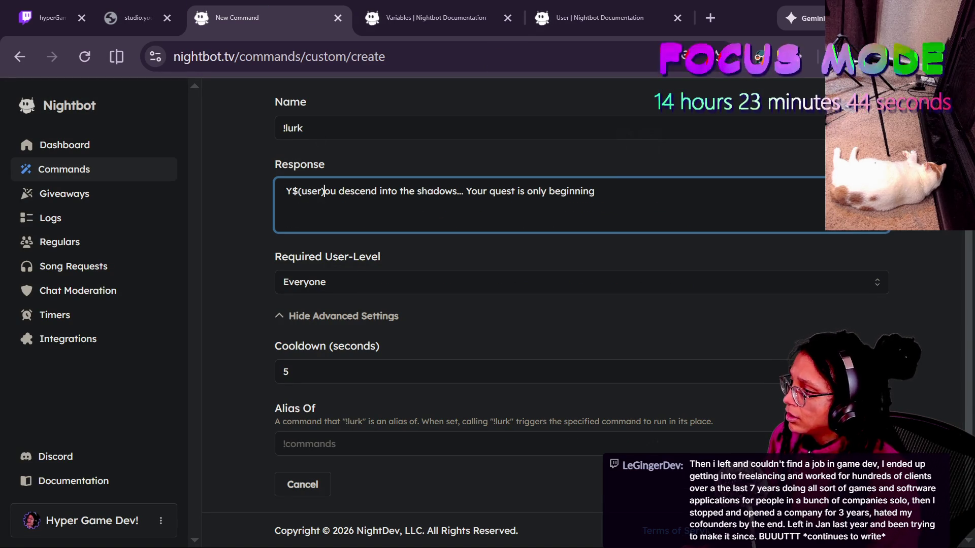
{"action": "key", "text": "BackSpace"}
{"action": "key", "text": "BackSpace"}
{"action": "key", "text": "BackSpace"}
{"action": "key", "text": "ctrl+v"}
{"action": "key", "text": "Delete"}
{"action": "key", "text": "Delete"}
{"action": "key", "text": "Delete"}
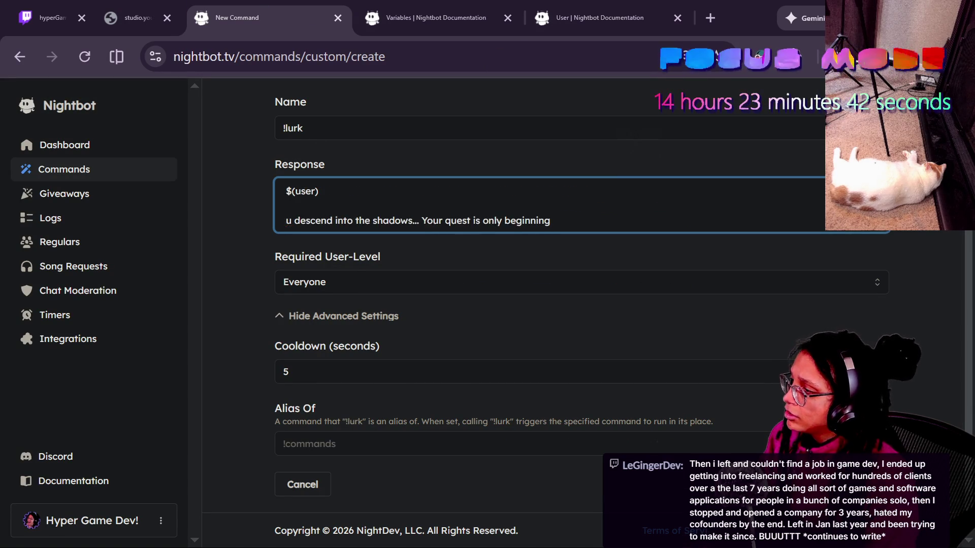
{"action": "key", "text": "BackSpace"}
{"action": "key", "text": "BackSpace"}
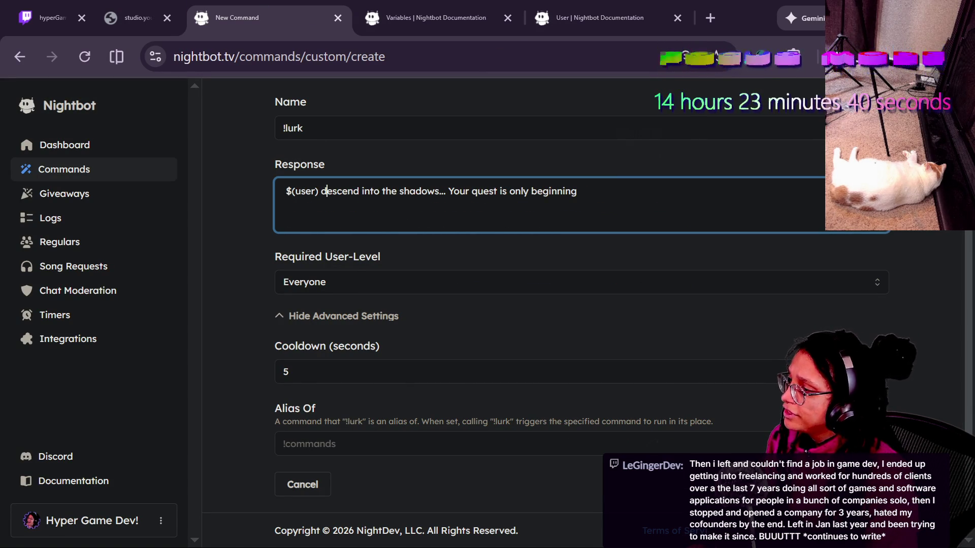
Reword the reply to 'descends' and 'Their quest', then save the !lurk command
{"action": "left_click", "coordinate": [359, 191]}
{"action": "type", "text": "s"}
{"action": "double_click", "coordinate": [462, 191]}
{"action": "type", "text": "Thg"}
{"action": "key", "text": "BackSpace"}
{"action": "type", "text": "eir"}
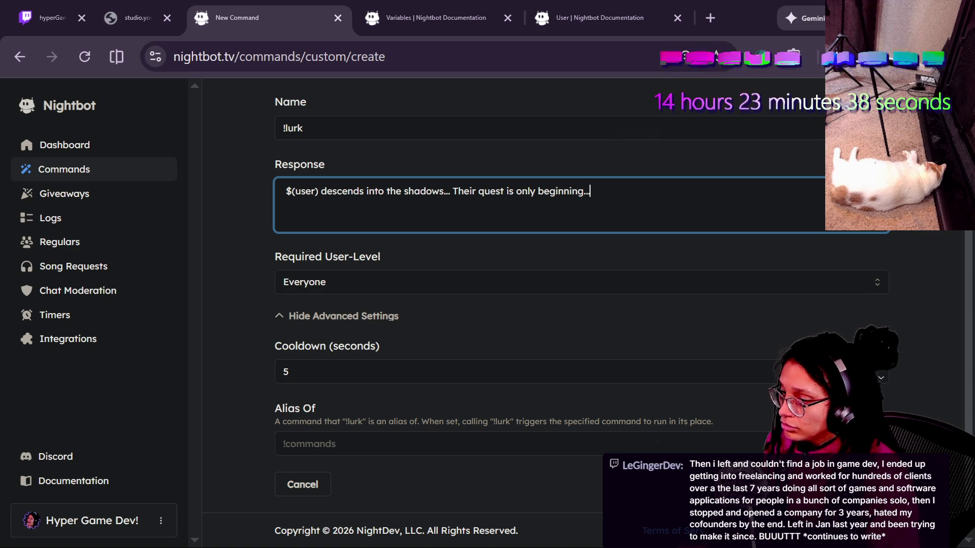
{"action": "key", "text": "ctrl+a"}
{"action": "key", "text": "ctrl+c"}
{"action": "left_click", "coordinate": [863, 484]}
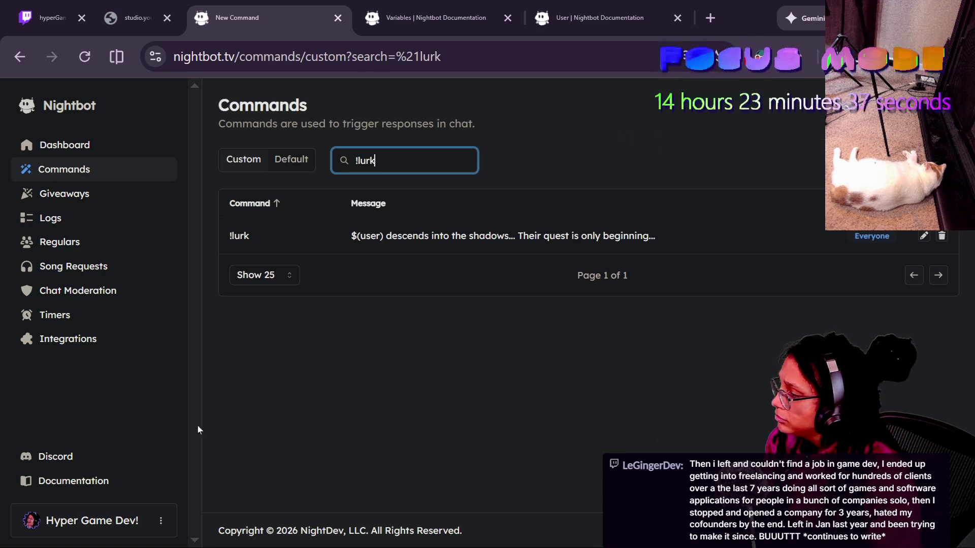
On the other linked channel account, create and save the same !lurk command
{"action": "left_click", "coordinate": [106, 523]}
{"action": "left_click", "coordinate": [81, 417]}
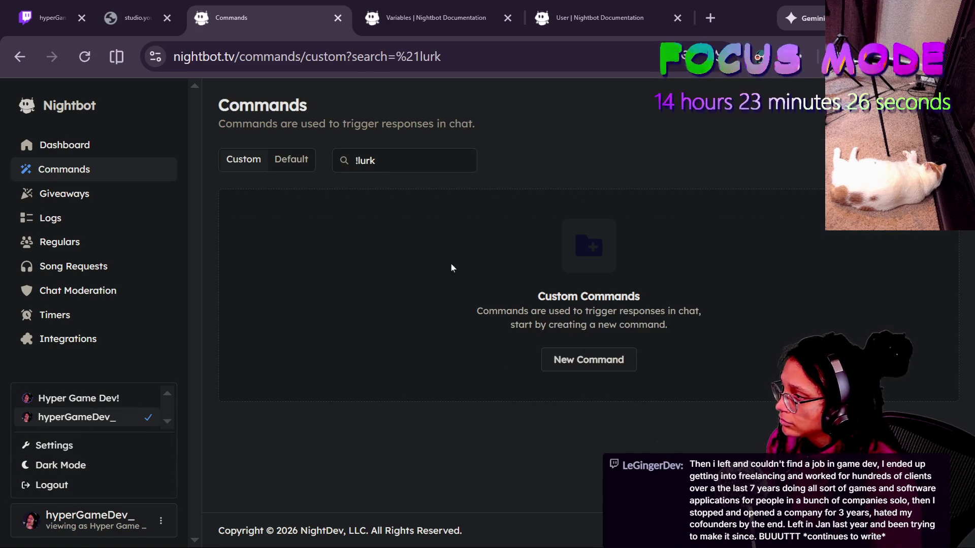
{"action": "left_click", "coordinate": [588, 359]}
{"action": "type", "text": "!lurk"}
{"action": "key", "text": "Tab"}
{"action": "key", "text": "ctrl+v"}
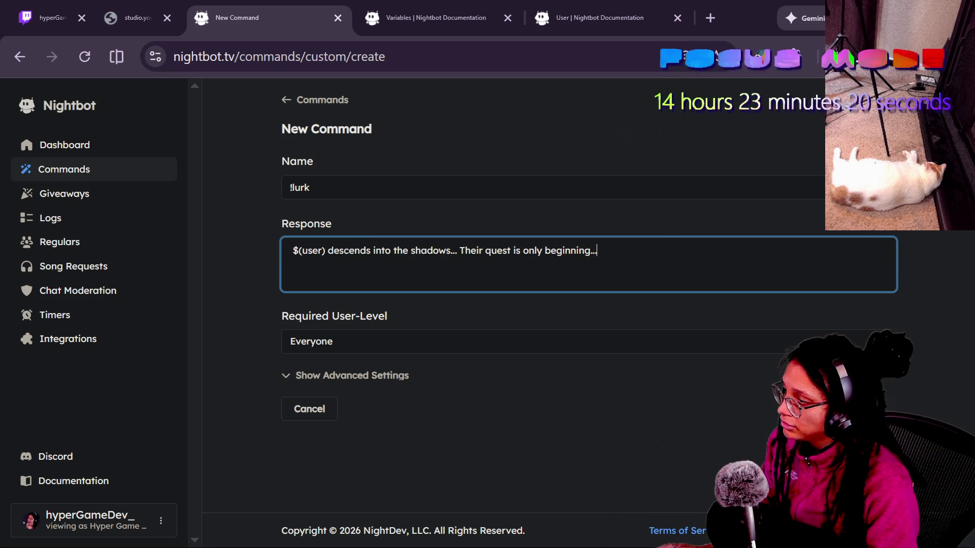
{"action": "key", "text": "Return"}
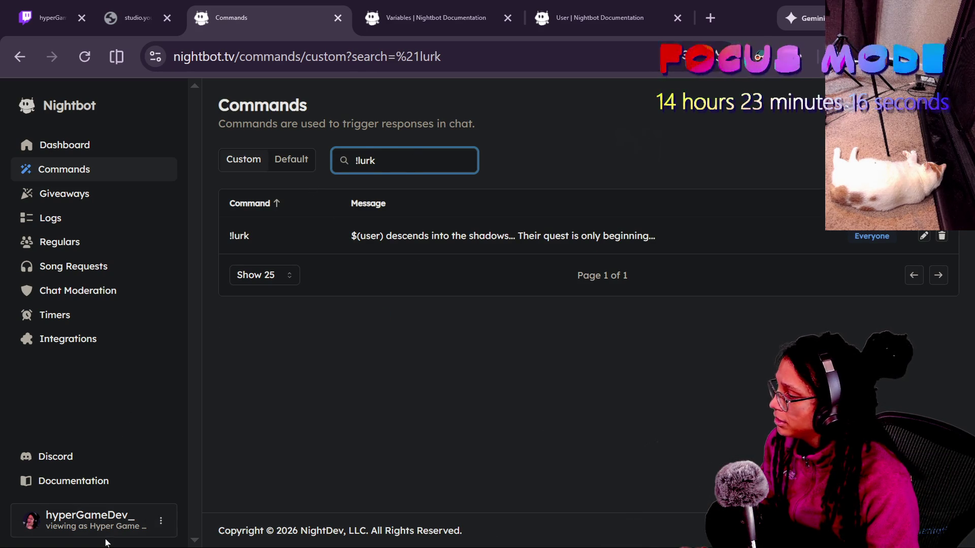
Switch back to the main channel, clear the command search, and start a new !hydrate command
{"action": "left_click", "coordinate": [104, 520]}
{"action": "left_click", "coordinate": [101, 401]}
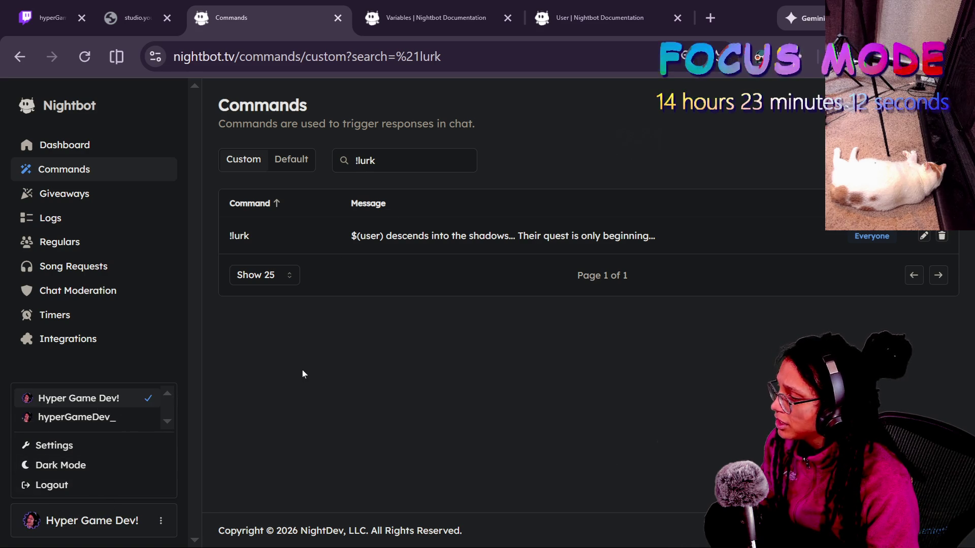
{"action": "left_click", "coordinate": [220, 426]}
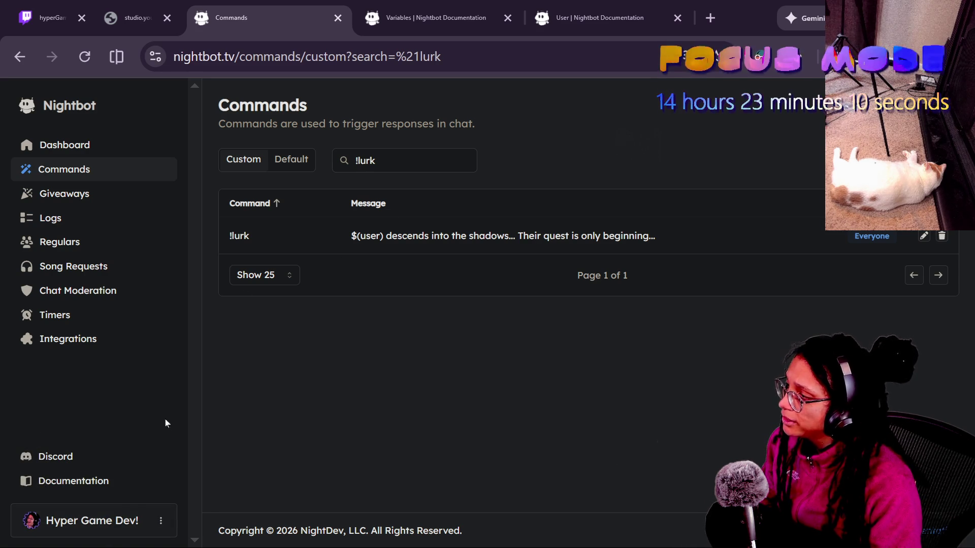
{"action": "left_click", "coordinate": [396, 160]}
{"action": "key", "text": "ctrl+a"}
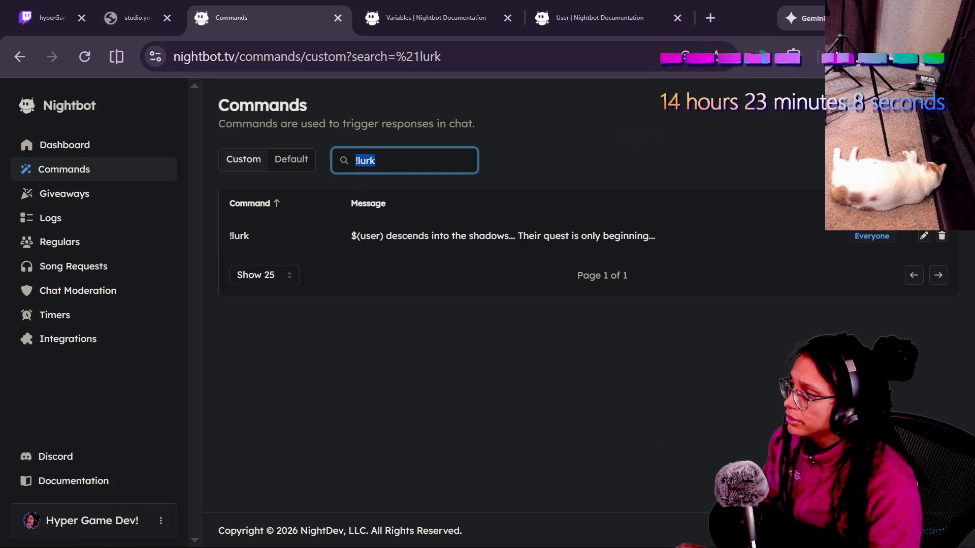
{"action": "key", "text": "BackSpace"}
{"action": "left_click", "coordinate": [904, 160]}
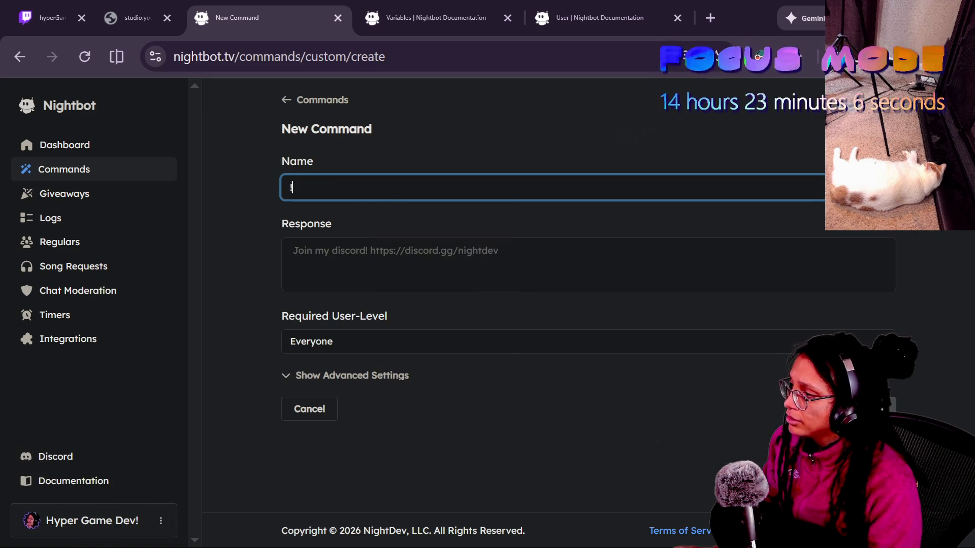
{"action": "type", "text": "!hydrate"}
{"action": "key", "text": "Tab"}
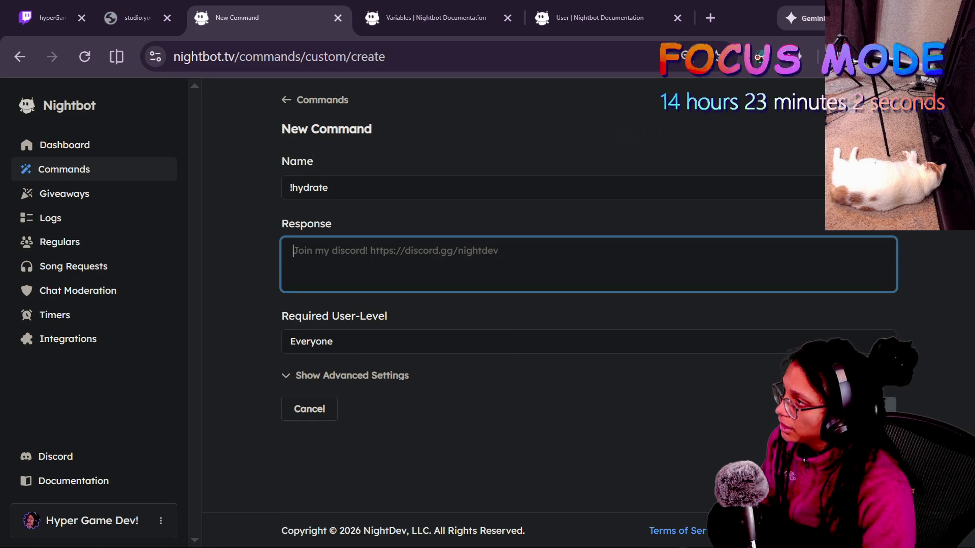
{"action": "left_click", "coordinate": [710, 4]}
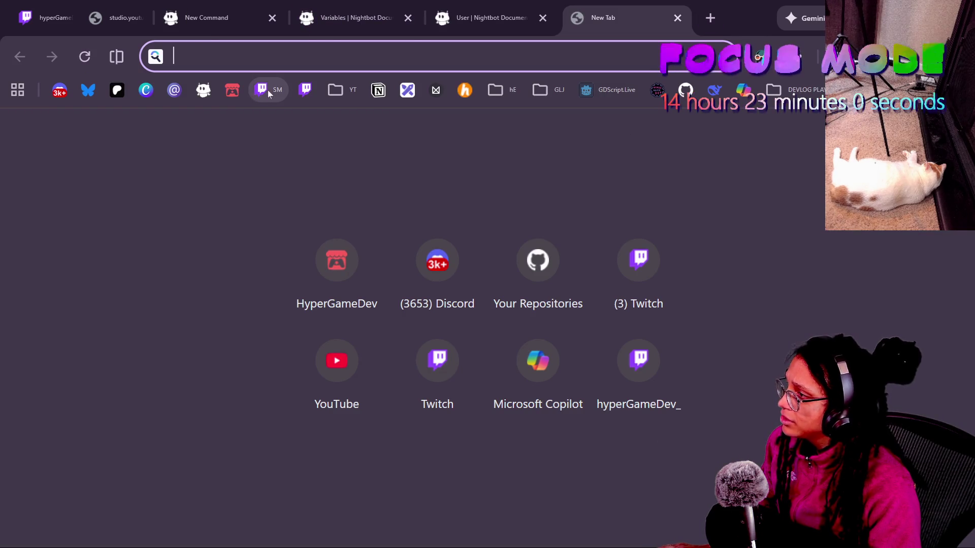
Find the Channel Points rewards management page in the Twitch Creator Dashboard
{"action": "left_click", "coordinate": [267, 90]}
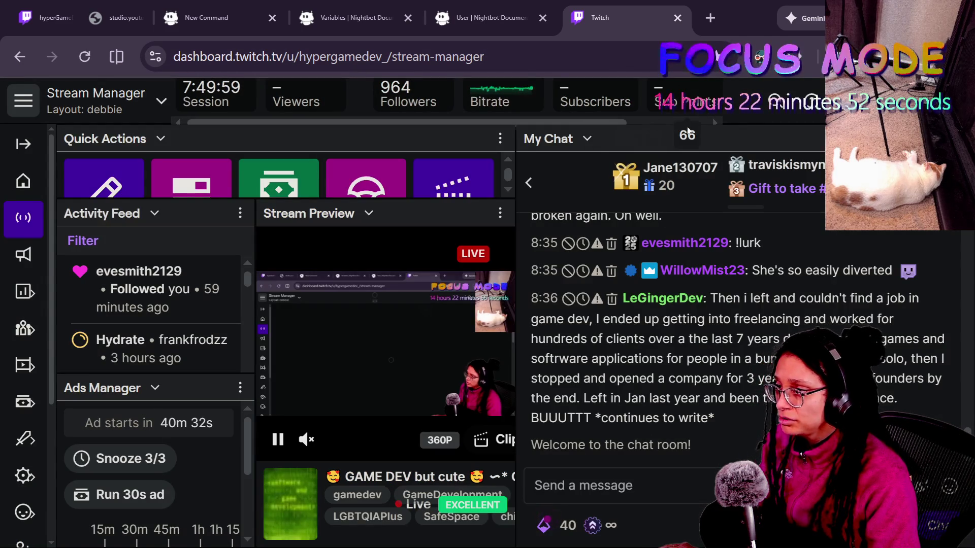
{"action": "key", "text": "ctrl+slash"}
{"action": "type", "text": "channel"}
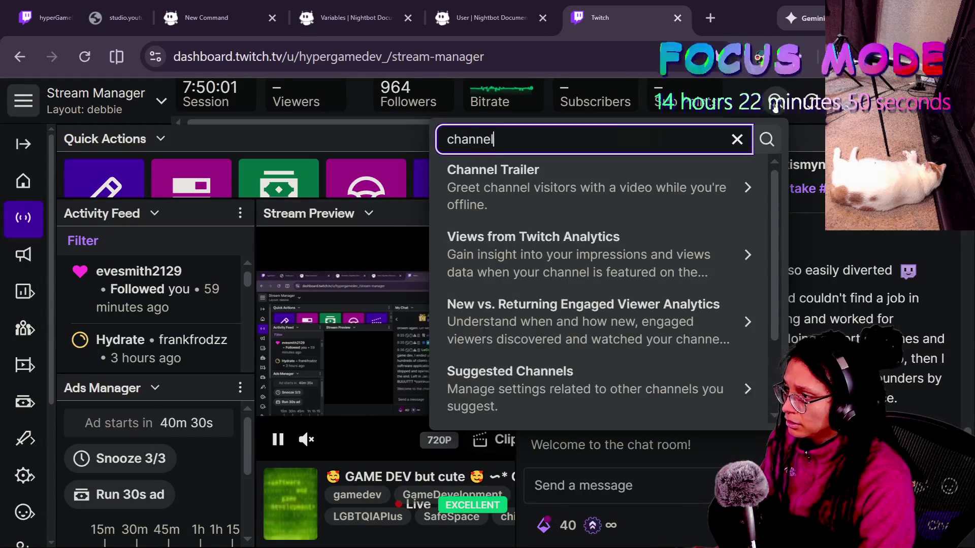
{"action": "type", "text": " poin"}
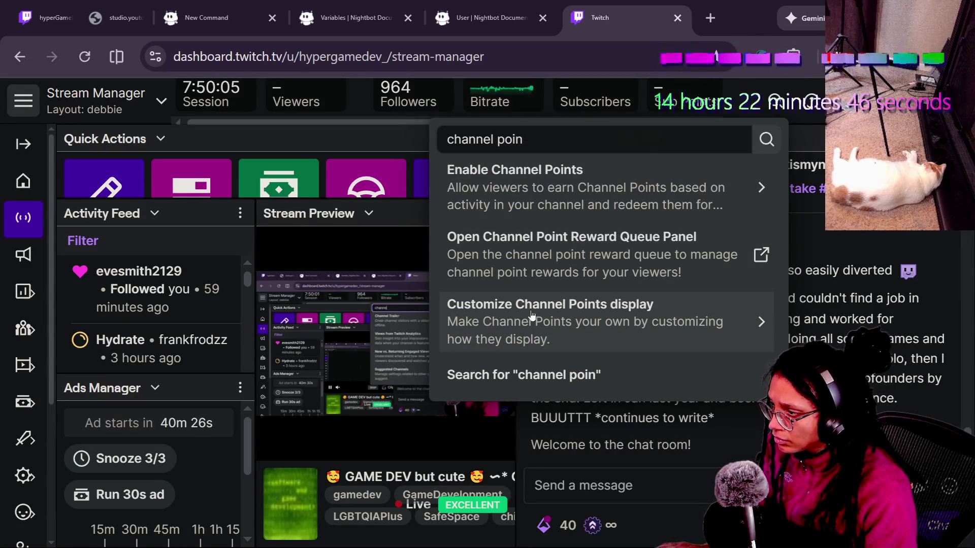
{"action": "left_click", "coordinate": [556, 272]}
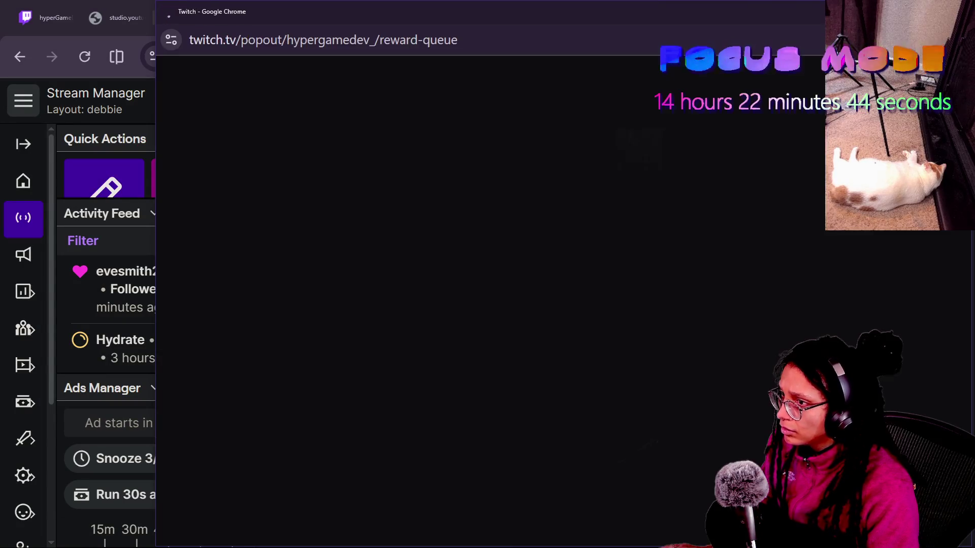
{"action": "key", "text": "ctrl+w"}
{"action": "type", "text": "channel poinch"}
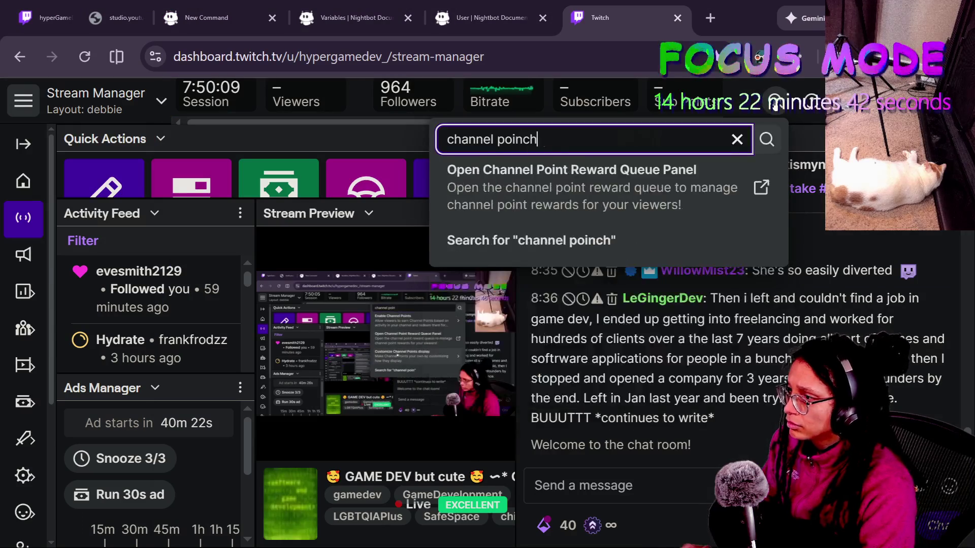
{"action": "type", "text": " points"}
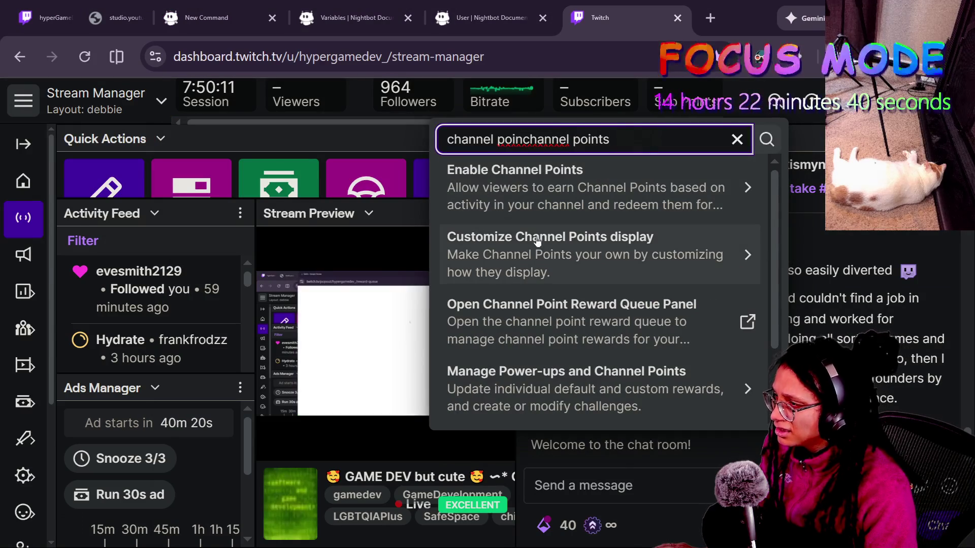
{"action": "left_click", "coordinate": [573, 383]}
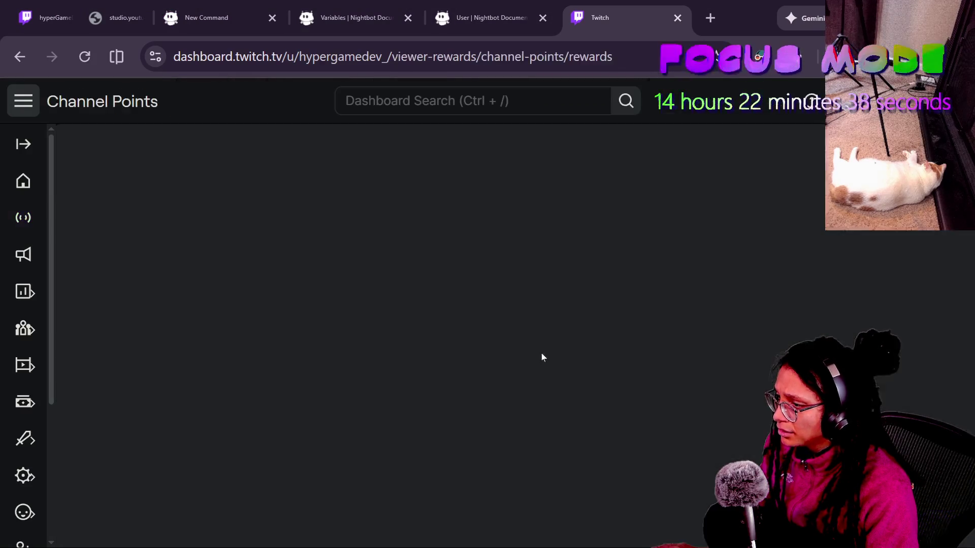
Check the Hydrate reward's 100-point settings, then return to the Nightbot !hydrate draft
{"action": "scroll", "coordinate": [269, 348], "scroll_direction": "down", "scroll_amount": 5}
{"action": "scroll", "coordinate": [231, 370], "scroll_direction": "down", "scroll_amount": 10}
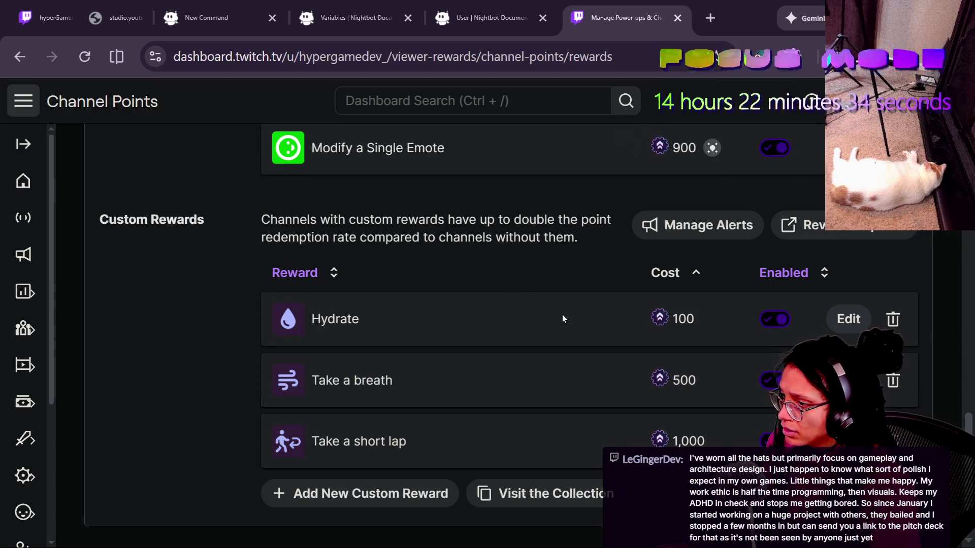
{"action": "left_click", "coordinate": [849, 320]}
{"action": "scroll", "coordinate": [352, 373], "scroll_direction": "down", "scroll_amount": 5}
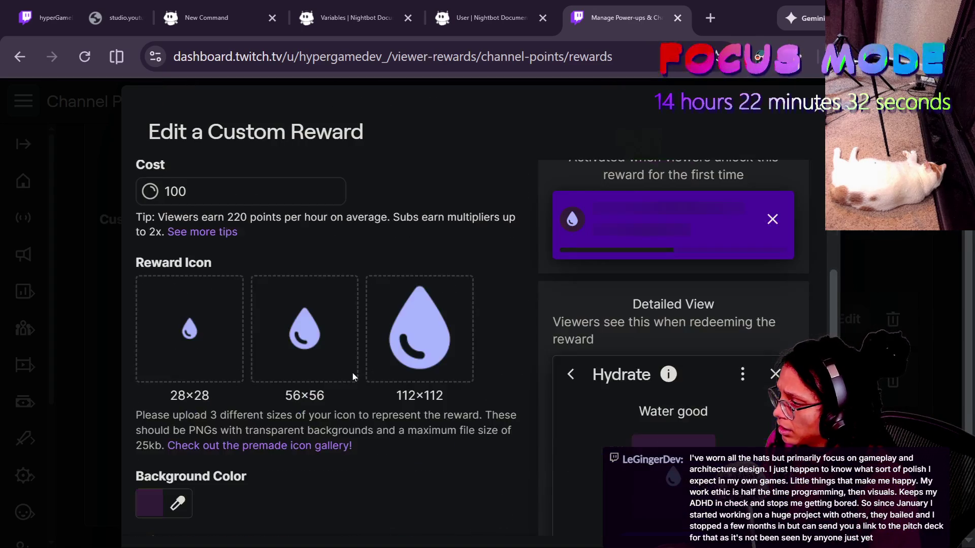
{"action": "scroll", "coordinate": [229, 404], "scroll_direction": "down", "scroll_amount": 5}
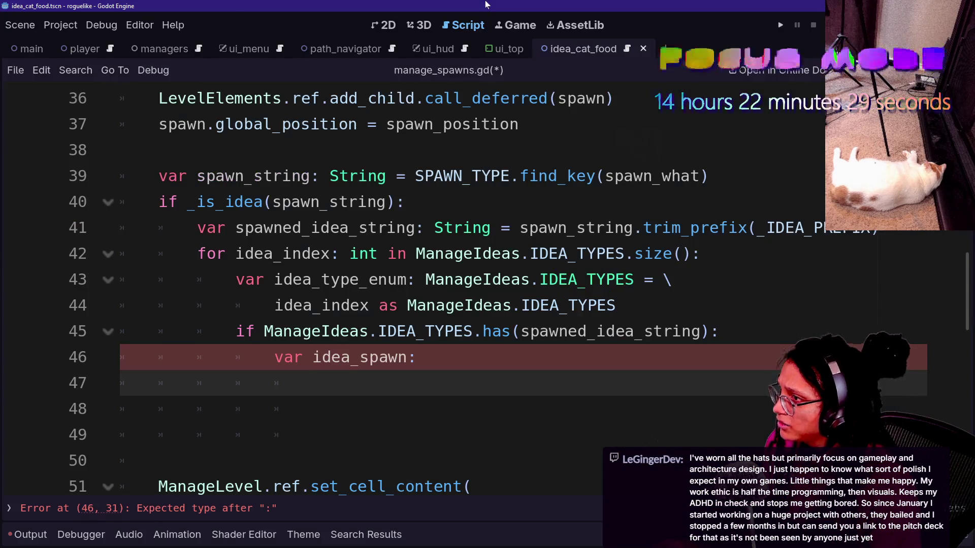
{"action": "left_click", "coordinate": [485, 17]}
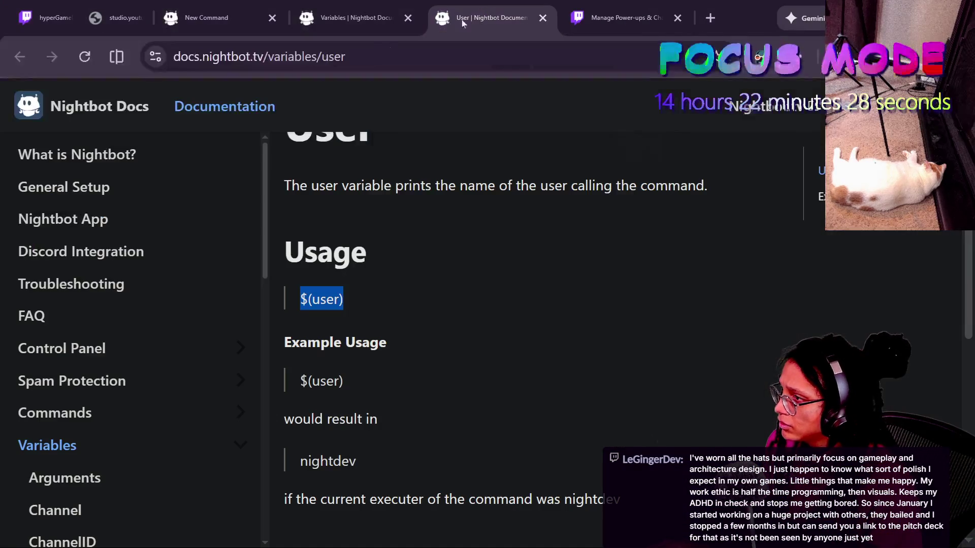
{"action": "left_click", "coordinate": [299, 9]}
{"action": "left_click", "coordinate": [235, 8]}
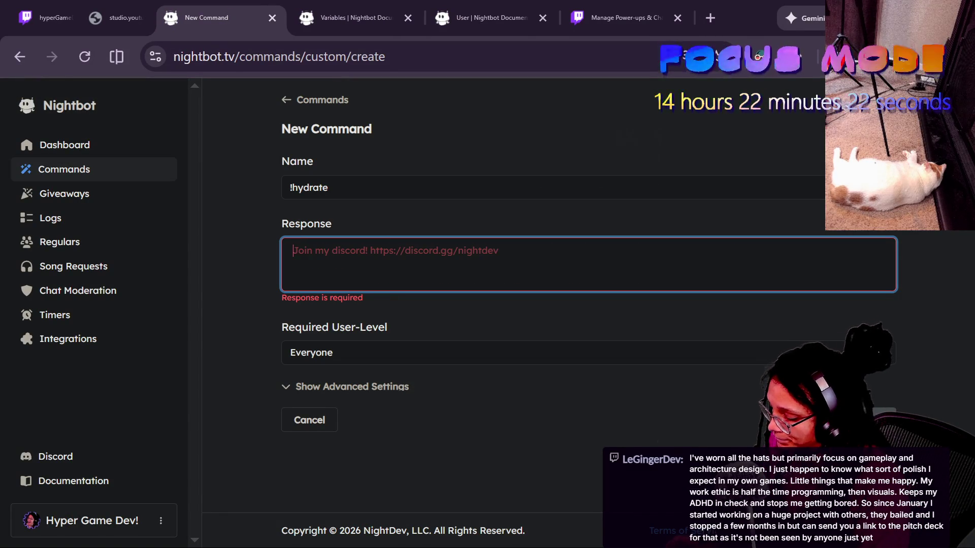
Fill the !hydrate response with a pasted snippet plus 'GameDev it is time to DRINK!'
{"action": "key", "text": "super+v"}
{"action": "scroll", "coordinate": [304, 337], "scroll_direction": "down", "scroll_amount": 3}
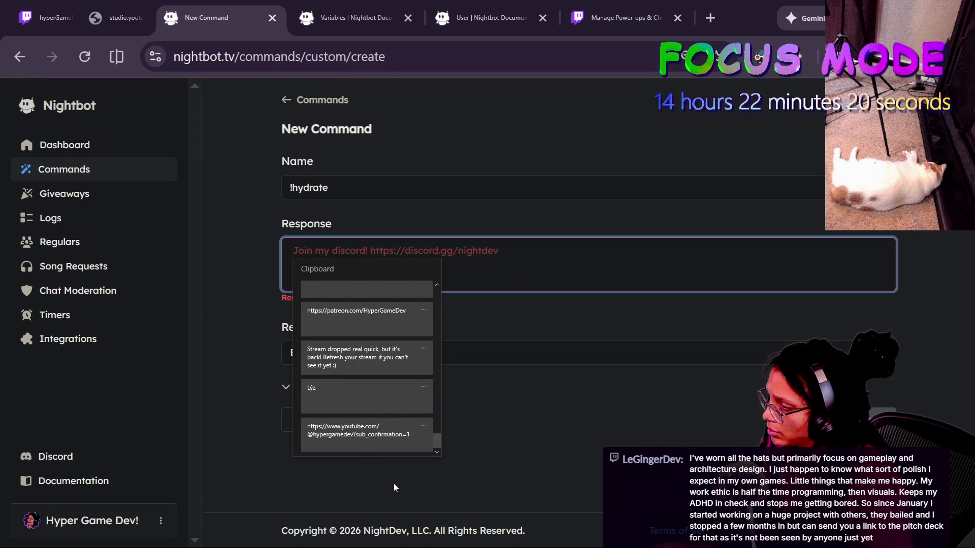
{"action": "left_click", "coordinate": [385, 406]}
{"action": "type", "text": "! It"}
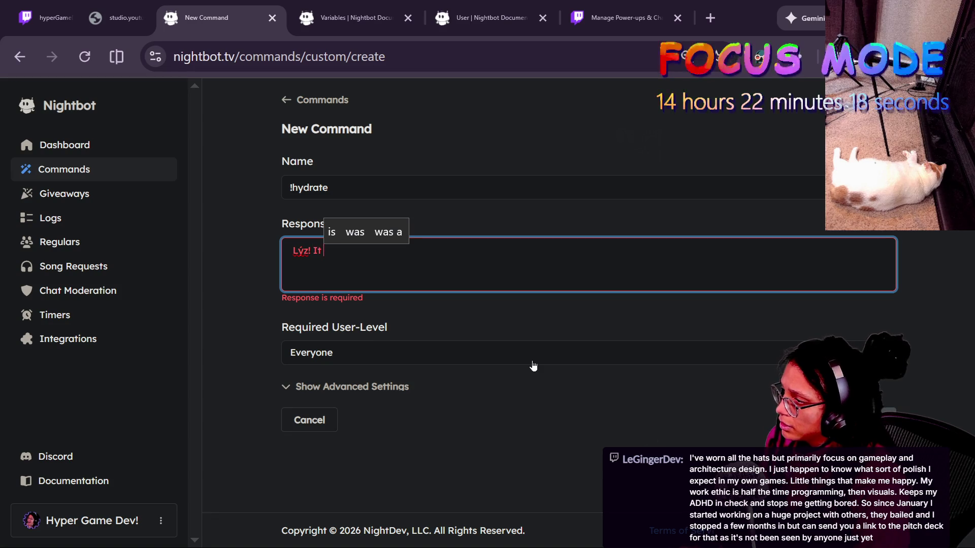
{"action": "key", "text": "Left"}
{"action": "key", "text": "Left"}
{"action": "key", "text": "Left"}
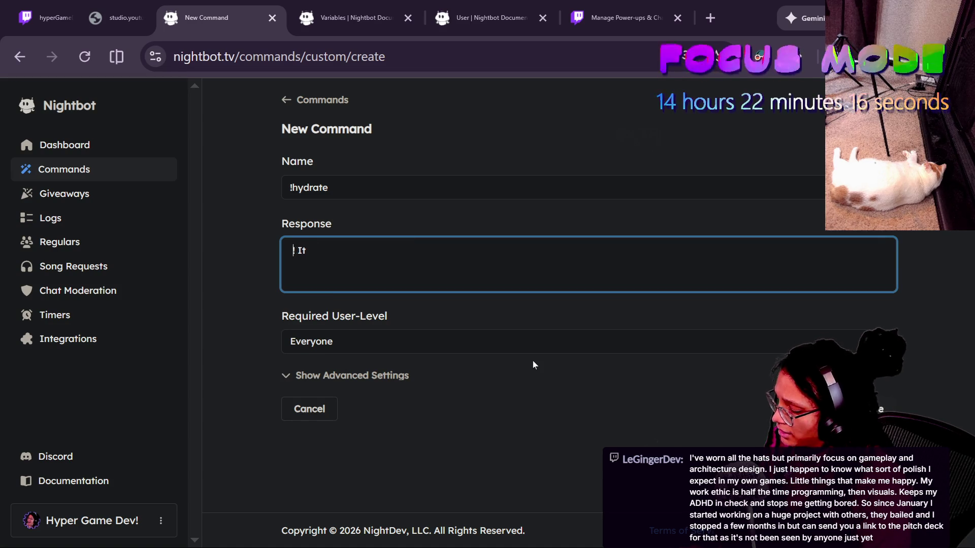
{"action": "type", "text": "Hyper"}
{"action": "type", "text": "GameDev it is ti"}
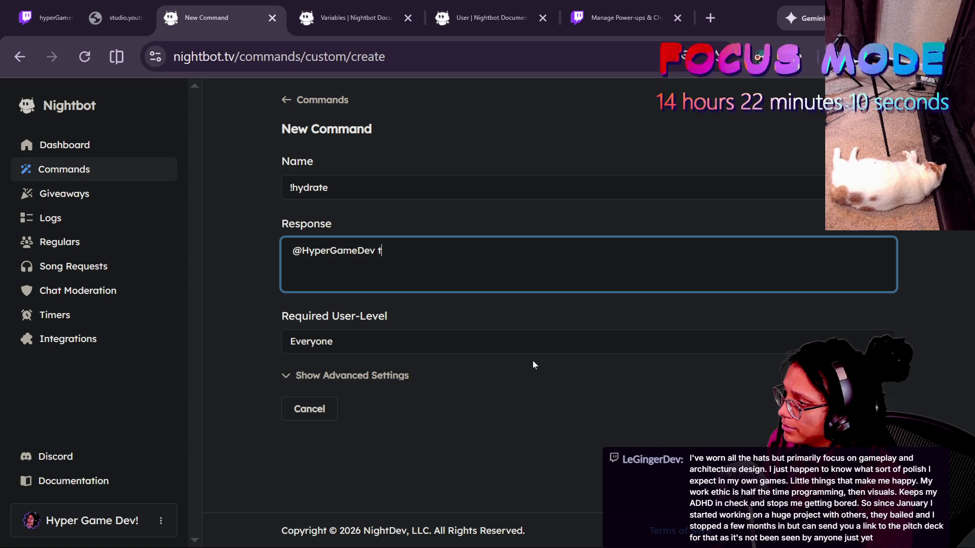
{"action": "type", "text": "me to DRIN"}
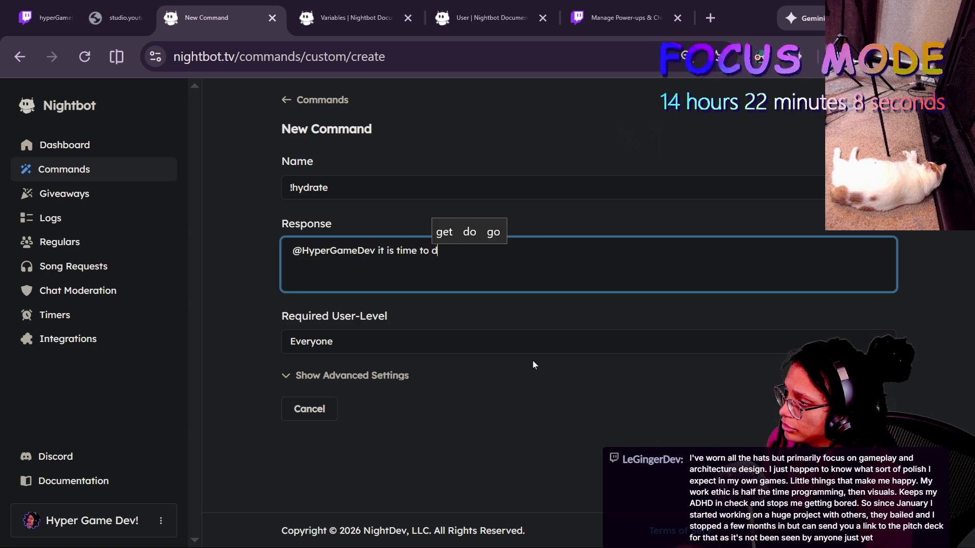
{"action": "type", "text": "K!"}
Append water droplet, sweat droplet and red cup-with-straw emojis to the !hydrate response
{"action": "key", "text": "super+period"}
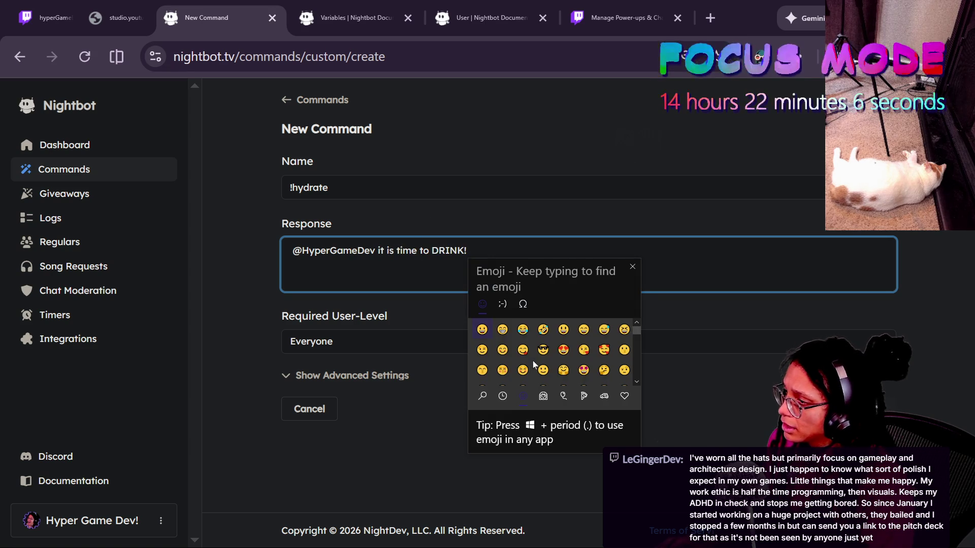
{"action": "type", "text": "water"}
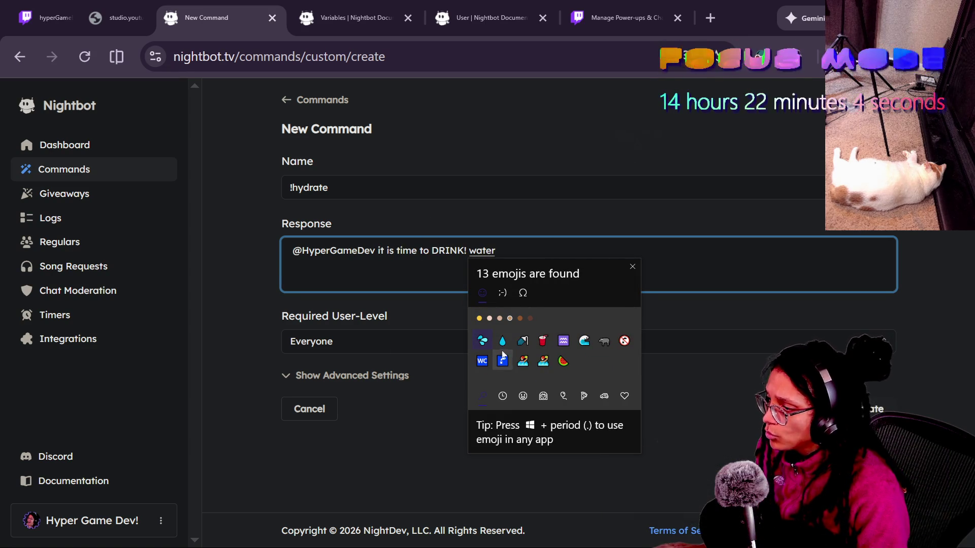
{"action": "double_click", "coordinate": [504, 343]}
{"action": "left_click", "coordinate": [503, 342]}
{"action": "left_click", "coordinate": [504, 342]}
{"action": "left_click", "coordinate": [504, 342]}
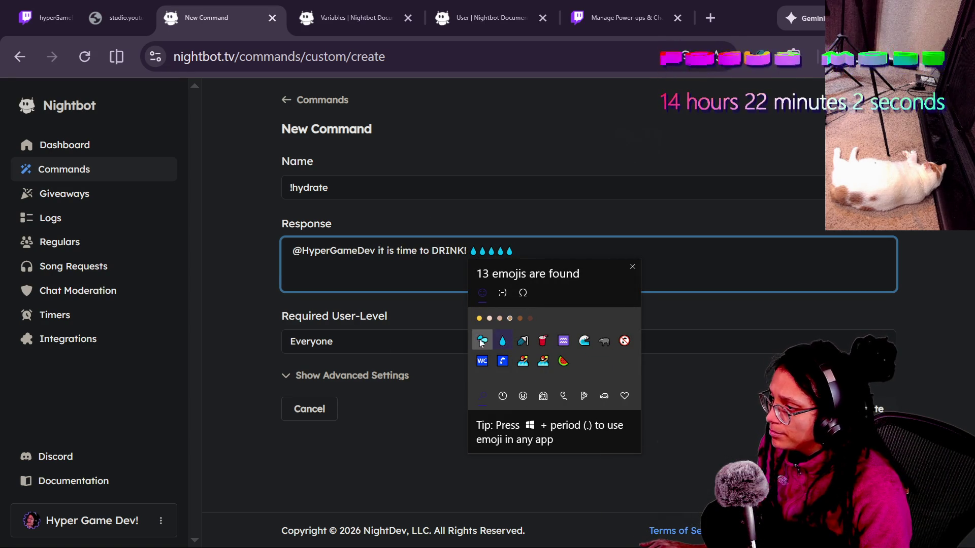
{"action": "left_click", "coordinate": [482, 342]}
{"action": "left_click", "coordinate": [482, 342]}
{"action": "left_click", "coordinate": [482, 341]}
{"action": "left_click", "coordinate": [482, 342]}
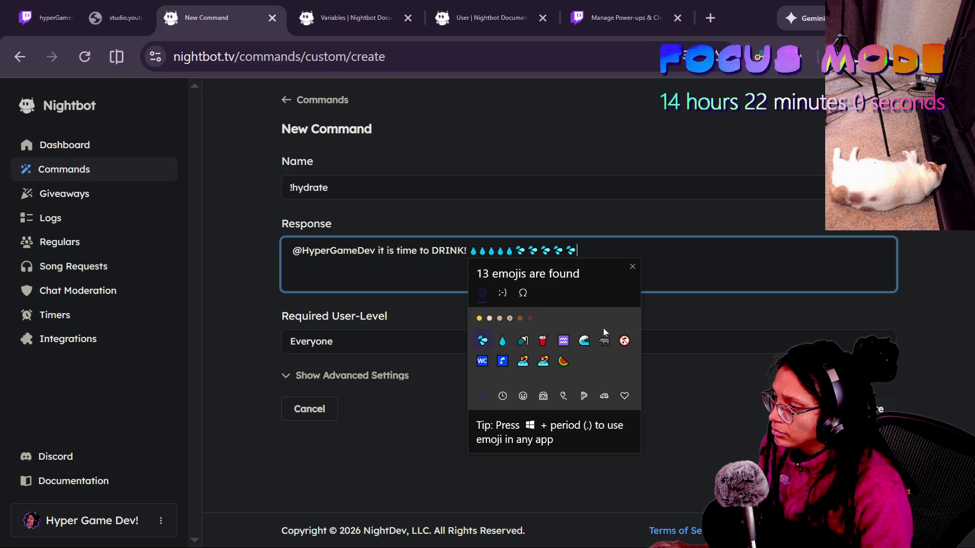
{"action": "left_click", "coordinate": [543, 341]}
{"action": "left_click", "coordinate": [543, 341]}
{"action": "left_click", "coordinate": [542, 341]}
{"action": "left_click", "coordinate": [543, 341]}
{"action": "left_click", "coordinate": [542, 341]}
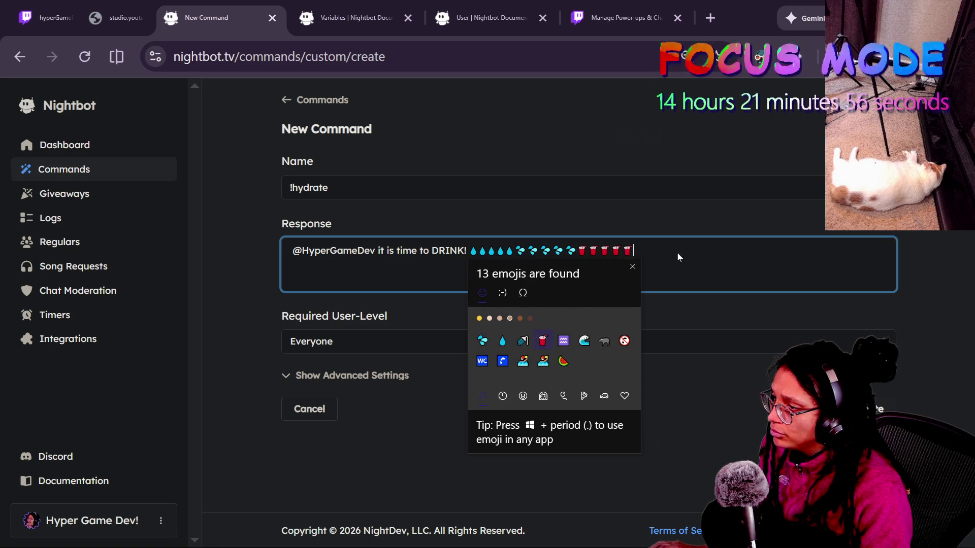
{"action": "key", "text": "Escape"}
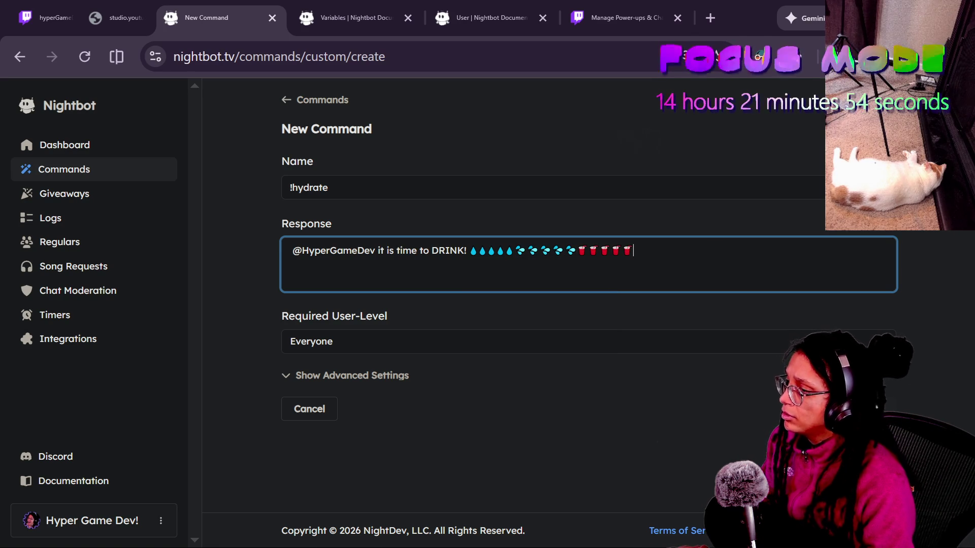
{"action": "left_click", "coordinate": [292, 251]}
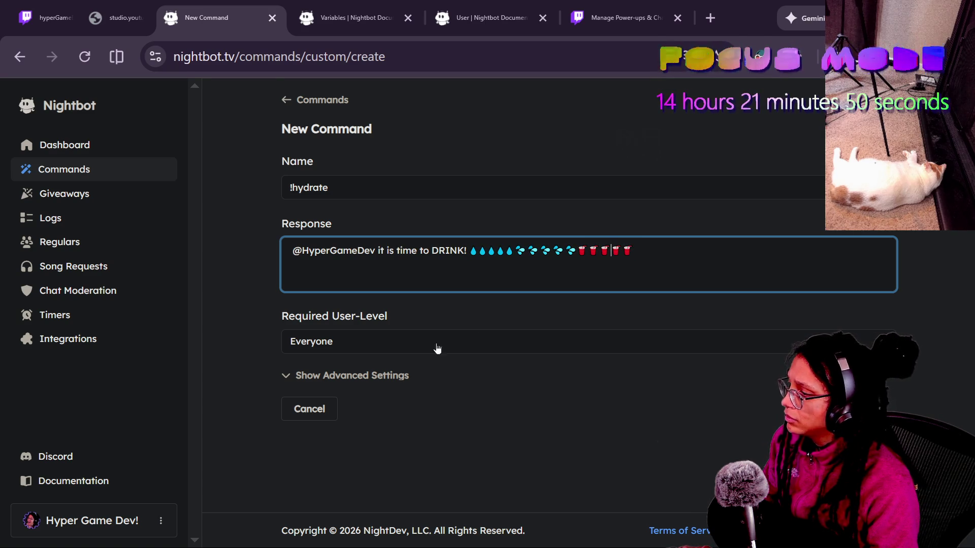
{"action": "left_click", "coordinate": [610, 250]}
Show the advanced settings and enter 20 as the Cooldown value
{"action": "left_click", "coordinate": [363, 388]}
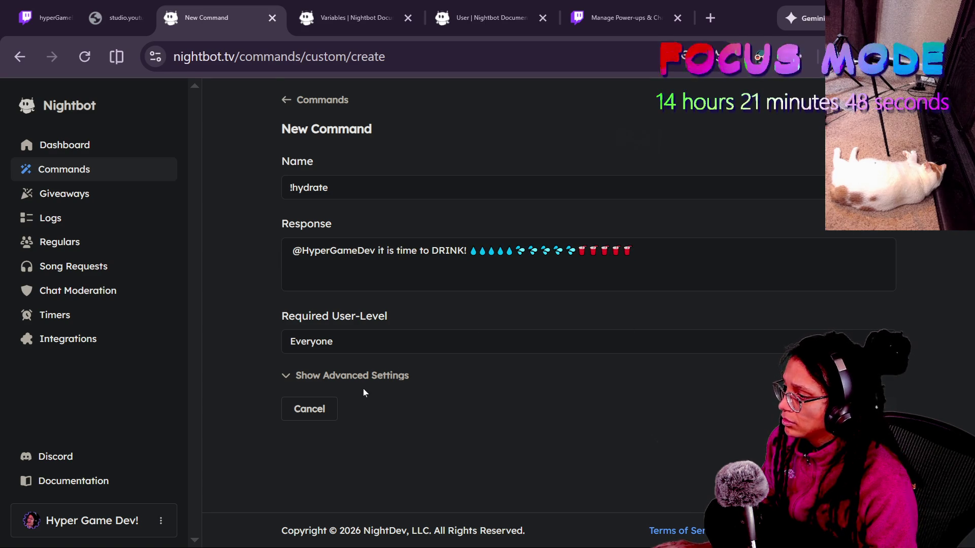
{"action": "left_click", "coordinate": [358, 378]}
{"action": "double_click", "coordinate": [285, 430]}
{"action": "type", "text": "20"}
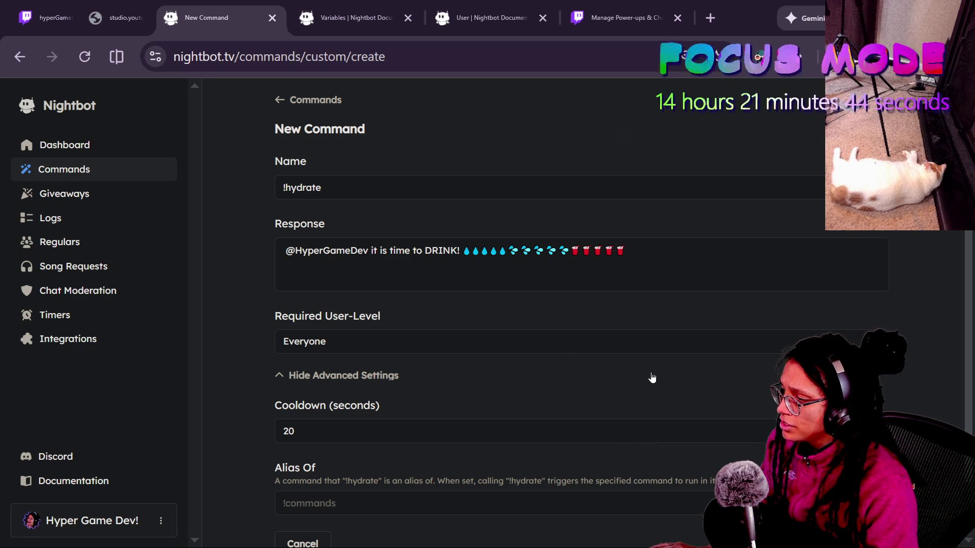
{"action": "left_click", "coordinate": [454, 426]}
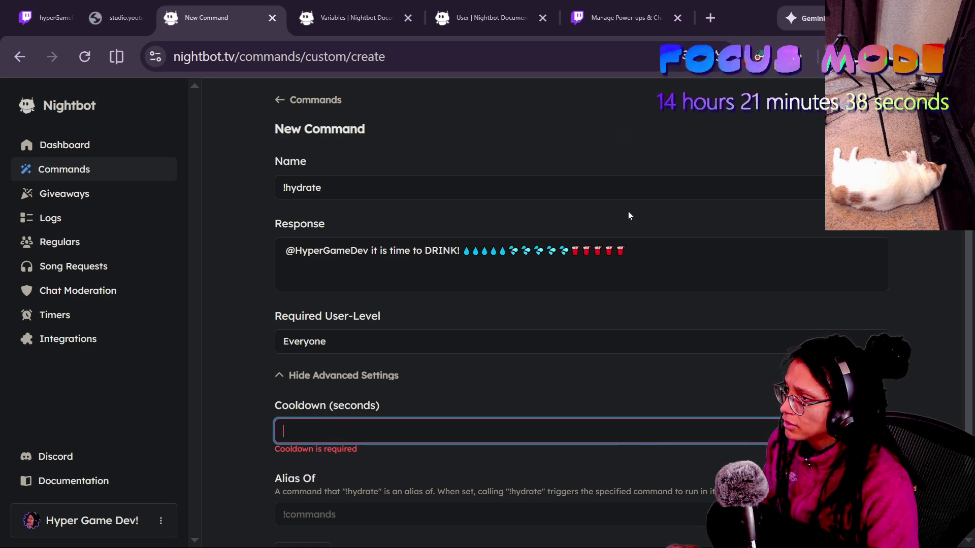
{"action": "left_click", "coordinate": [723, 15]}
Search 'how many seconds in 20 minutes' on Startpage, confirming 1200, then revisit the Hydrate reward
{"action": "type", "text": "seconds"}
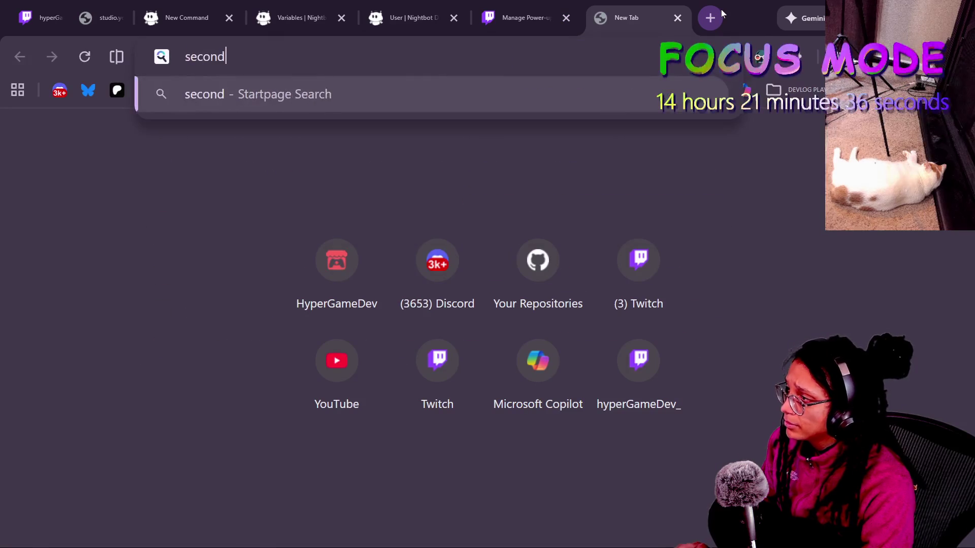
{"action": "key", "text": "ctrl+a"}
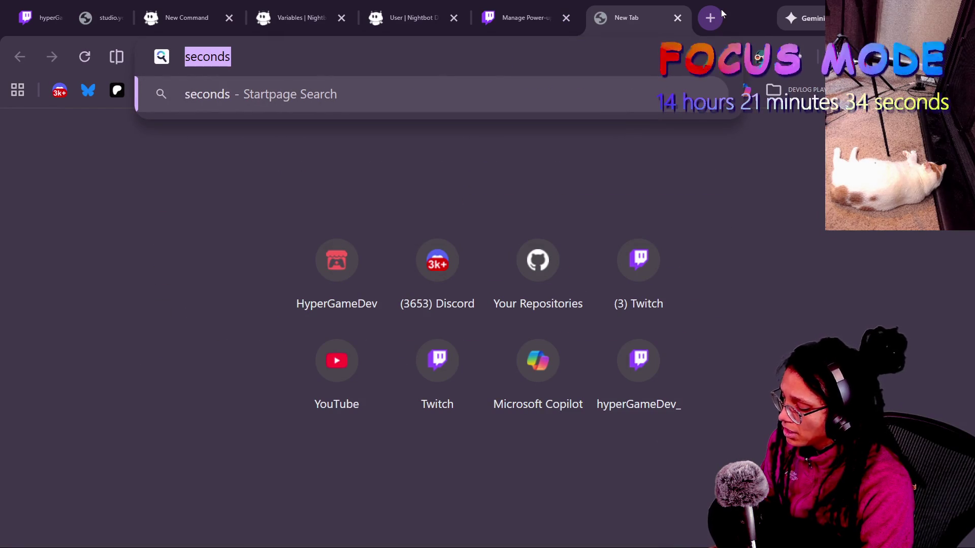
{"action": "type", "text": "20"}
{"action": "key", "text": "BackSpace"}
{"action": "key", "text": "BackSpace"}
{"action": "key", "text": "BackSpace"}
{"action": "type", "text": "hjow"}
{"action": "key", "text": "BackSpace"}
{"action": "key", "text": "BackSpace"}
{"action": "key", "text": "BackSpace"}
{"action": "type", "text": "ow man "}
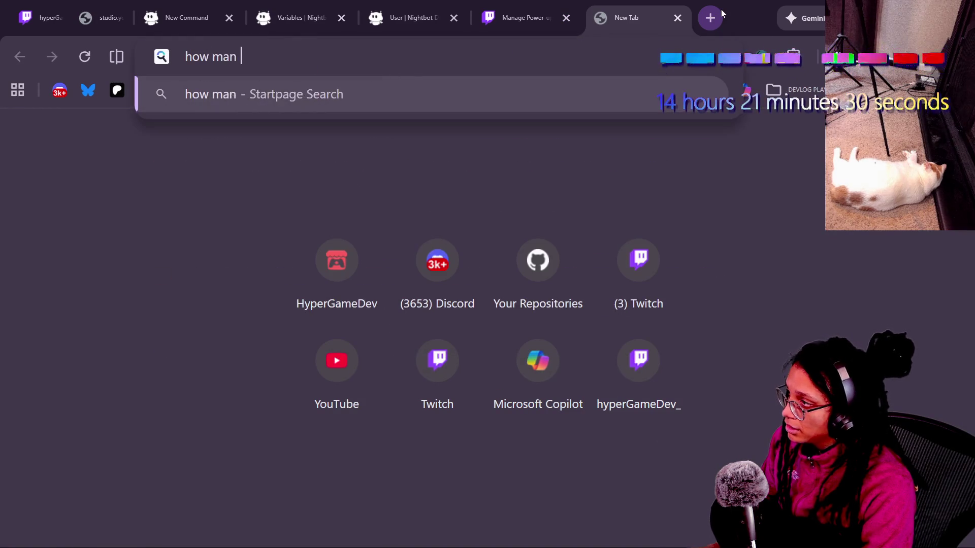
{"action": "type", "text": "y seconds i"}
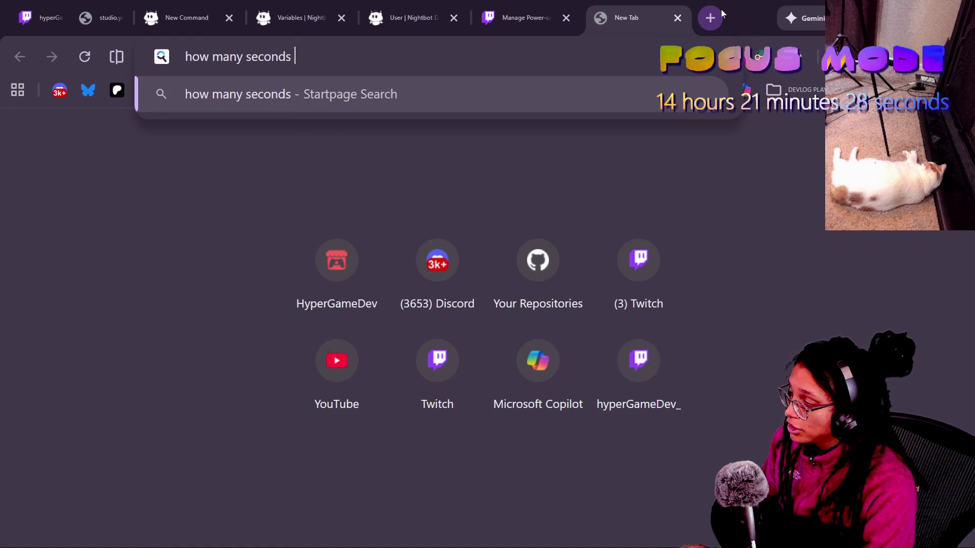
{"action": "type", "text": "n 20 minutes"}
{"action": "key", "text": "Return"}
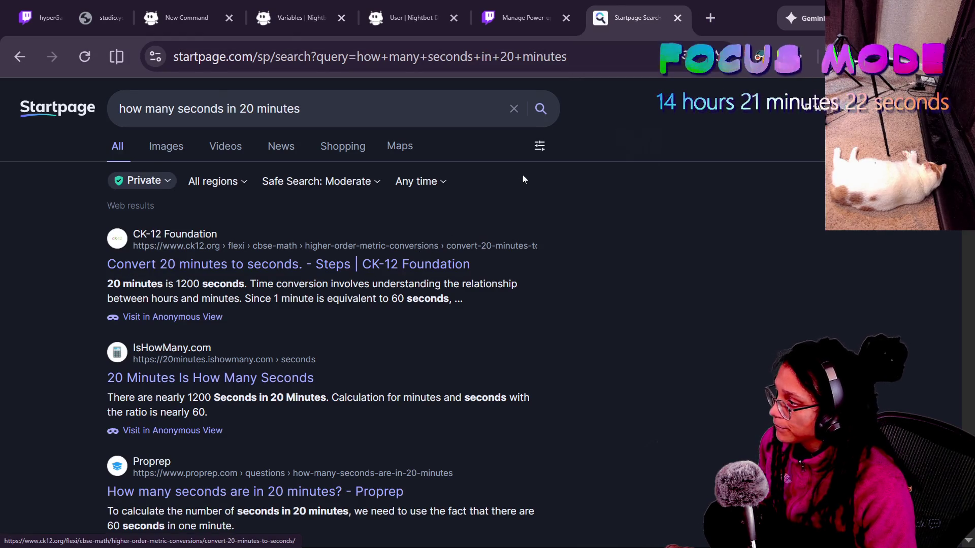
{"action": "left_click", "coordinate": [523, 18]}
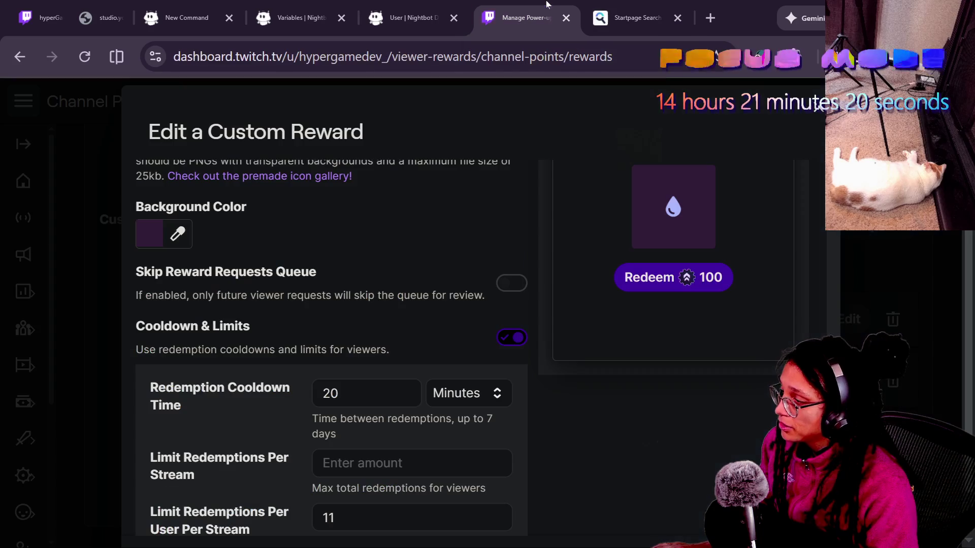
Back on the !hydrate form, enter the Cooldown, trimming it toward 300 seconds
{"action": "left_click", "coordinate": [446, 31]}
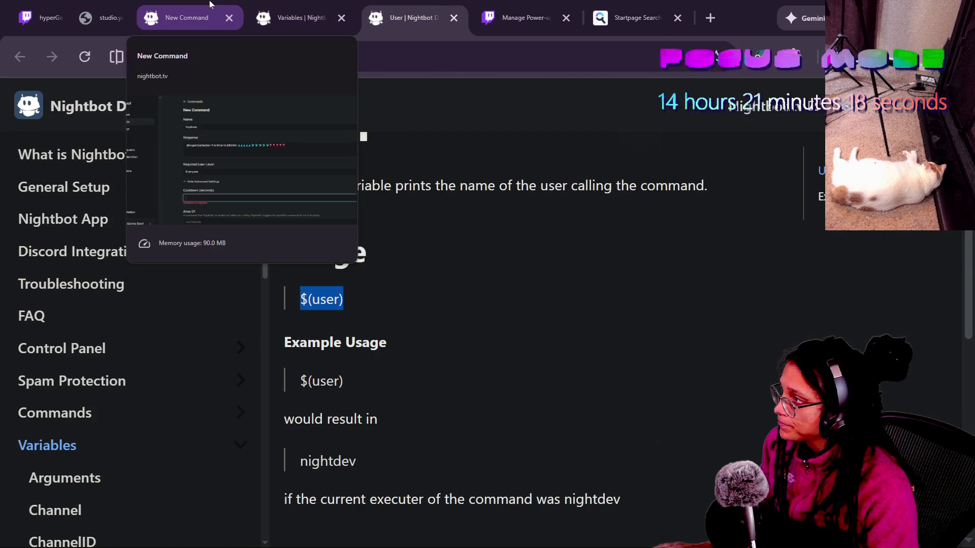
{"action": "left_click", "coordinate": [325, 4]}
{"action": "left_click", "coordinate": [182, 18]}
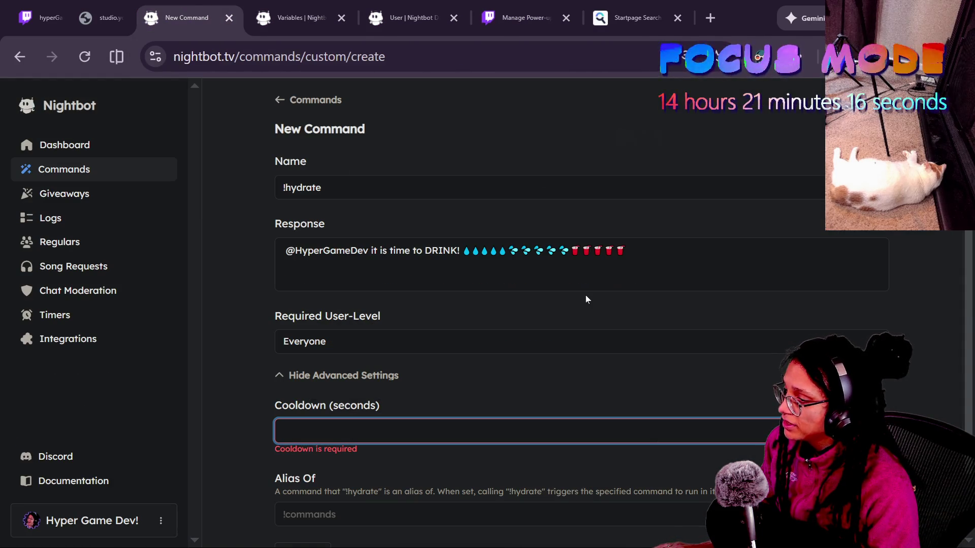
{"action": "type", "text": "12000"}
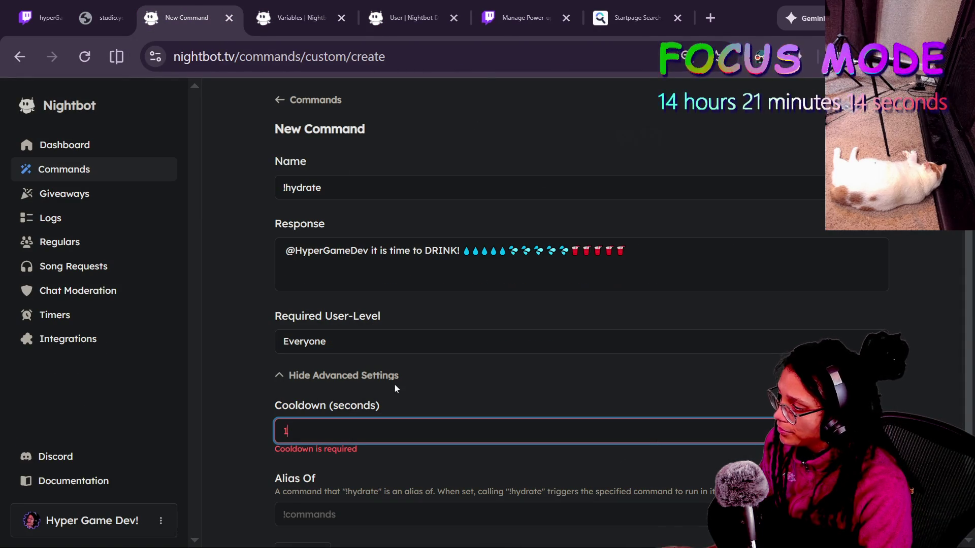
{"action": "key", "text": "ctrl+a"}
{"action": "type", "text": "3000"}
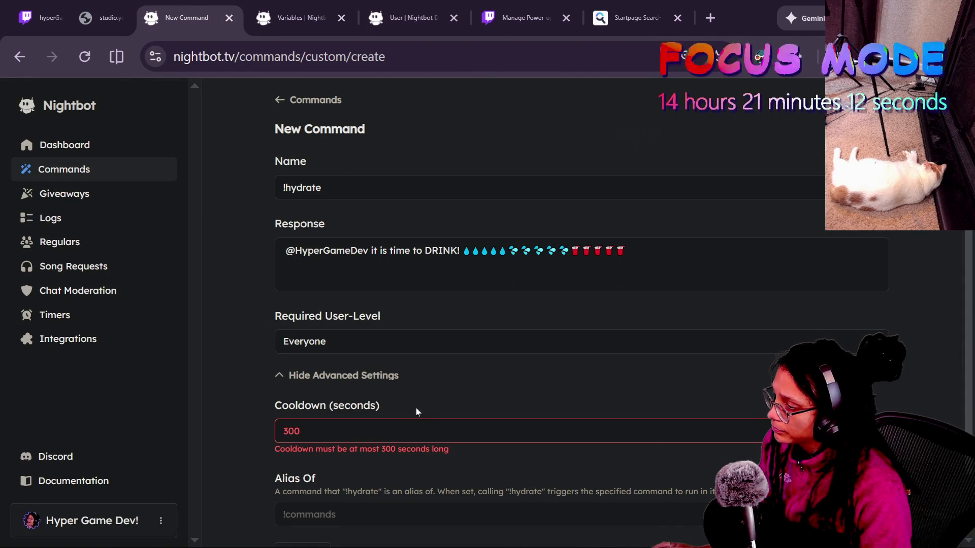
{"action": "key", "text": "BackSpace"}
{"action": "key", "text": "BackSpace"}
{"action": "key", "text": "BackSpace"}
{"action": "key", "text": "BackSpace"}
{"action": "type", "text": "12000"}
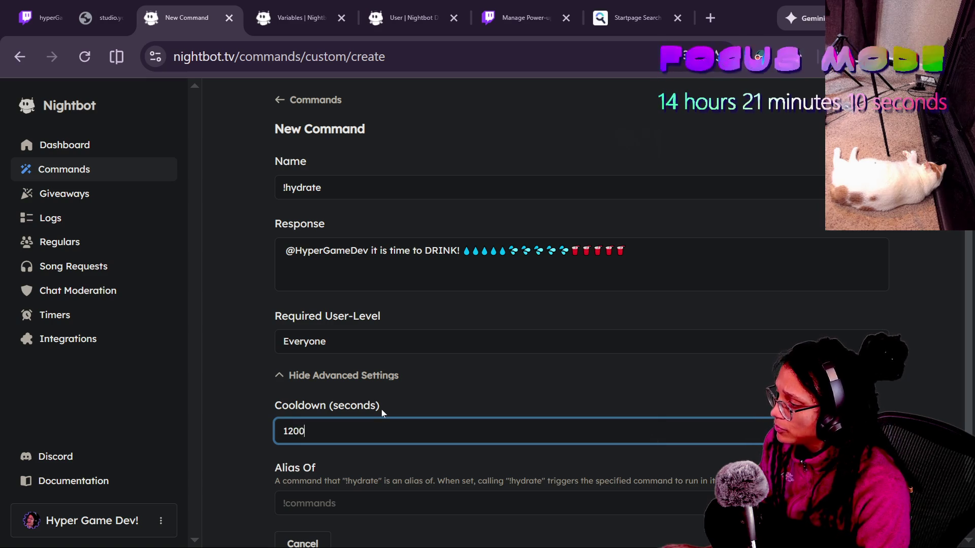
Recheck the advanced settings and save !hydrate with a 300-second cooldown
{"action": "left_click", "coordinate": [398, 377]}
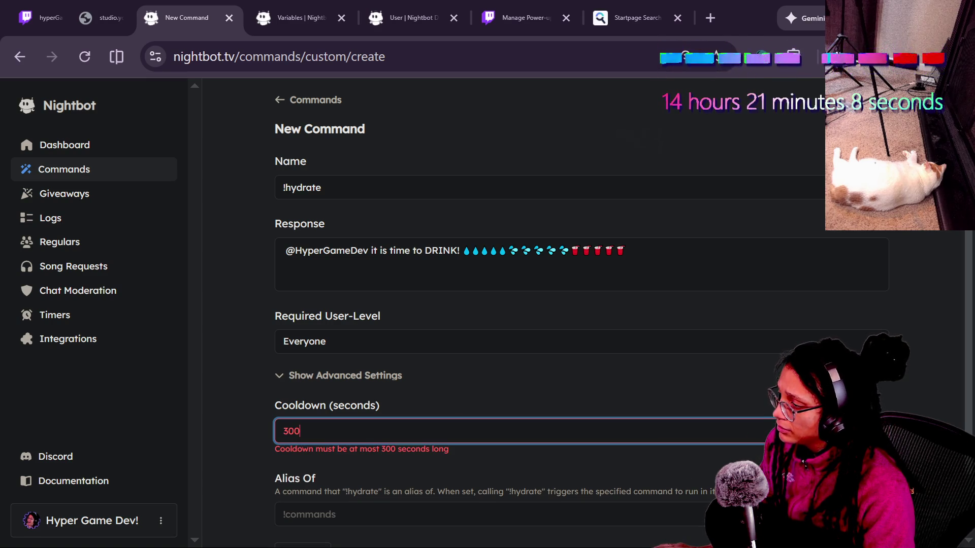
{"action": "key", "text": "BackSpace"}
{"action": "key", "text": "BackSpace"}
{"action": "key", "text": "BackSpace"}
{"action": "left_click", "coordinate": [490, 376]}
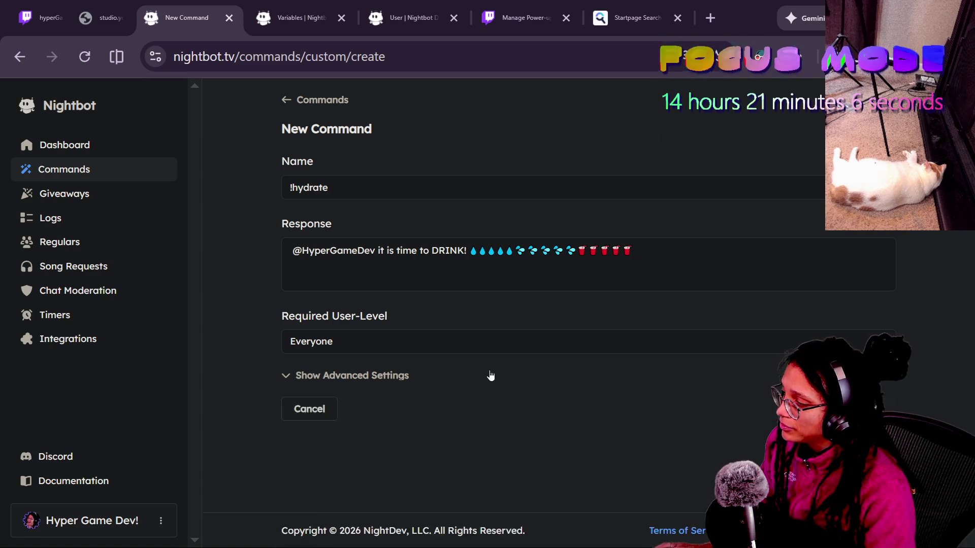
{"action": "left_click", "coordinate": [456, 385]}
{"action": "scroll", "coordinate": [254, 435], "scroll_direction": "down", "scroll_amount": 1}
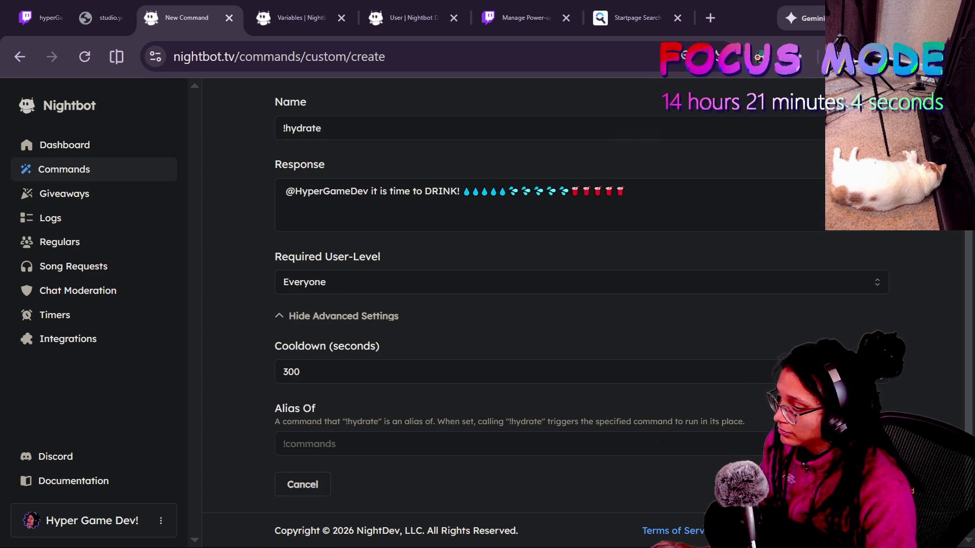
{"action": "key", "text": "Return"}
Close the Nightbot docs and Twitch reward tabs, leaving the reward unsaved
{"action": "left_click", "coordinate": [496, 378]}
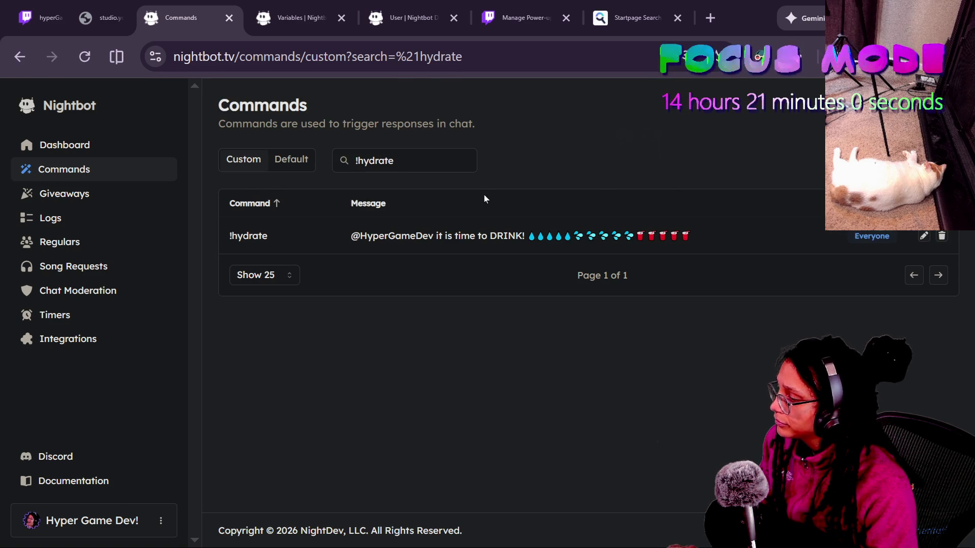
{"action": "key", "text": "alt+Tab"}
{"action": "key", "text": "alt+Tab"}
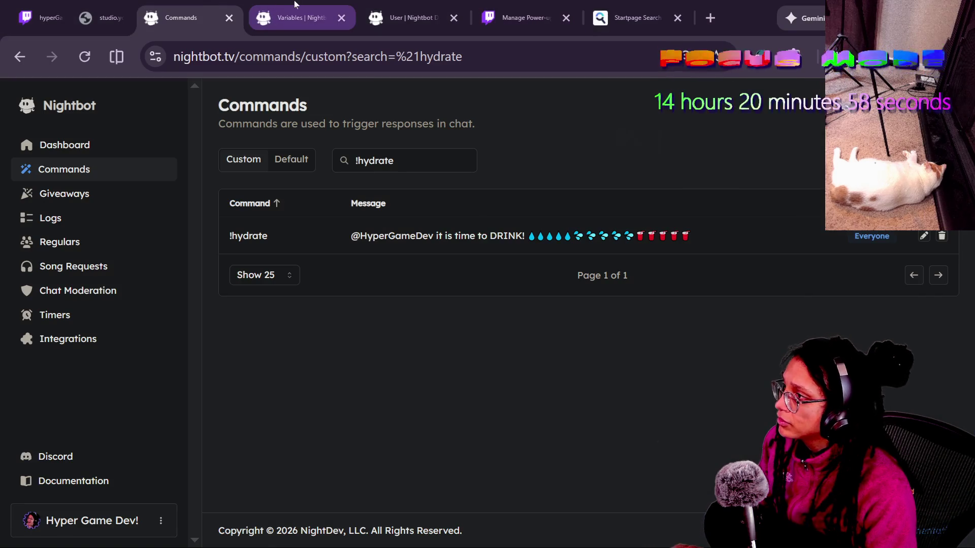
{"action": "key", "text": "ctrl+Tab"}
{"action": "key", "text": "ctrl+w"}
{"action": "key", "text": "ctrl+w"}
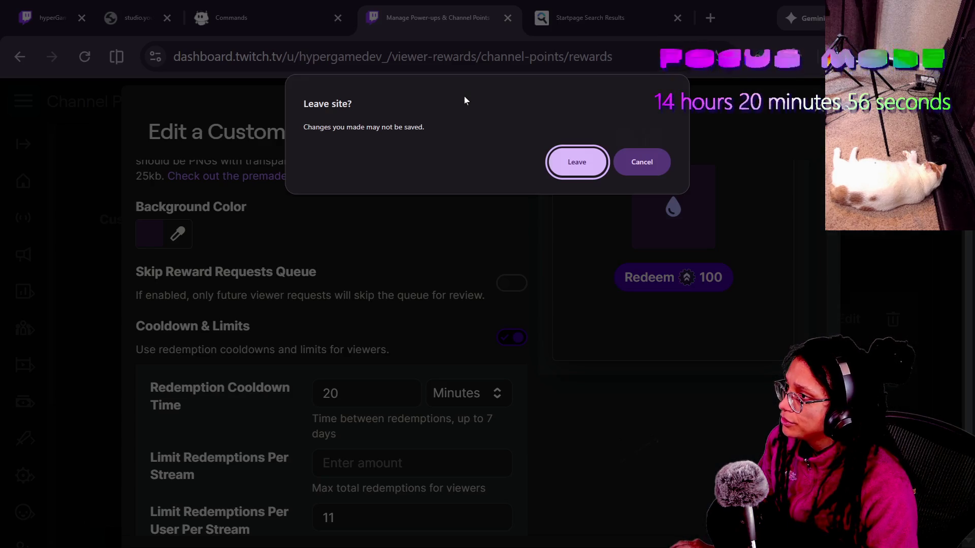
{"action": "left_click", "coordinate": [567, 164]}
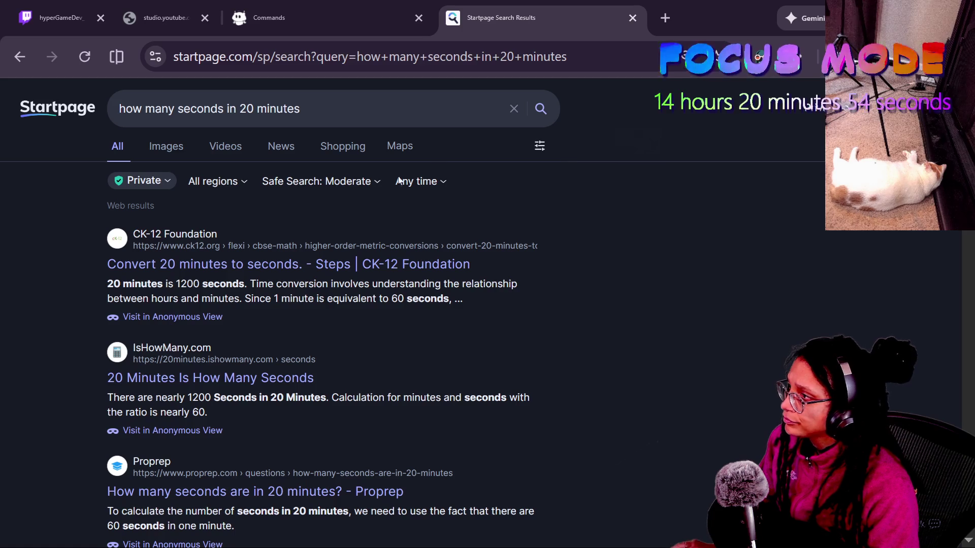
{"action": "key", "text": "ctrl+w"}
{"action": "key", "text": "ctrl+w"}
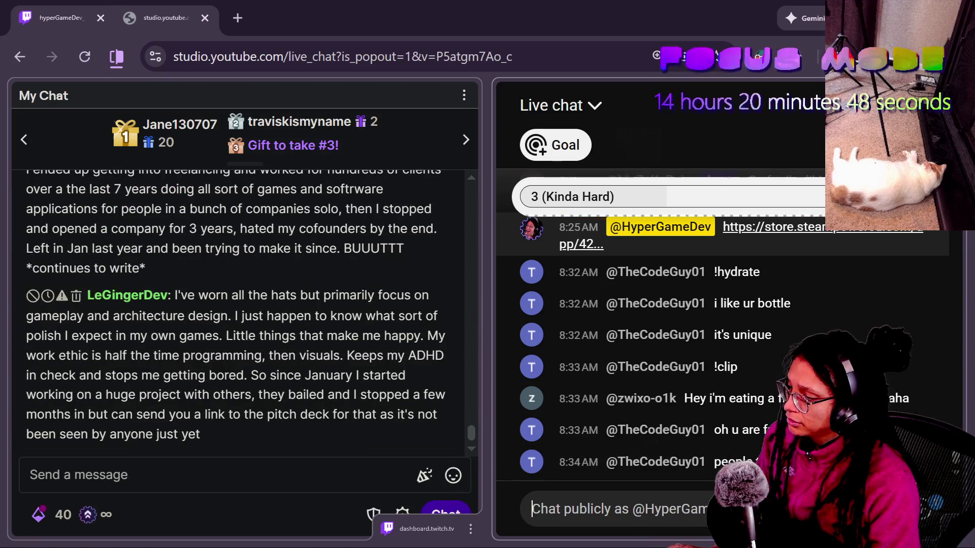
{"action": "type", "text": "!lurk"}
{"action": "key", "text": "Return"}
{"action": "left_click", "coordinate": [224, 474]}
{"action": "type", "text": "!lurk"}
{"action": "key", "text": "Return"}
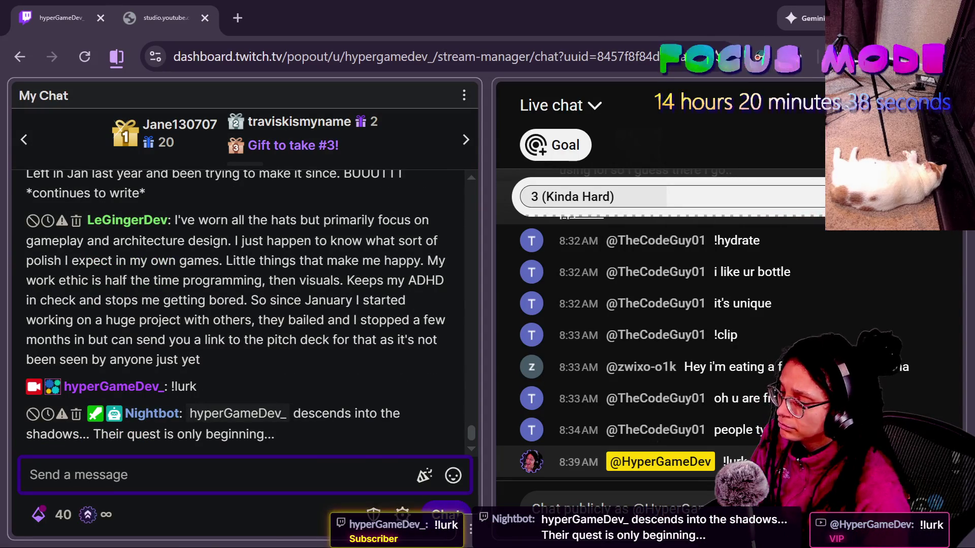
{"action": "scroll", "coordinate": [345, 363], "scroll_direction": "up", "scroll_amount": 3}
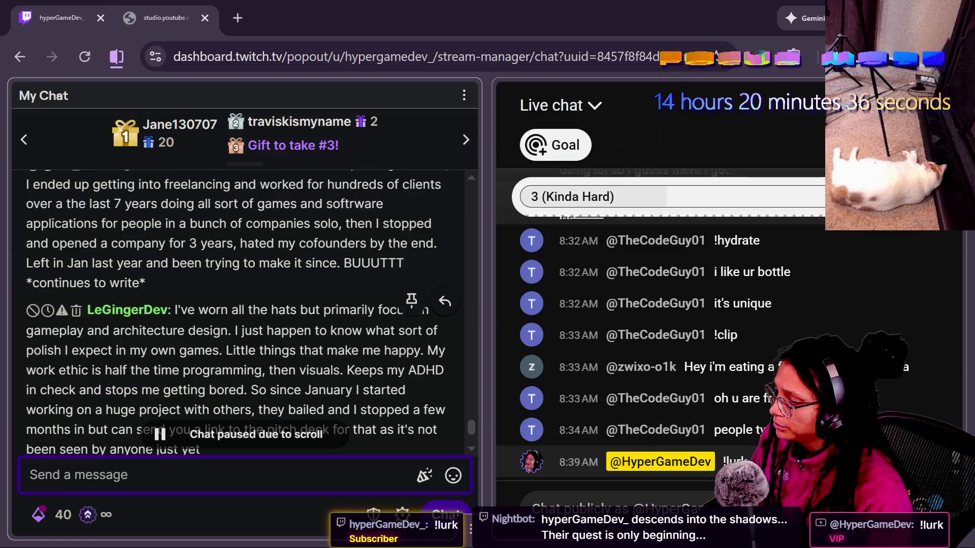
{"action": "scroll", "coordinate": [417, 388], "scroll_direction": "up", "scroll_amount": 3}
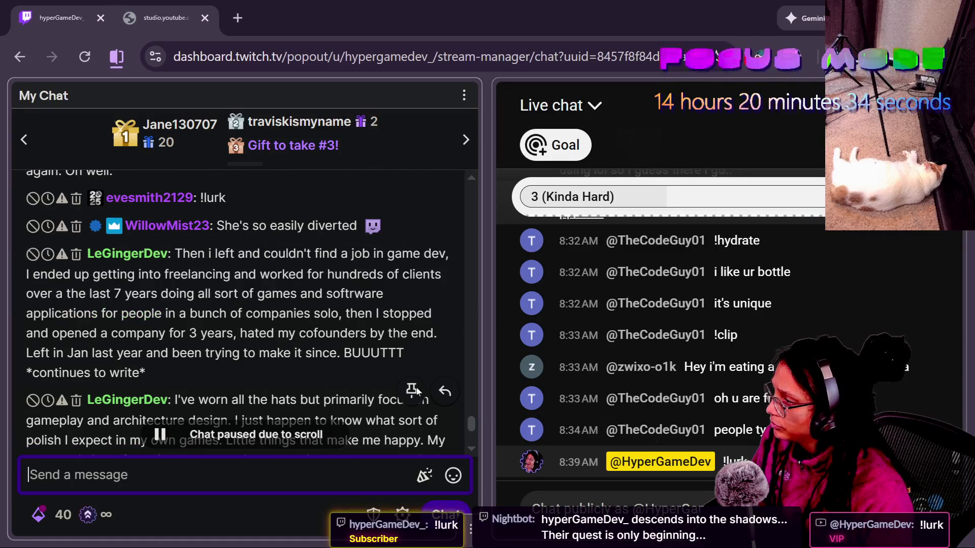
{"action": "left_click", "coordinate": [558, 508]}
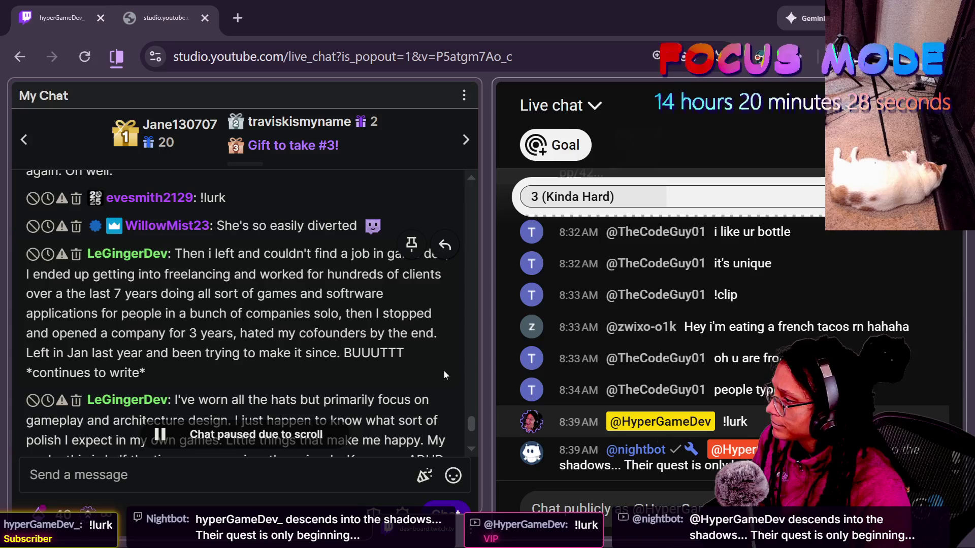
{"action": "scroll", "coordinate": [444, 372], "scroll_direction": "up", "scroll_amount": 3}
{"action": "left_click", "coordinate": [213, 329]}
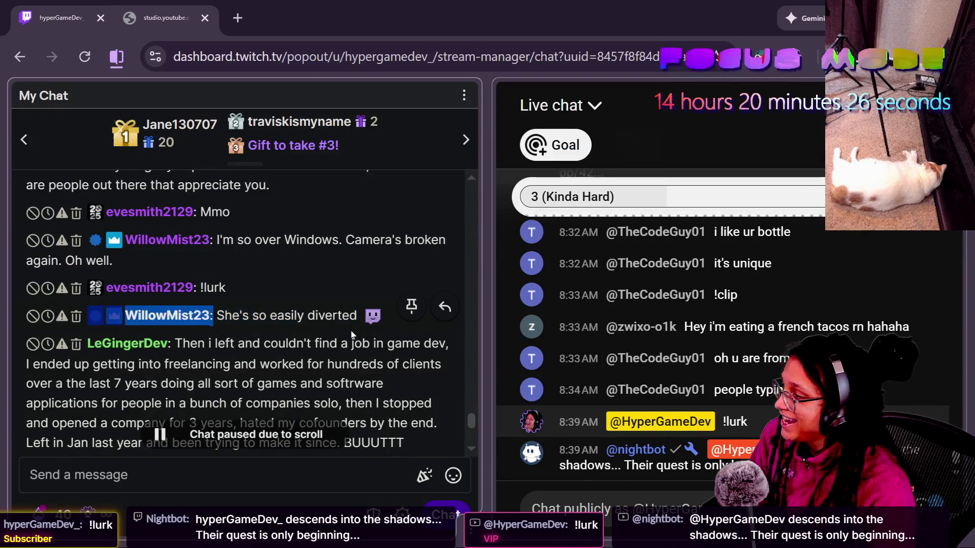
{"action": "scroll", "coordinate": [306, 390], "scroll_direction": "up", "scroll_amount": 2}
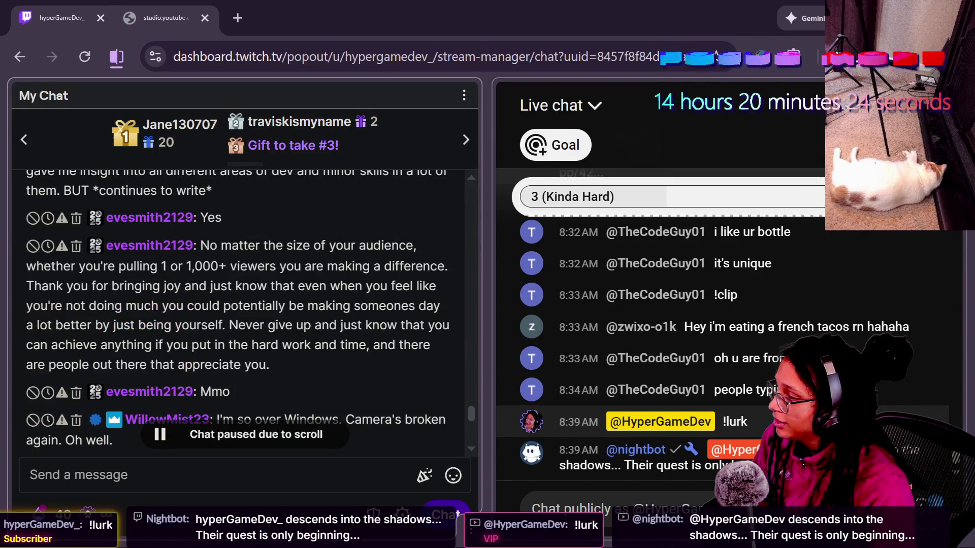
{"action": "scroll", "coordinate": [306, 391], "scroll_direction": "up", "scroll_amount": 1}
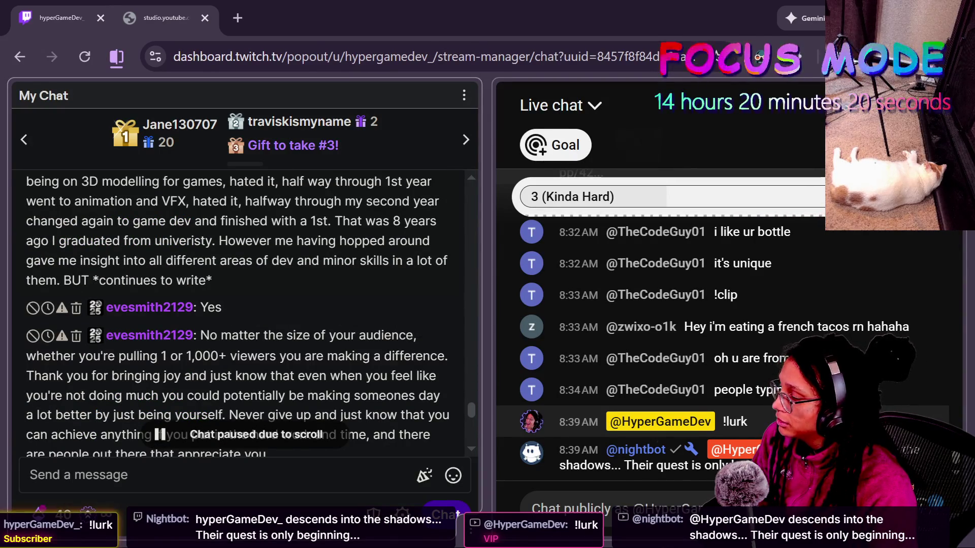
{"action": "scroll", "coordinate": [257, 236], "scroll_direction": "up", "scroll_amount": 1}
{"action": "mouse_move", "coordinate": [175, 251]}
{"action": "left_mouse_down"}
{"action": "mouse_move", "coordinate": [274, 351]}
{"action": "mouse_move", "coordinate": [190, 291]}
{"action": "mouse_move", "coordinate": [174, 251]}
{"action": "left_mouse_up"}
{"action": "left_click", "coordinate": [274, 350]}
{"action": "left_click", "coordinate": [245, 371]}
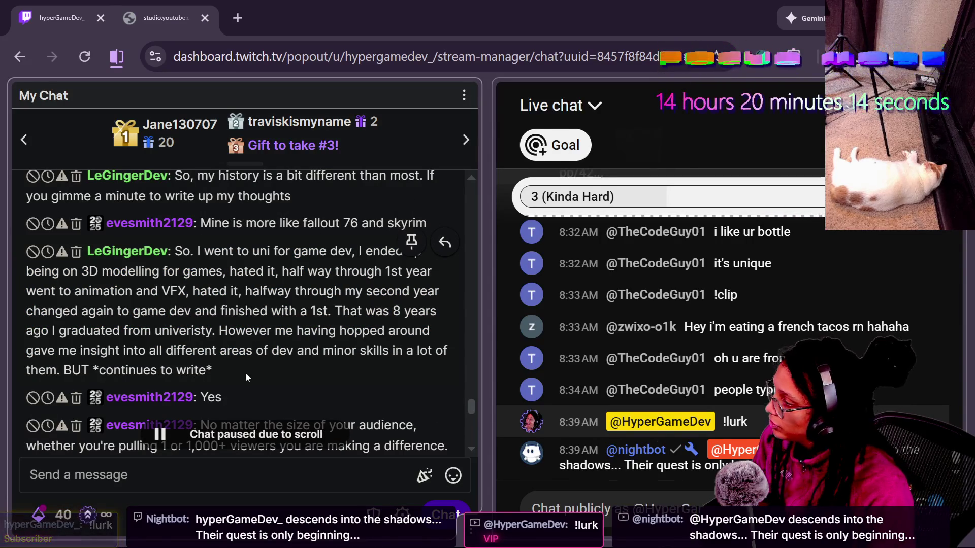
{"action": "scroll", "coordinate": [245, 373], "scroll_direction": "down", "scroll_amount": 1}
{"action": "scroll", "coordinate": [245, 376], "scroll_direction": "down", "scroll_amount": 3}
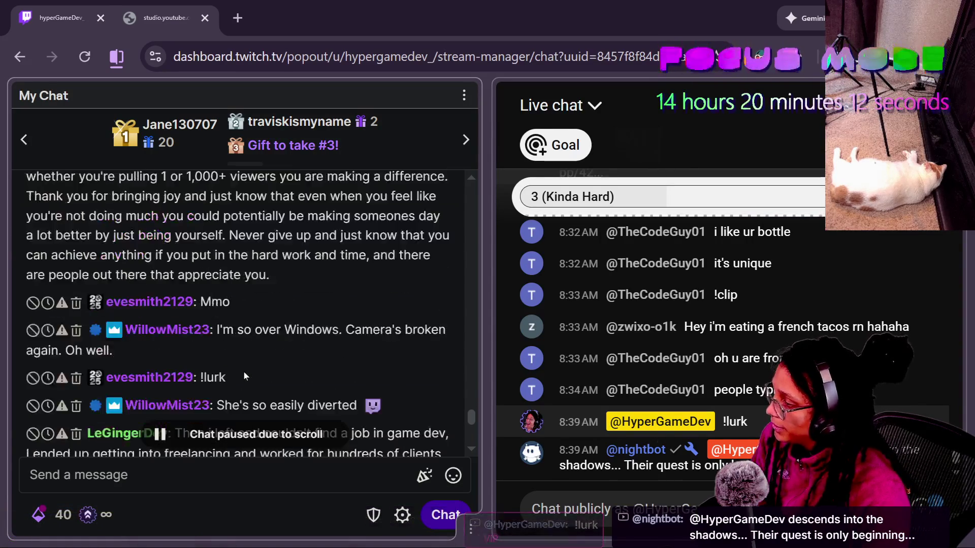
{"action": "scroll", "coordinate": [292, 377], "scroll_direction": "down", "scroll_amount": 1}
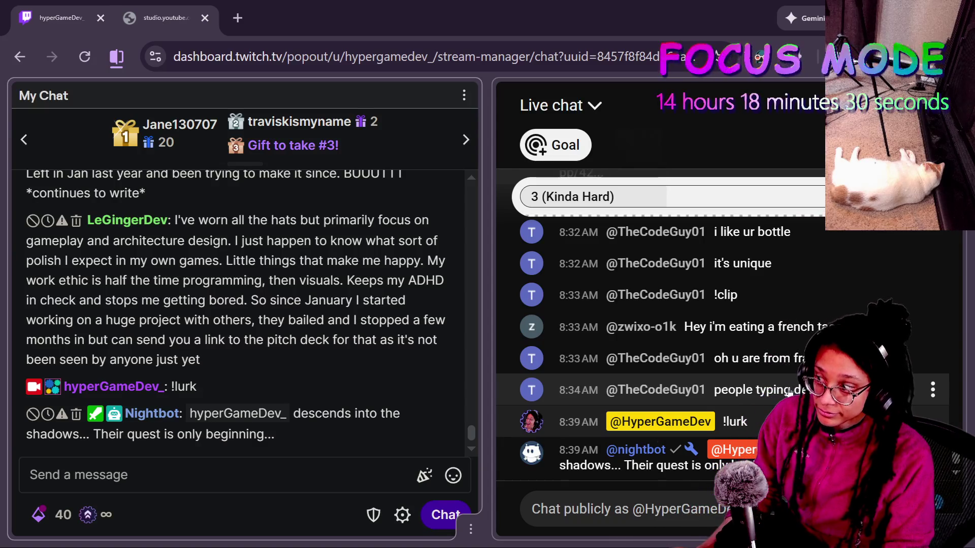
{"action": "key", "text": "alt+Tab"}
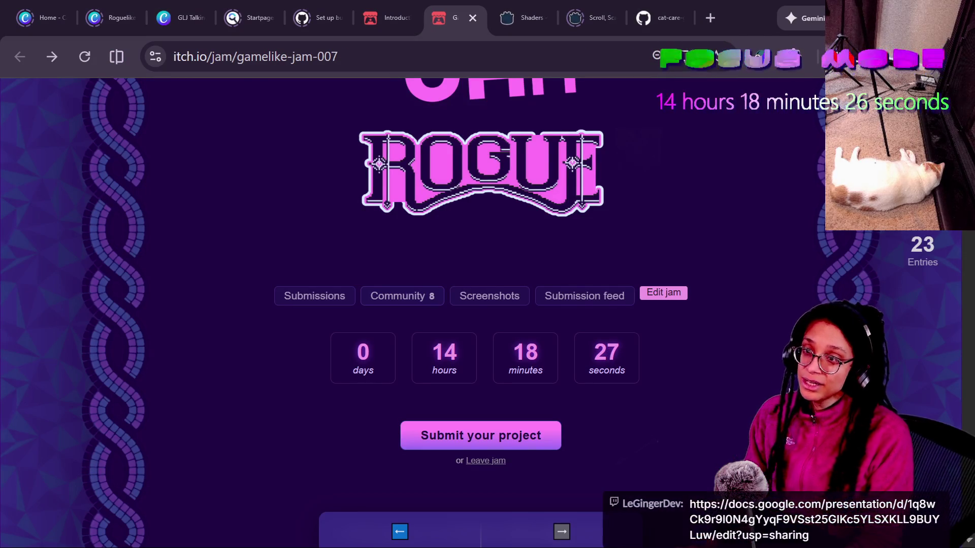
Open the viewer's chat link to the 'Architect of Evil Pitch Deck 2025' Google Slides presentation
{"action": "key", "text": "alt+Tab"}
{"action": "key", "text": "alt+Tab"}
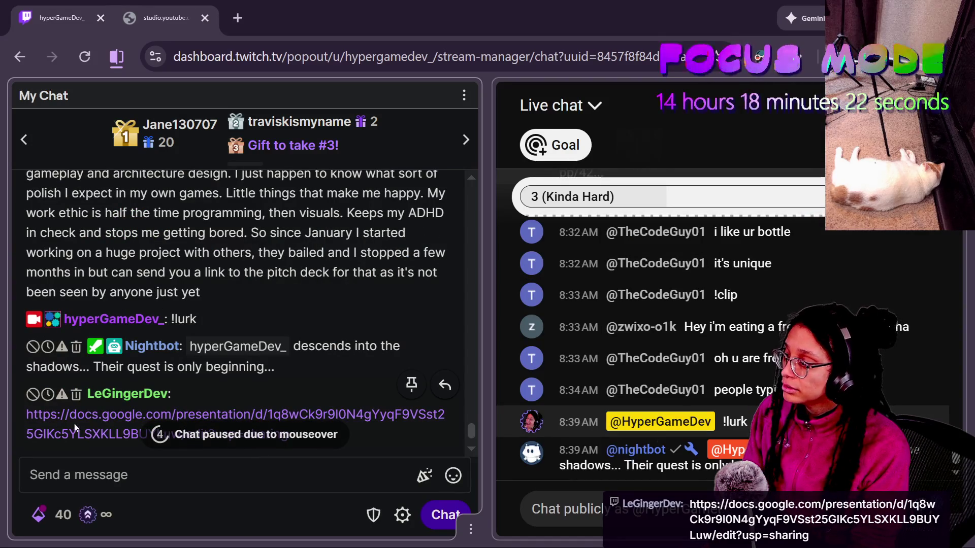
{"action": "left_click", "coordinate": [178, 428]}
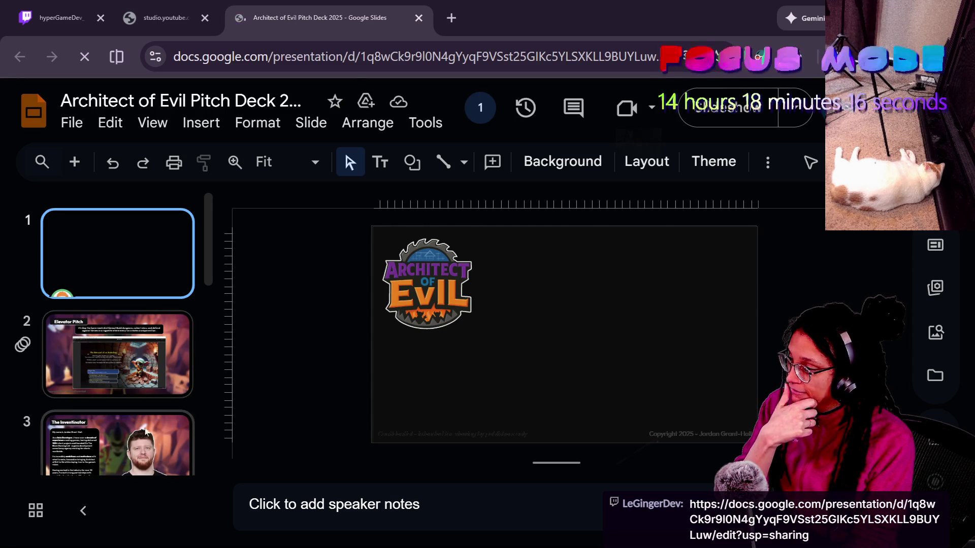
Browse the pitch deck from slide 3, The Inventinator, to the Core Loop slide
{"action": "left_click", "coordinate": [114, 437]}
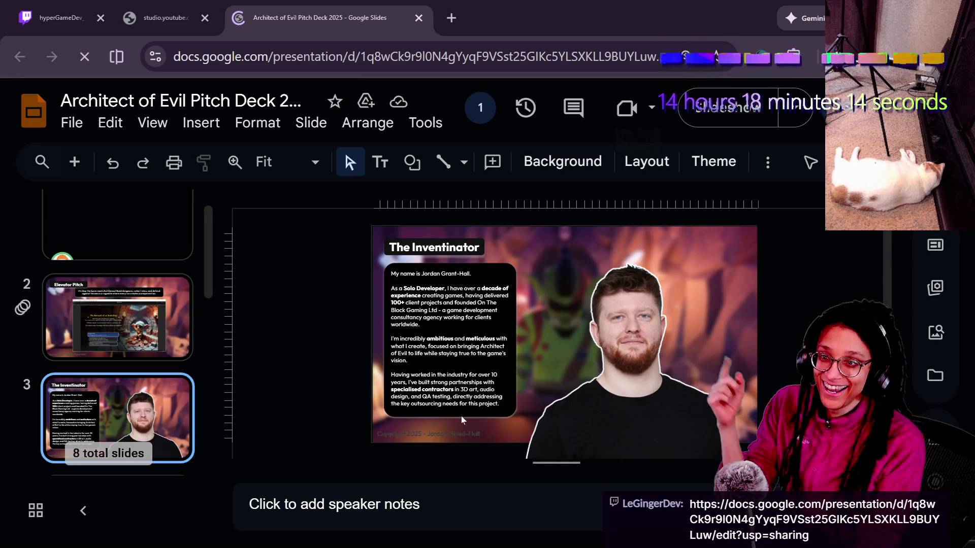
{"action": "scroll", "coordinate": [122, 349], "scroll_direction": "down", "scroll_amount": 5}
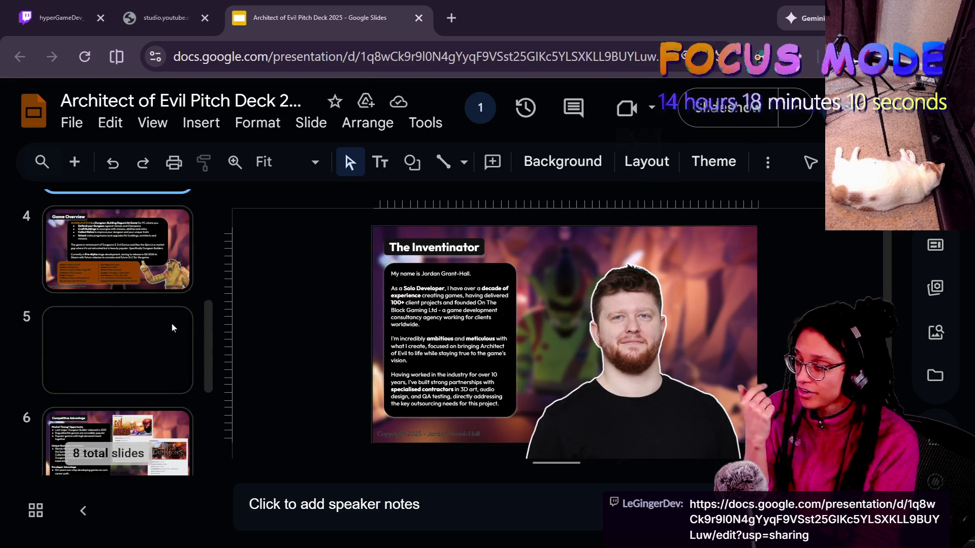
{"action": "key", "text": "Down"}
{"action": "key", "text": "Down"}
{"action": "key", "text": "Down"}
{"action": "key", "text": "Up"}
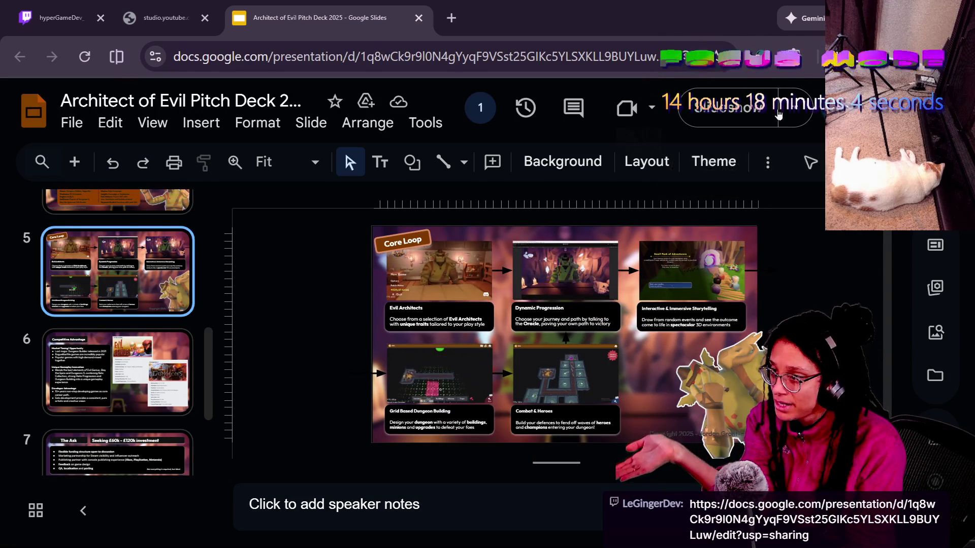
Open and dismiss the slideshow start options, then return to the Twitch chat tab
{"action": "left_click", "coordinate": [778, 115]}
{"action": "key", "text": "Escape"}
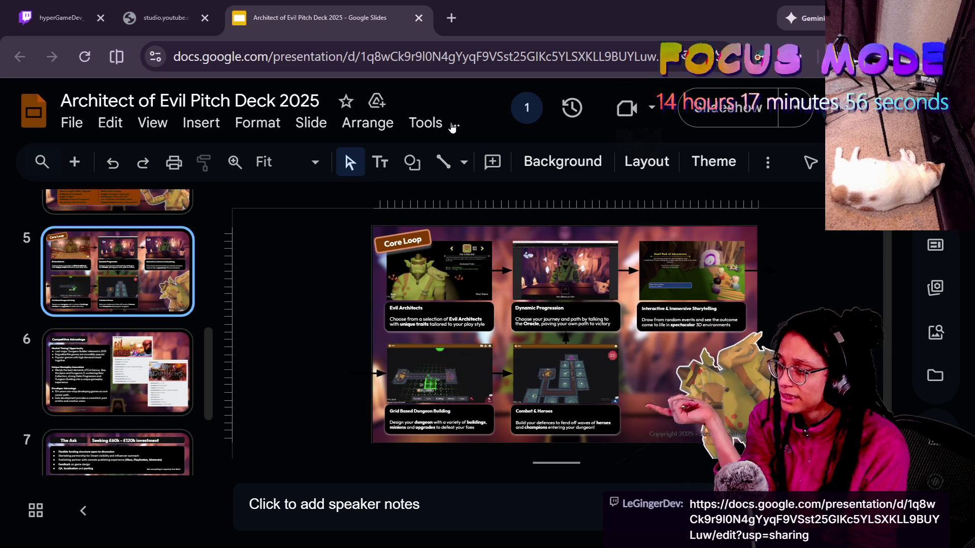
{"action": "key", "text": "ctrl+1"}
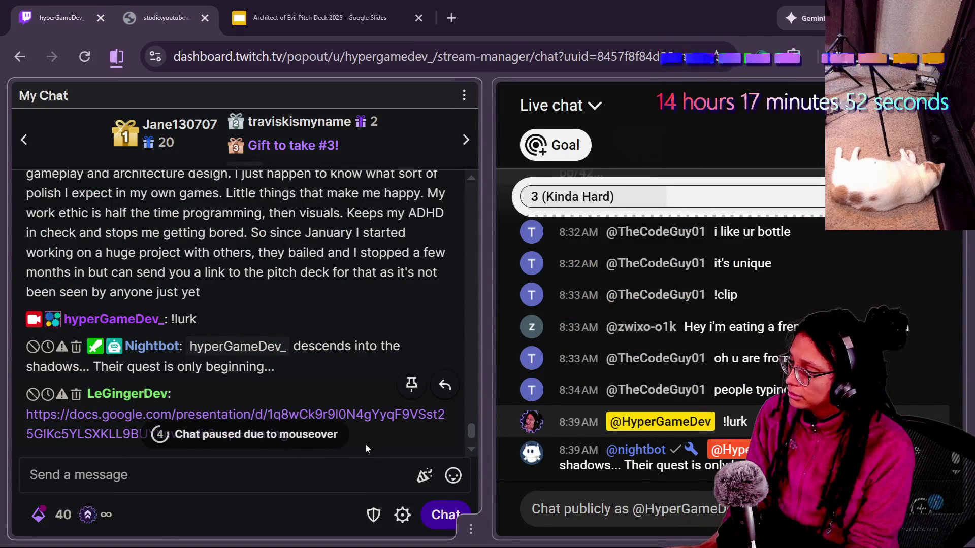
Select the viewer's pitch-deck link message in chat, then go back to the pitch deck tab
{"action": "triple_click", "coordinate": [333, 445]}
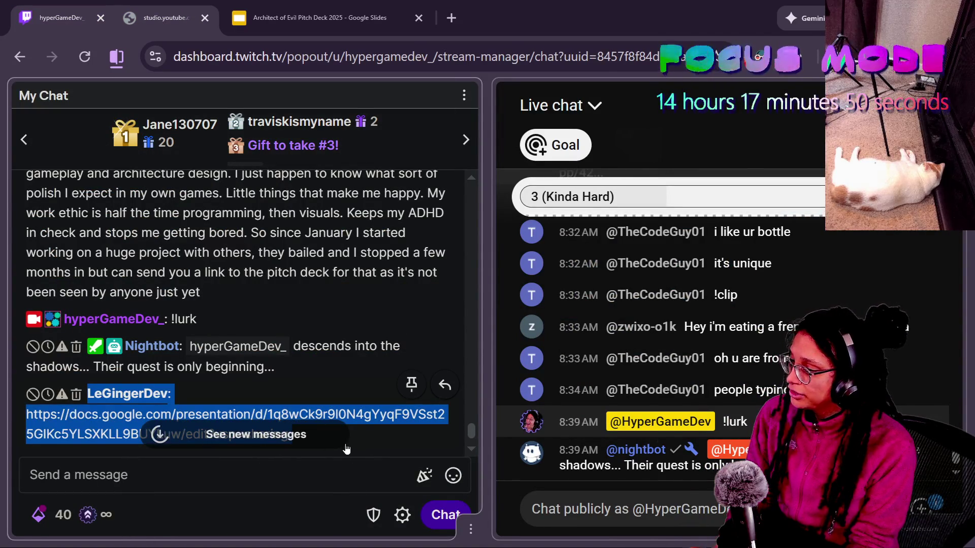
{"action": "key", "text": "ctrl+2"}
{"action": "key", "text": "ctrl+3"}
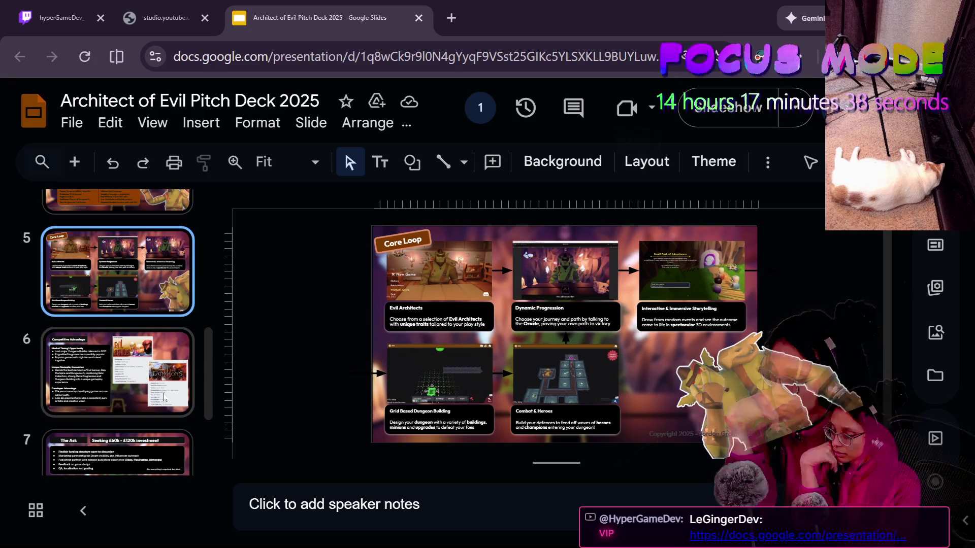
Page back and forth through the early slides, from Elevator Pitch to Competitive Advantage
{"action": "key", "text": "Down"}
{"action": "key", "text": "Up"}
{"action": "key", "text": "Up"}
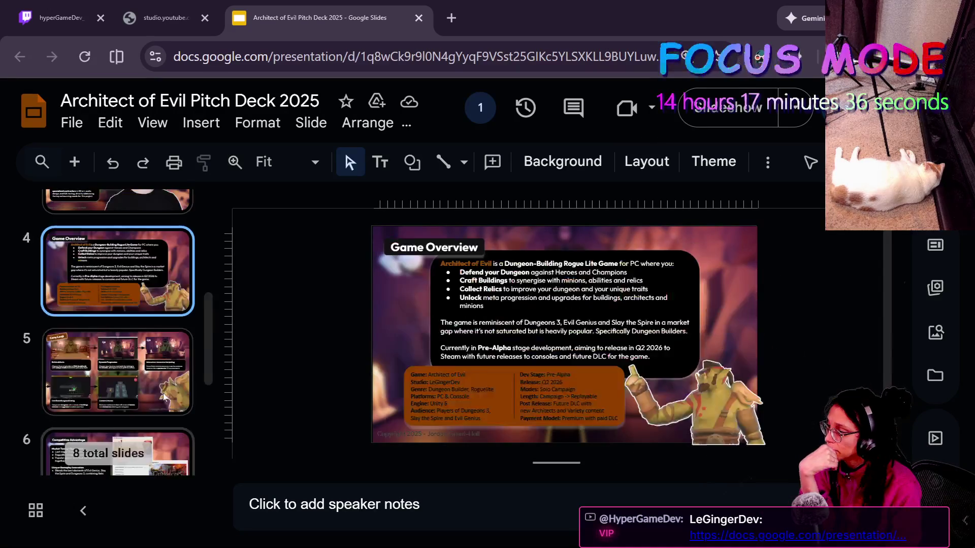
{"action": "key", "text": "Up"}
{"action": "key", "text": "Up"}
{"action": "key", "text": "Up"}
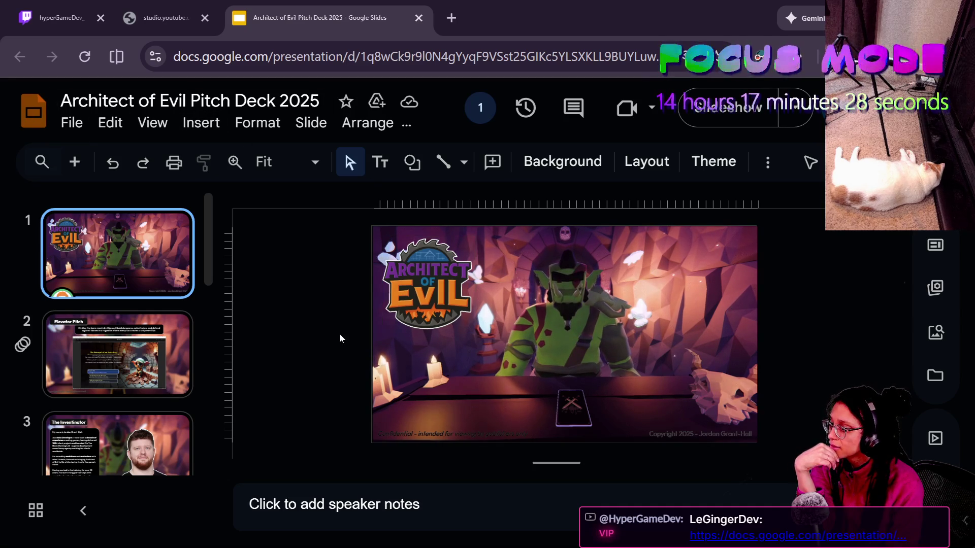
{"action": "left_click", "coordinate": [99, 351]}
{"action": "key", "text": "Up"}
{"action": "key", "text": "Down"}
{"action": "key", "text": "Down"}
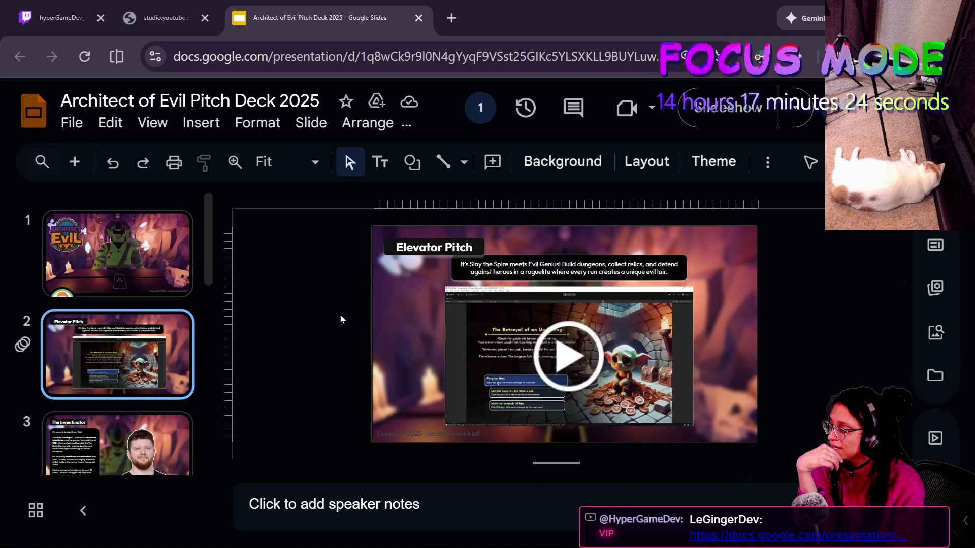
{"action": "key", "text": "Down"}
{"action": "key", "text": "Down"}
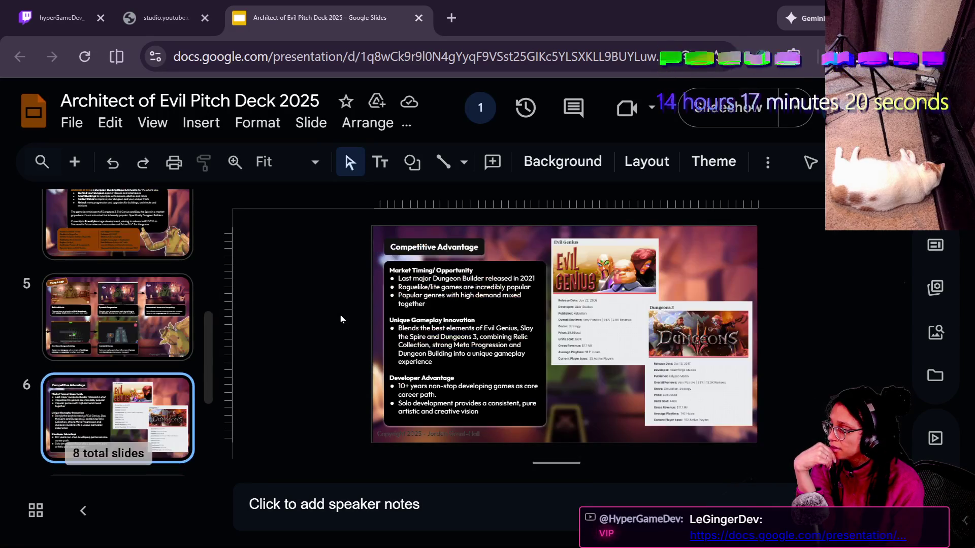
{"action": "key", "text": "Down"}
{"action": "key", "text": "Up"}
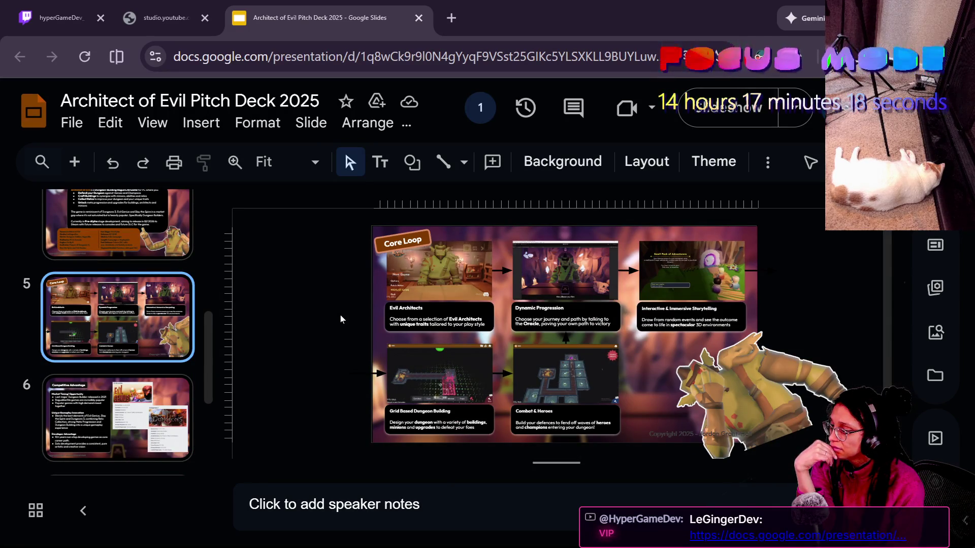
Return to the Elevator Pitch slide and try playing its embedded gameplay video
{"action": "left_click", "coordinate": [436, 392]}
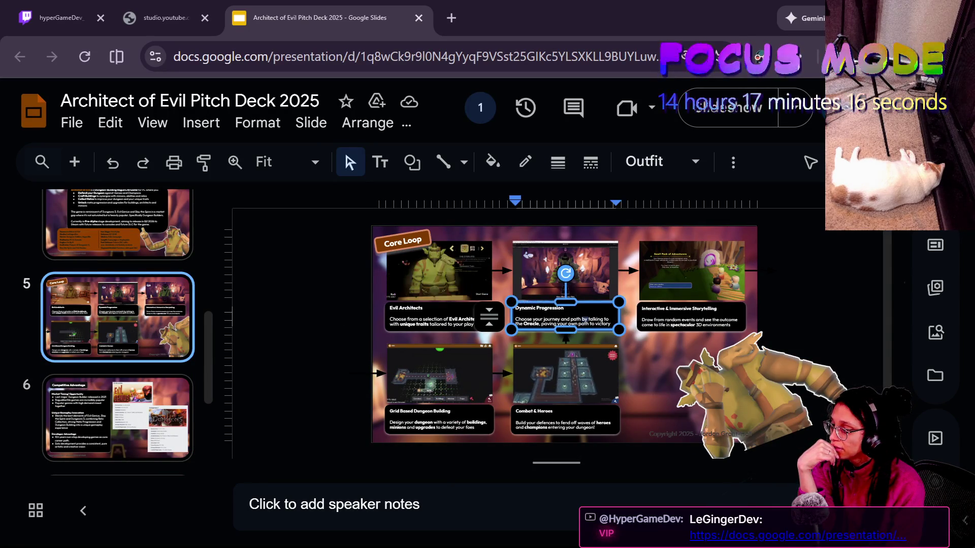
{"action": "key", "text": "Page_Up"}
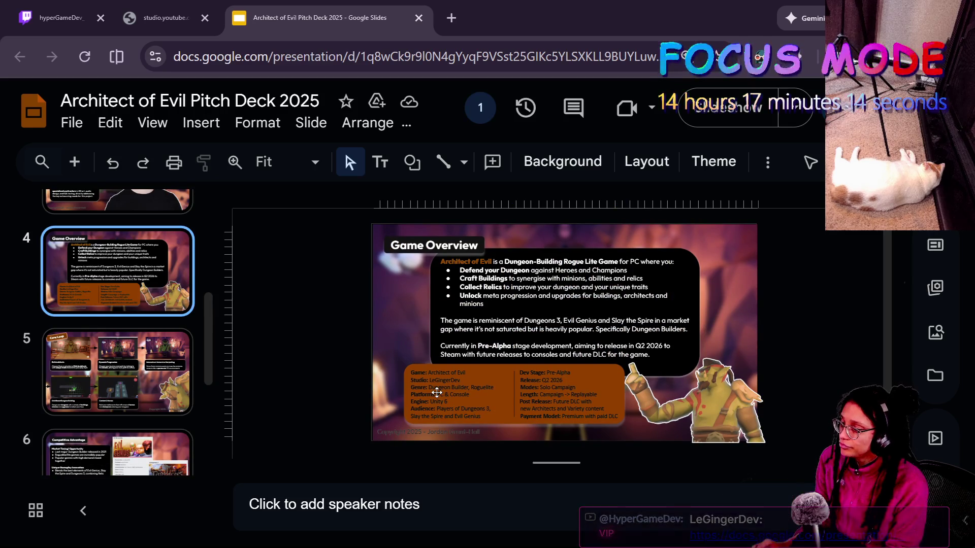
{"action": "left_click", "coordinate": [143, 380]}
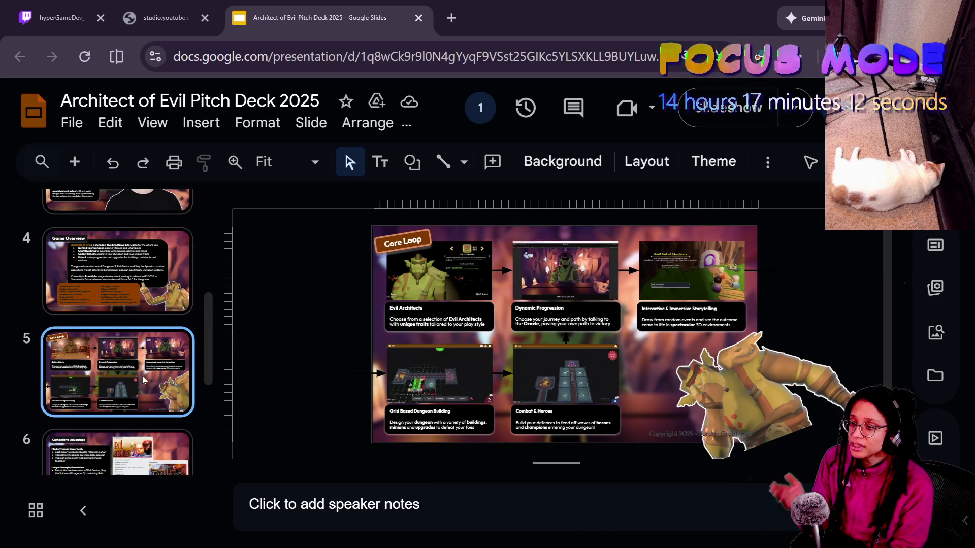
{"action": "key", "text": "Up"}
{"action": "key", "text": "Up"}
{"action": "key", "text": "Up"}
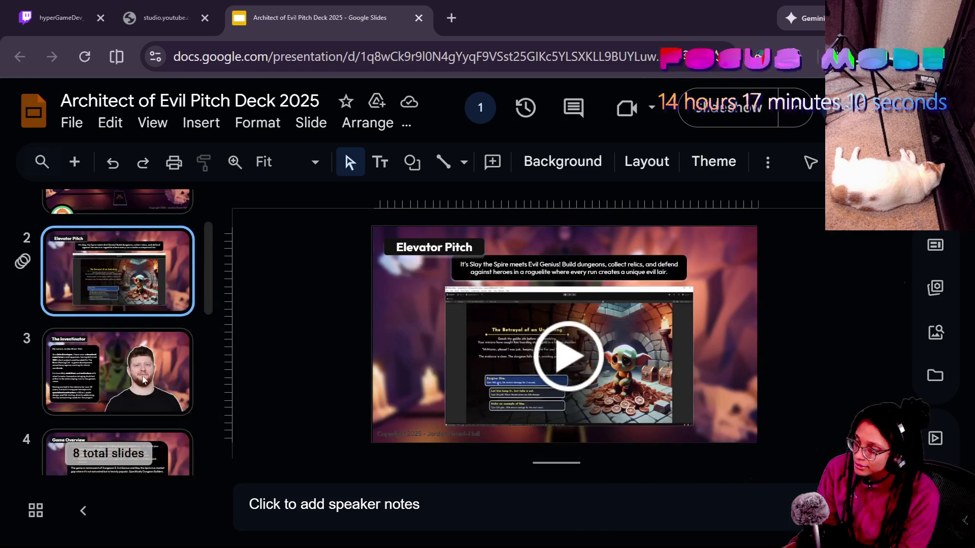
{"action": "key", "text": "Down"}
{"action": "key", "text": "Down"}
{"action": "key", "text": "Down"}
{"action": "key", "text": "Up"}
{"action": "key", "text": "Up"}
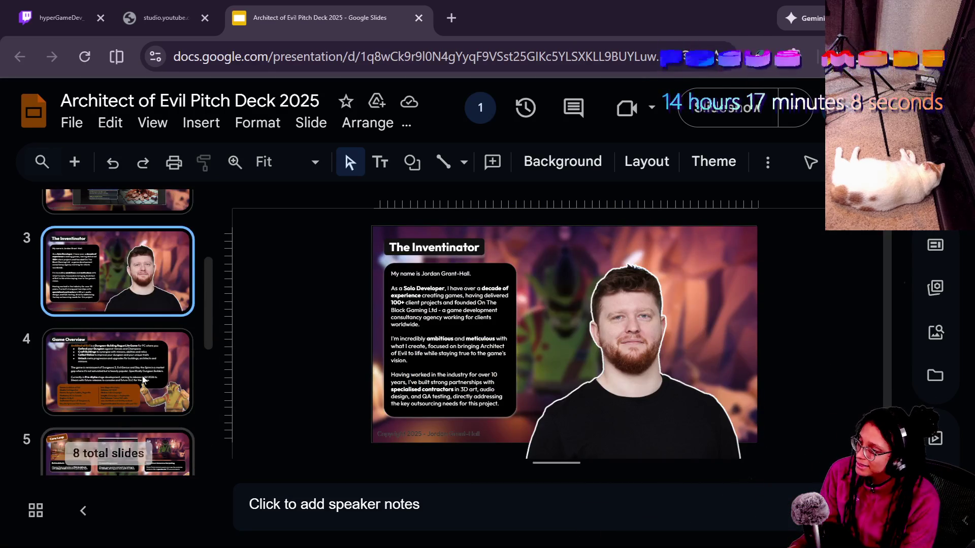
{"action": "key", "text": "Up"}
{"action": "left_click", "coordinate": [550, 361]}
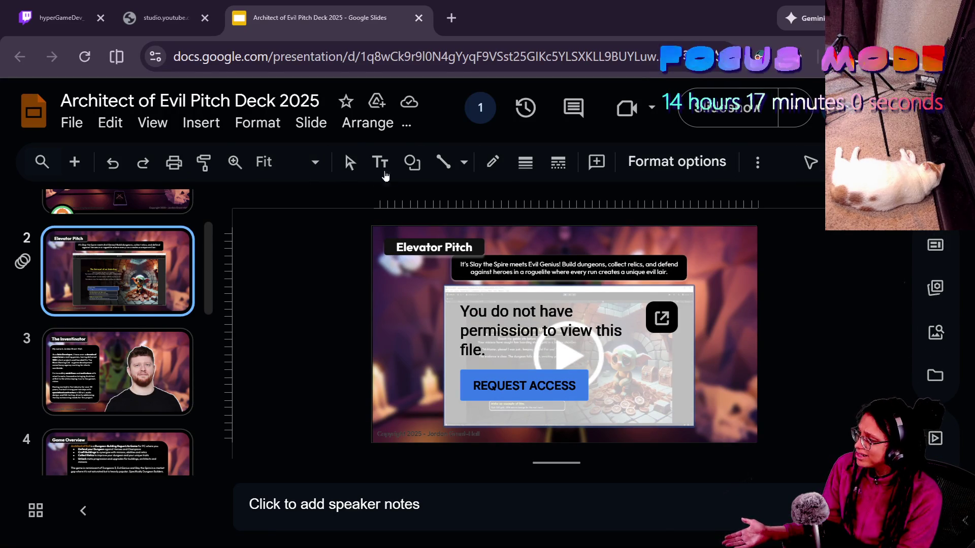
Put the editor in full screen from the View menu and request access to the embedded video
{"action": "left_click", "coordinate": [269, 124]}
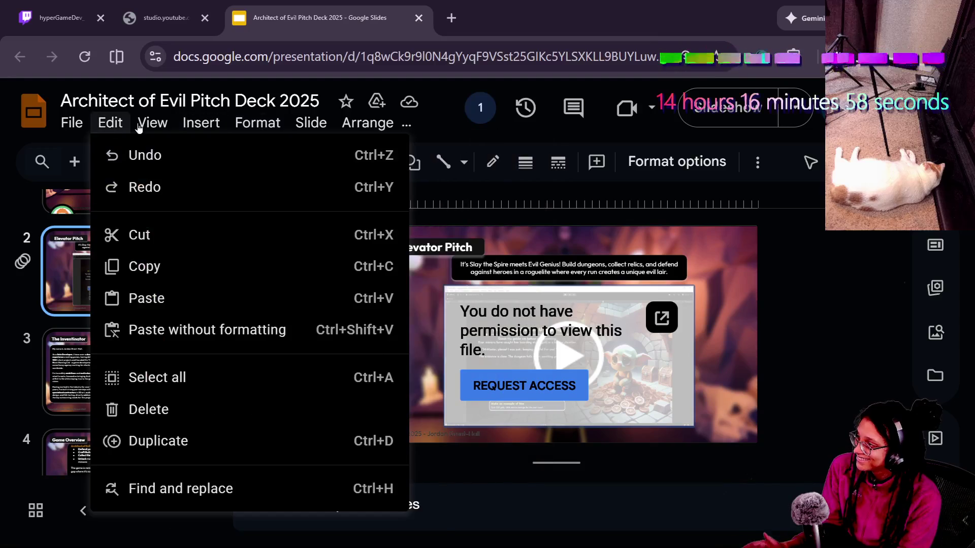
{"action": "mouse_move", "coordinate": [152, 123]}
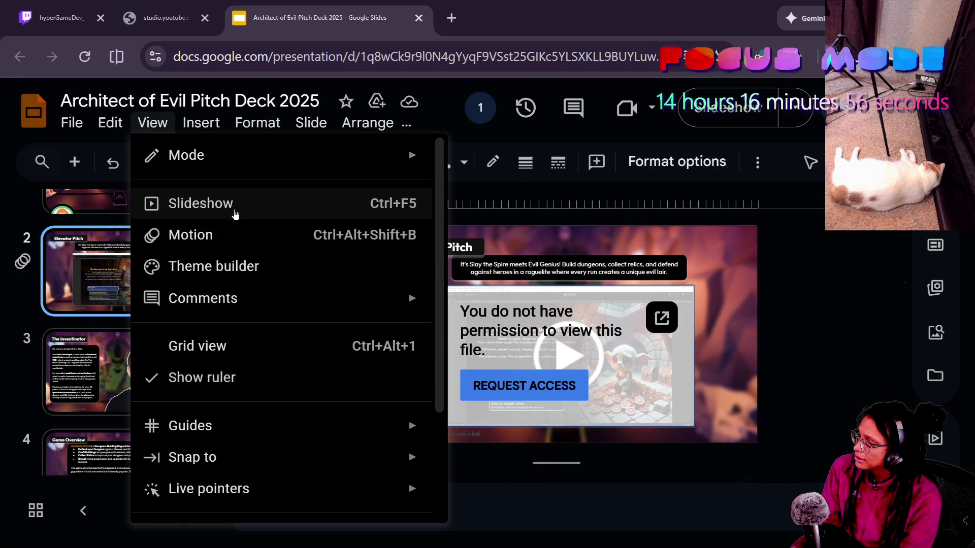
{"action": "scroll", "coordinate": [235, 213], "scroll_direction": "down", "scroll_amount": 3}
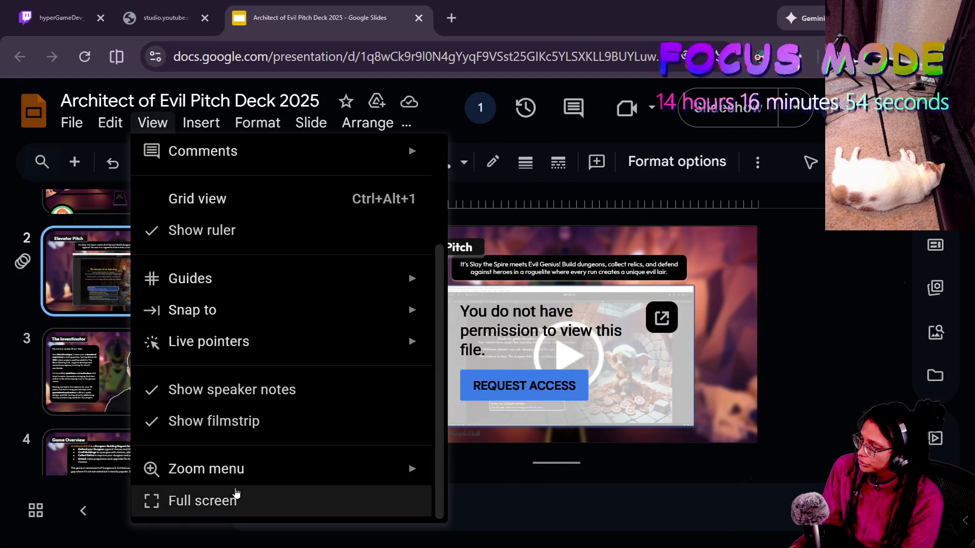
{"action": "left_click", "coordinate": [233, 501]}
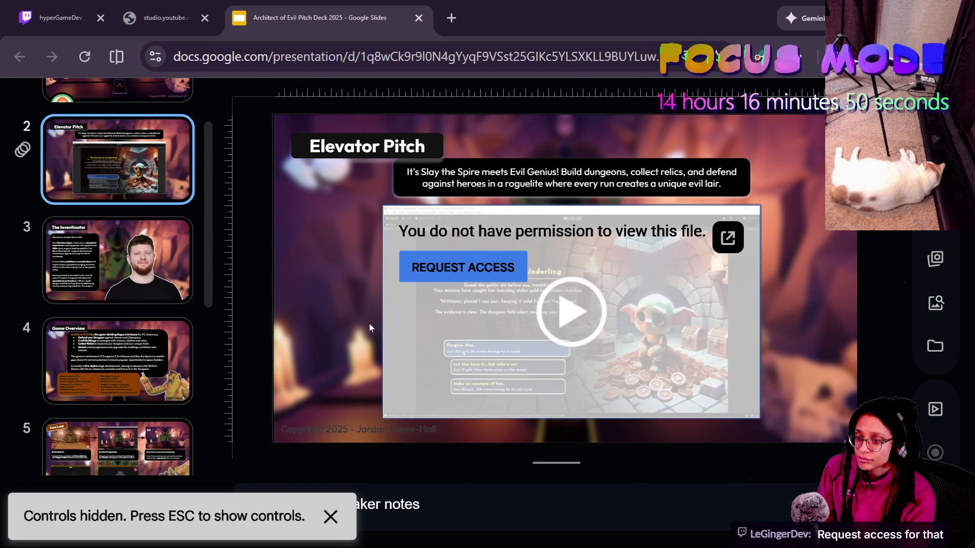
{"action": "left_click", "coordinate": [469, 271]}
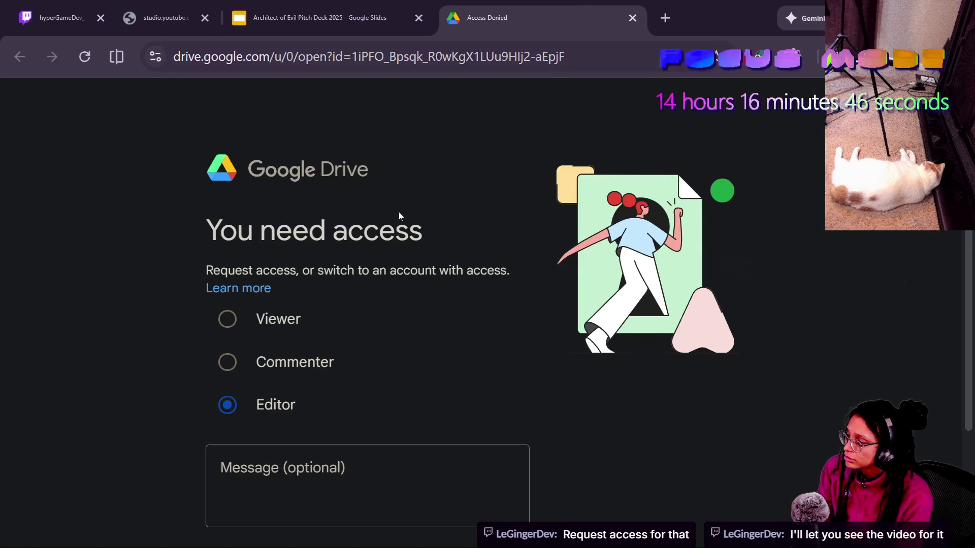
Send a Viewer access request for the video with the message 'PLEASE', then return to the deck
{"action": "scroll", "coordinate": [421, 321], "scroll_direction": "down", "scroll_amount": 3}
{"action": "left_click", "coordinate": [276, 318]}
{"action": "type", "text": "PELASE"}
{"action": "key", "text": "BackSpace"}
{"action": "key", "text": "BackSpace"}
{"action": "key", "text": "BackSpace"}
{"action": "type", "text": "LEASE"}
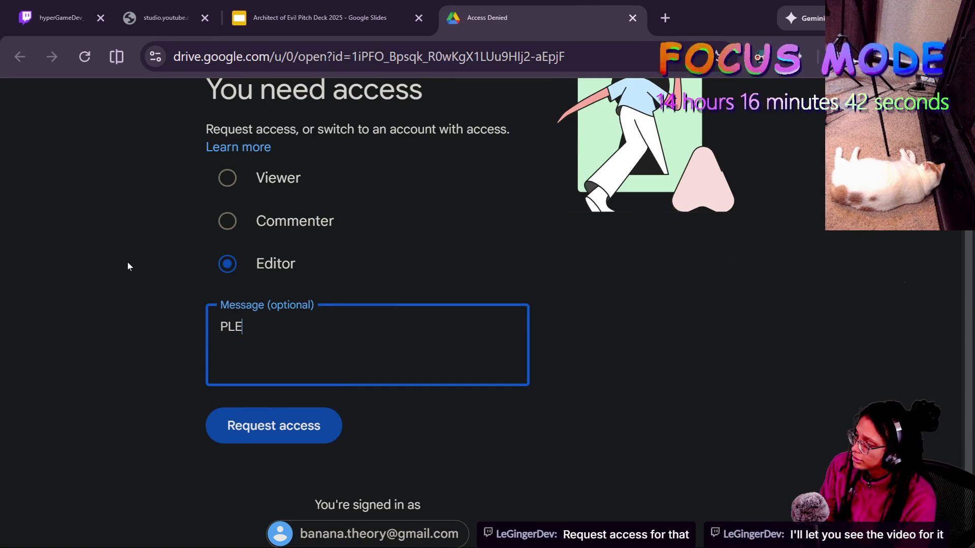
{"action": "left_click", "coordinate": [228, 179]}
{"action": "left_click", "coordinate": [274, 423]}
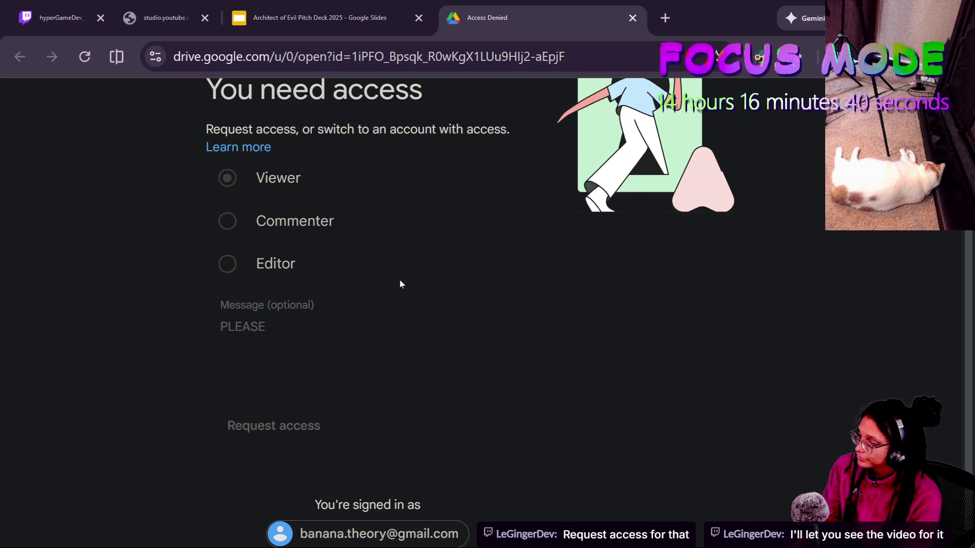
{"action": "key", "text": "ctrl+shift+Tab"}
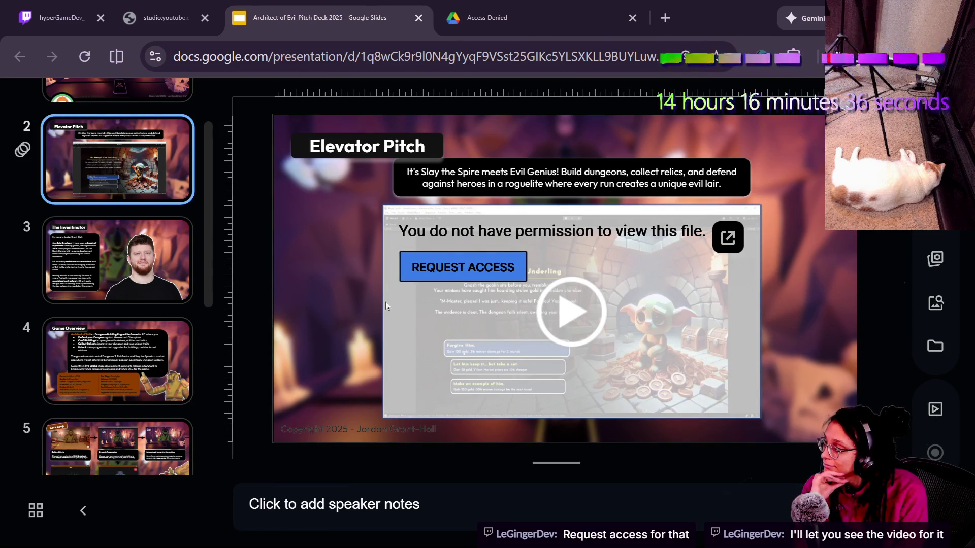
Read slide 3's biography text, then open slide 4, Game Overview, and select its info table
{"action": "left_click", "coordinate": [137, 280]}
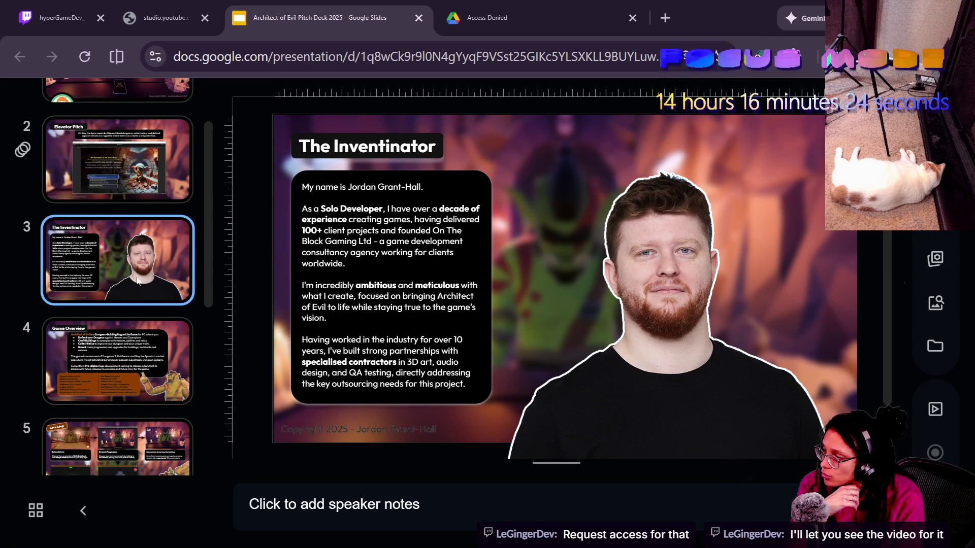
{"action": "left_click", "coordinate": [303, 274]}
{"action": "left_click_drag", "start_coordinate": [303, 274], "coordinate": [403, 285]}
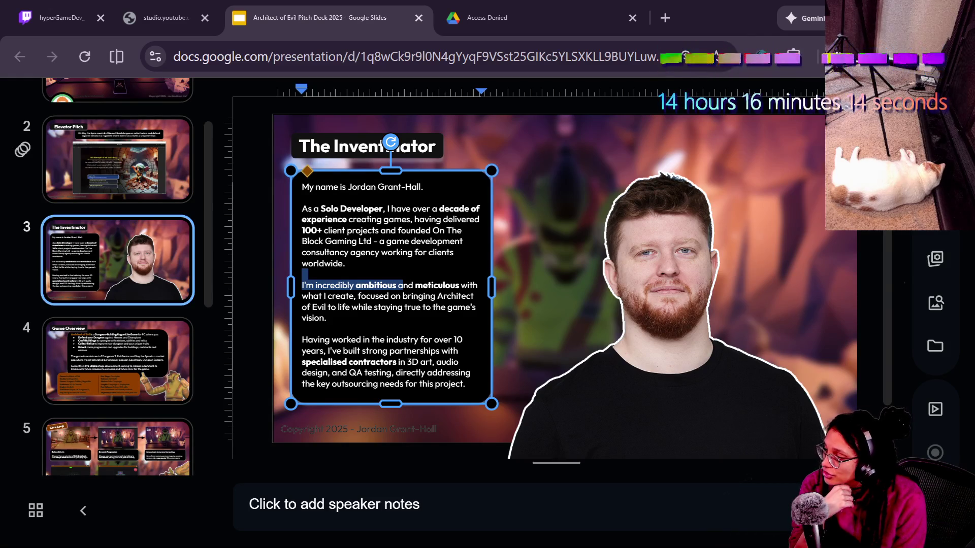
{"action": "left_click", "coordinate": [344, 339]}
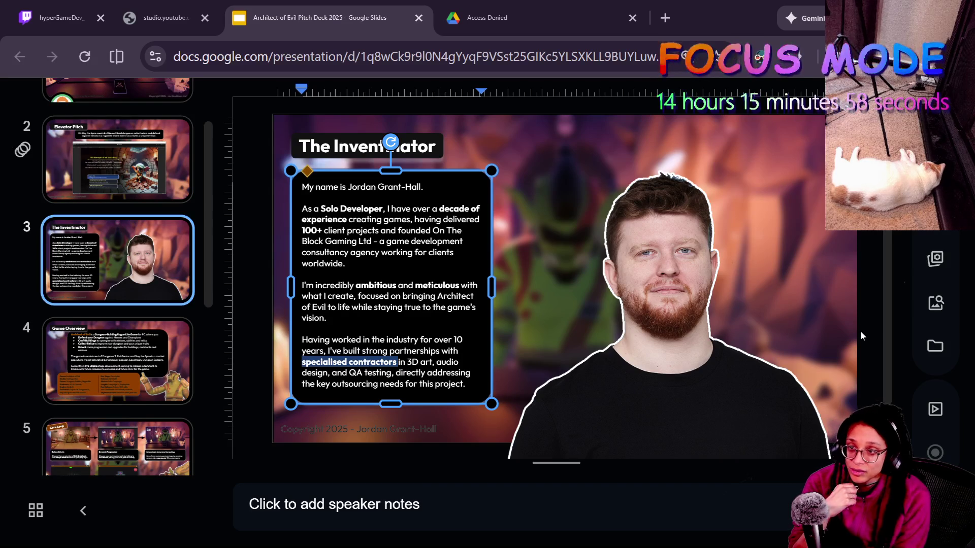
{"action": "left_click", "coordinate": [75, 375]}
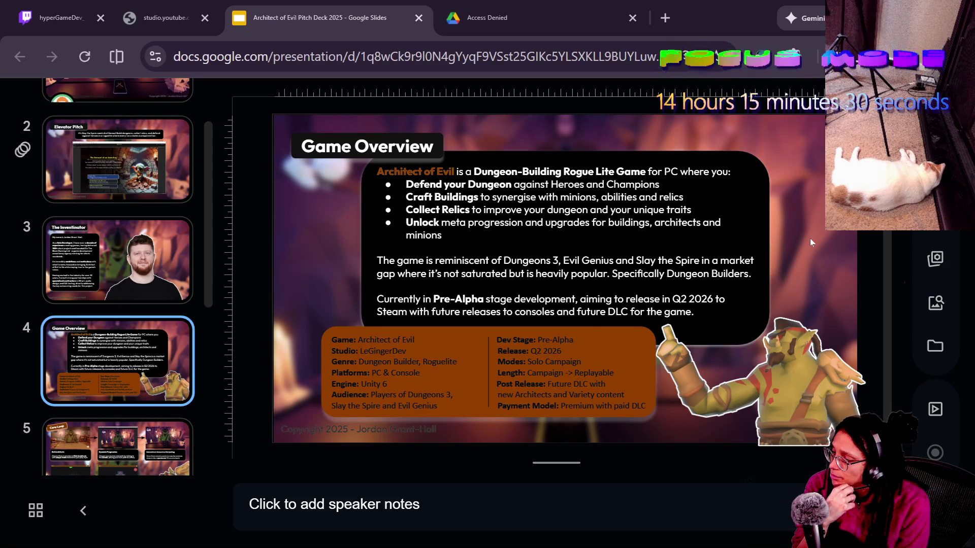
{"action": "left_click", "coordinate": [604, 406]}
Deselect the info table, open slide 5 Core Loop, and move then undo the Evil Architects image
{"action": "left_click", "coordinate": [528, 373]}
{"action": "left_click", "coordinate": [879, 251]}
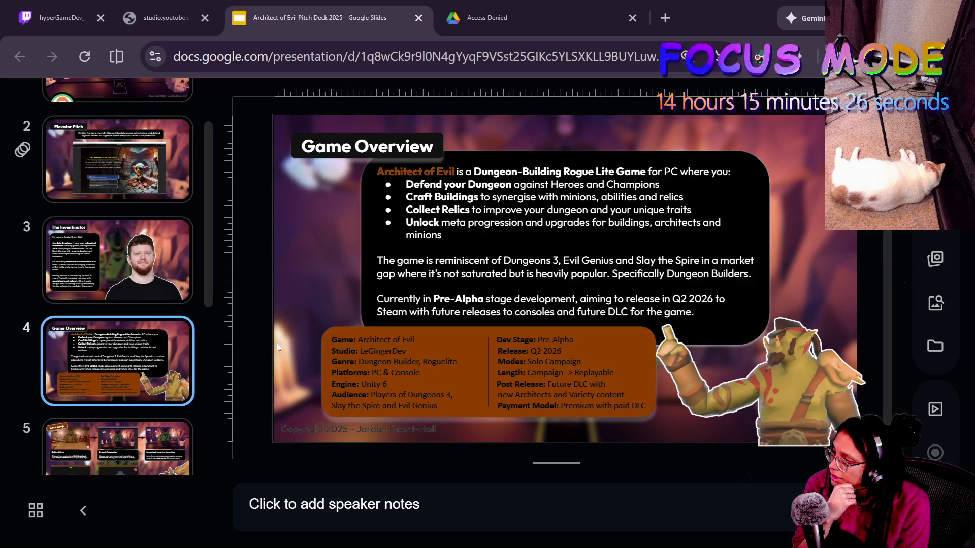
{"action": "left_click", "coordinate": [153, 437]}
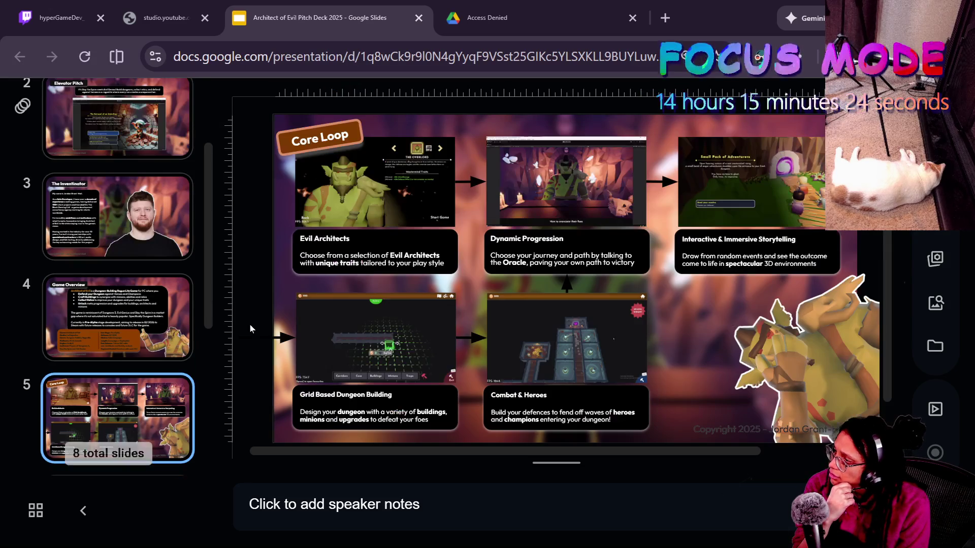
{"action": "left_click", "coordinate": [387, 194]}
{"action": "mouse_move", "coordinate": [388, 194]}
{"action": "left_mouse_down"}
{"action": "mouse_move", "coordinate": [413, 208]}
{"action": "mouse_move", "coordinate": [443, 206]}
{"action": "left_mouse_up"}
{"action": "key", "text": "ctrl+z"}
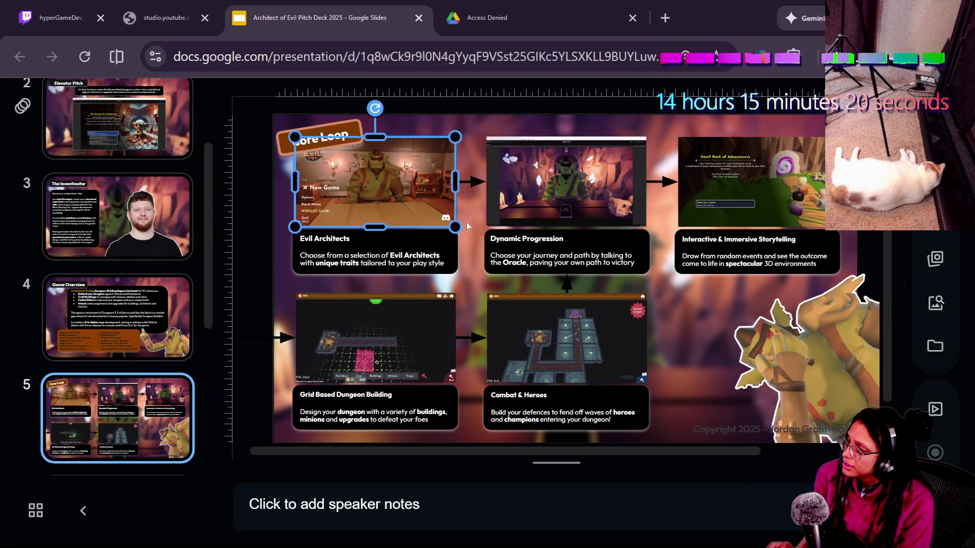
{"action": "left_click", "coordinate": [482, 285]}
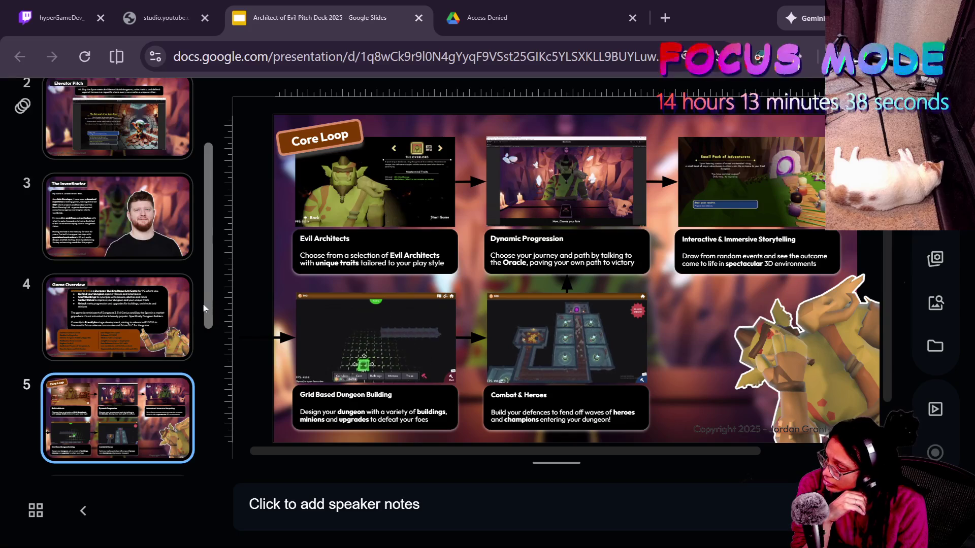
View slide 6, Competitive Advantage, and slide 8, the thank-you slide, then return to slide 1
{"action": "scroll", "coordinate": [211, 336], "scroll_direction": "down", "scroll_amount": 1}
{"action": "scroll", "coordinate": [210, 336], "scroll_direction": "down", "scroll_amount": 2}
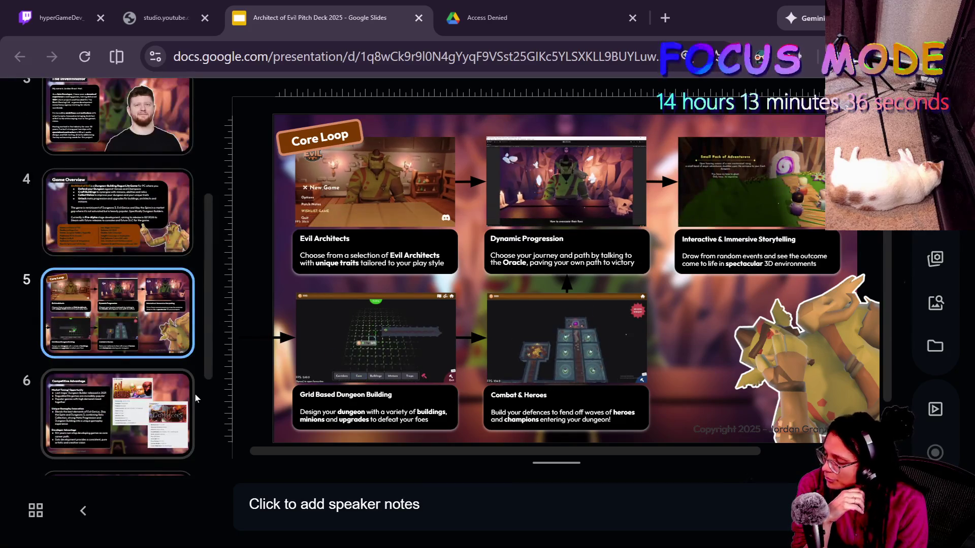
{"action": "left_click", "coordinate": [175, 403]}
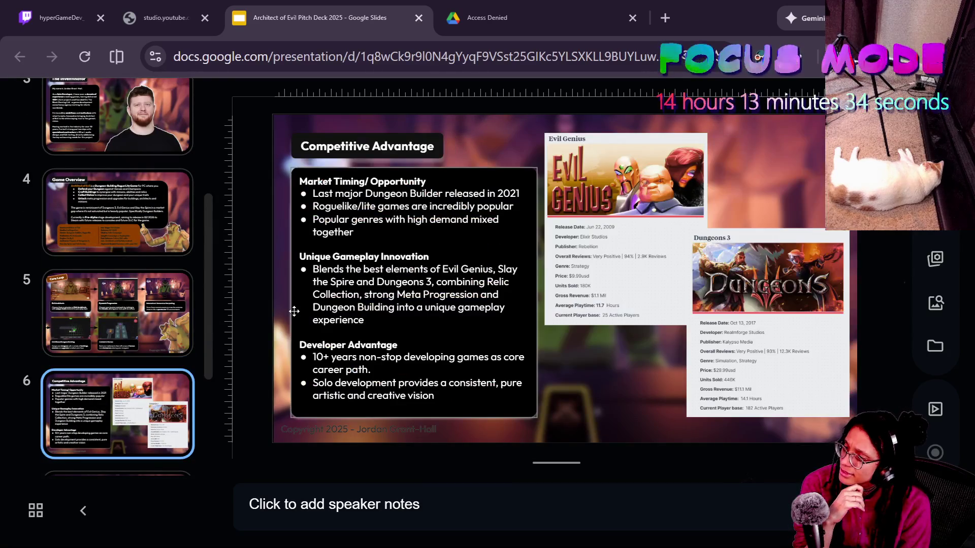
{"action": "scroll", "coordinate": [218, 334], "scroll_direction": "down", "scroll_amount": 4}
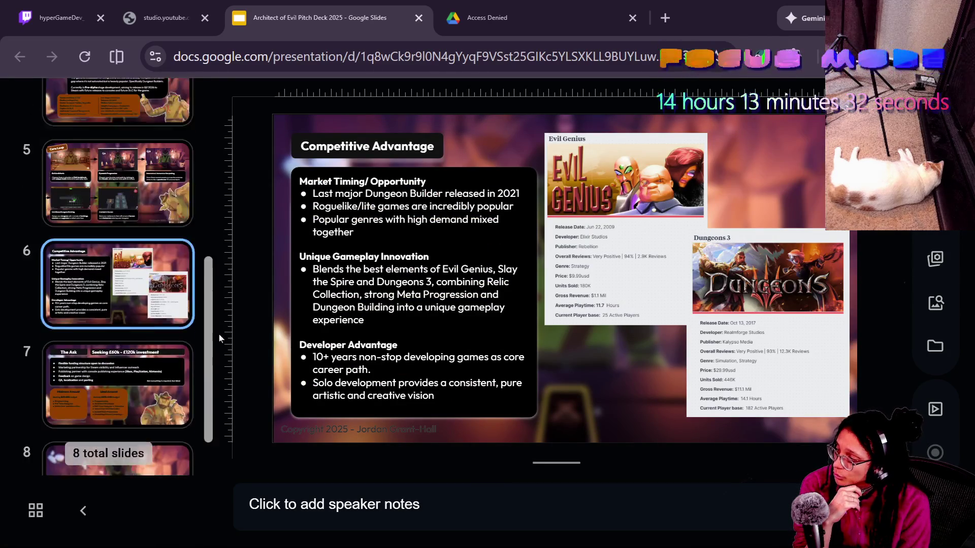
{"action": "scroll", "coordinate": [218, 325], "scroll_direction": "up", "scroll_amount": 4}
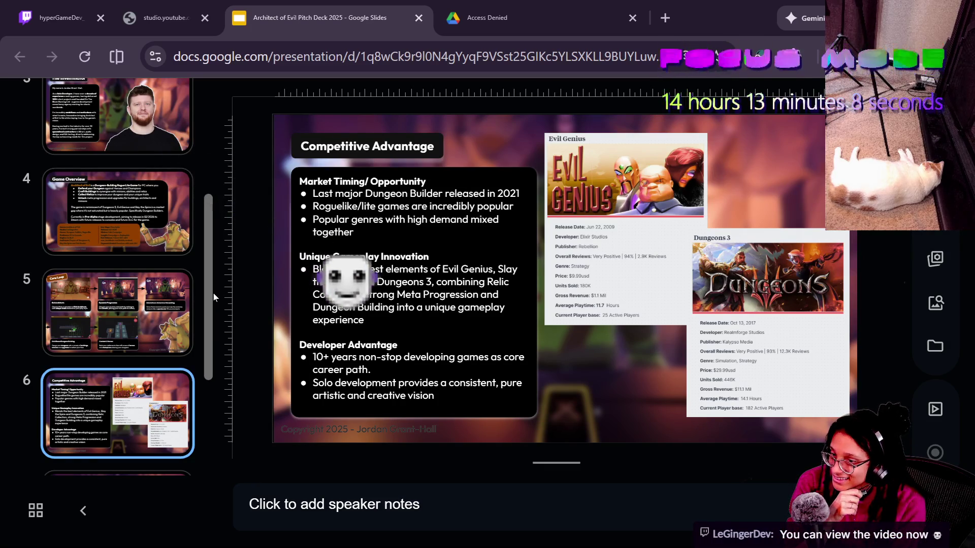
{"action": "scroll", "coordinate": [152, 370], "scroll_direction": "down", "scroll_amount": 4}
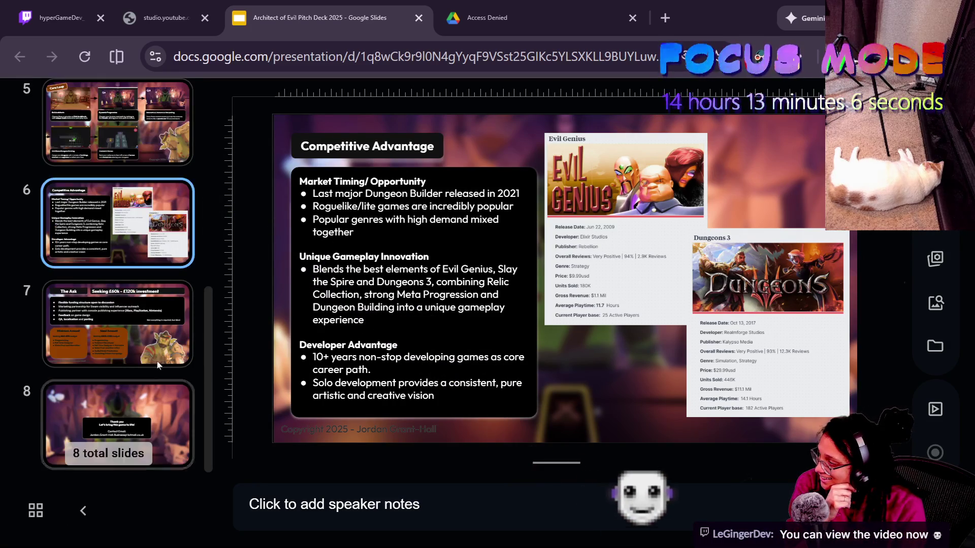
{"action": "left_click", "coordinate": [150, 400]}
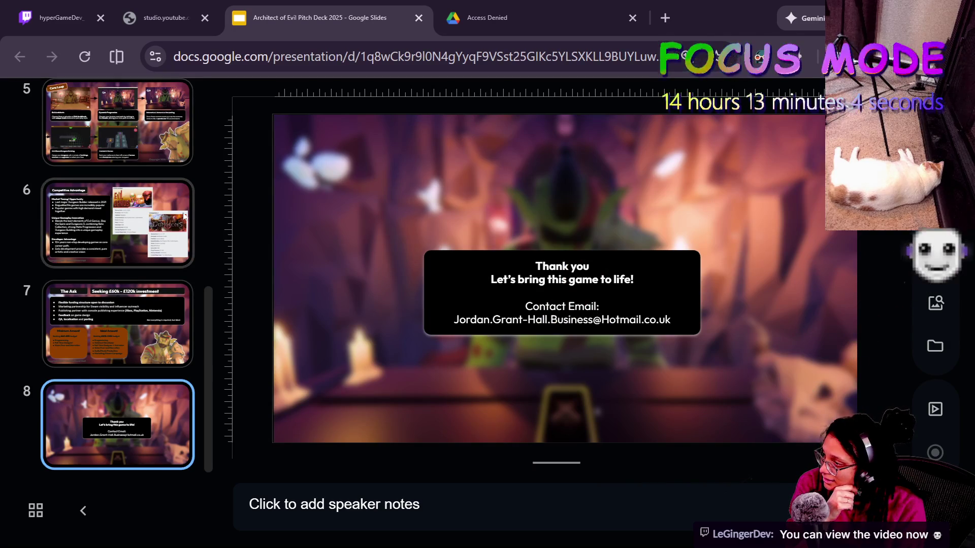
{"action": "scroll", "coordinate": [184, 217], "scroll_direction": "up", "scroll_amount": 4}
{"action": "scroll", "coordinate": [183, 212], "scroll_direction": "up", "scroll_amount": 3}
{"action": "key", "text": "Home"}
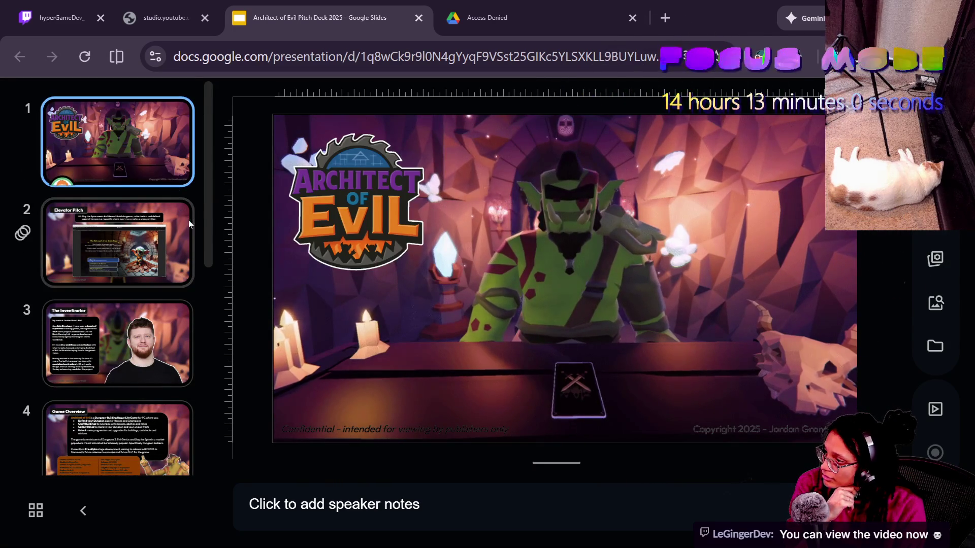
Play slide 2's embedded progress video muted and full screen, then exit full screen
{"action": "left_click", "coordinate": [158, 241]}
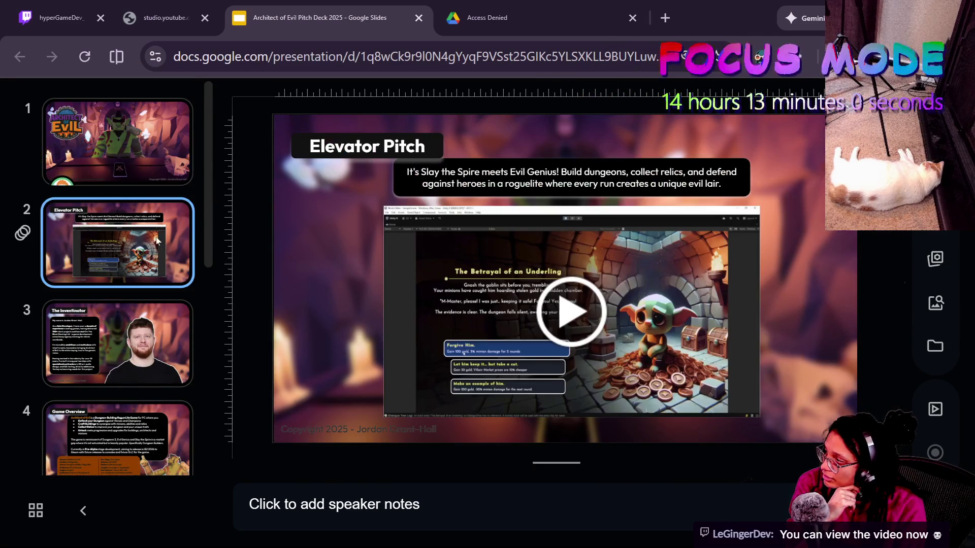
{"action": "left_click", "coordinate": [531, 323]}
{"action": "left_click", "coordinate": [548, 324]}
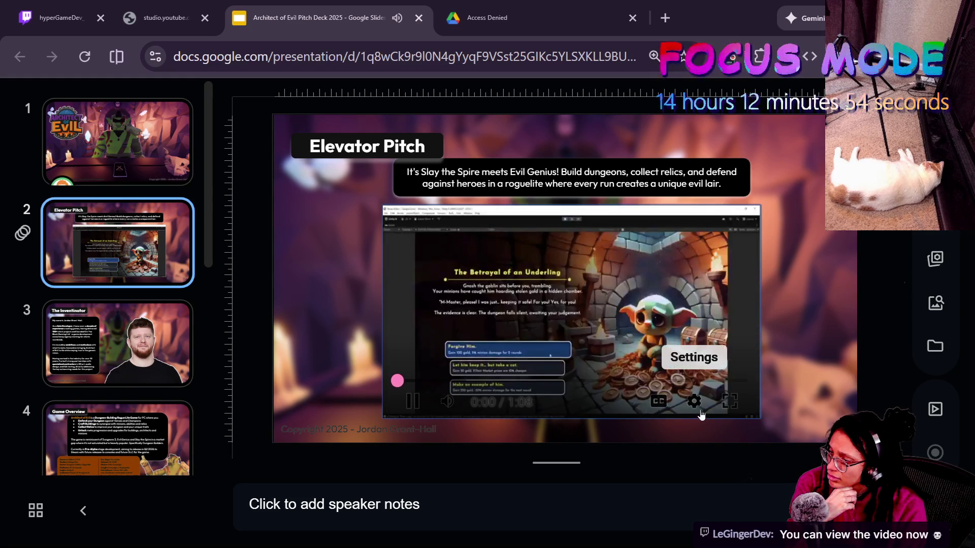
{"action": "left_click", "coordinate": [446, 401]}
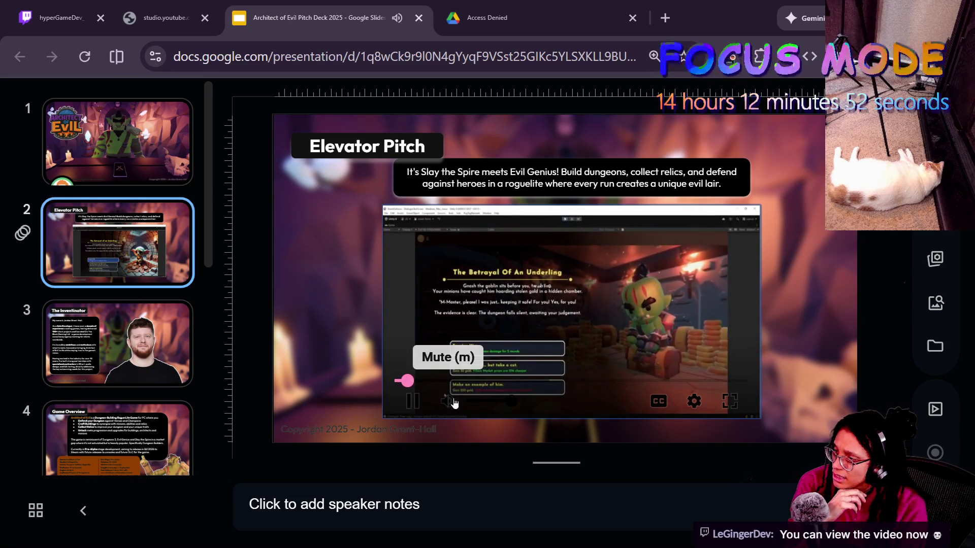
{"action": "left_click", "coordinate": [729, 401]}
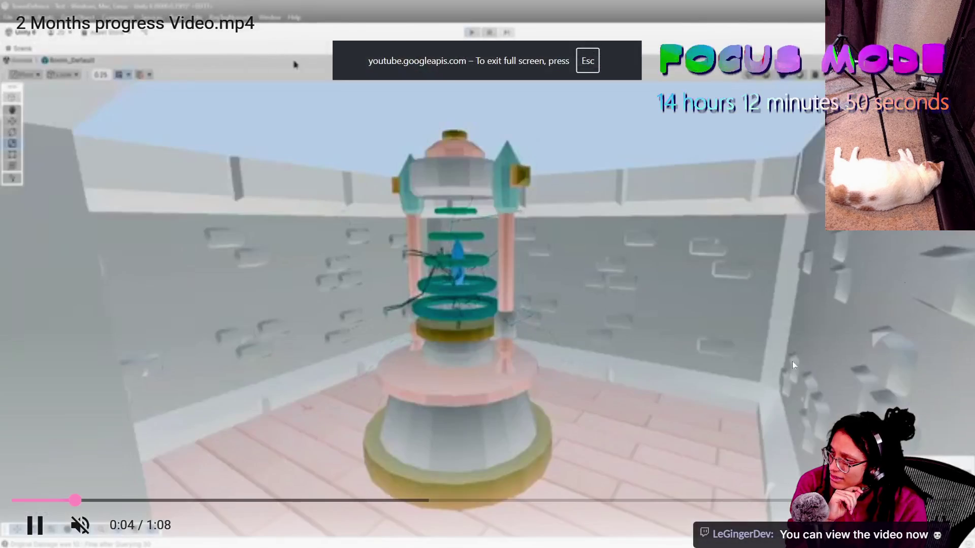
{"action": "key", "text": "Escape"}
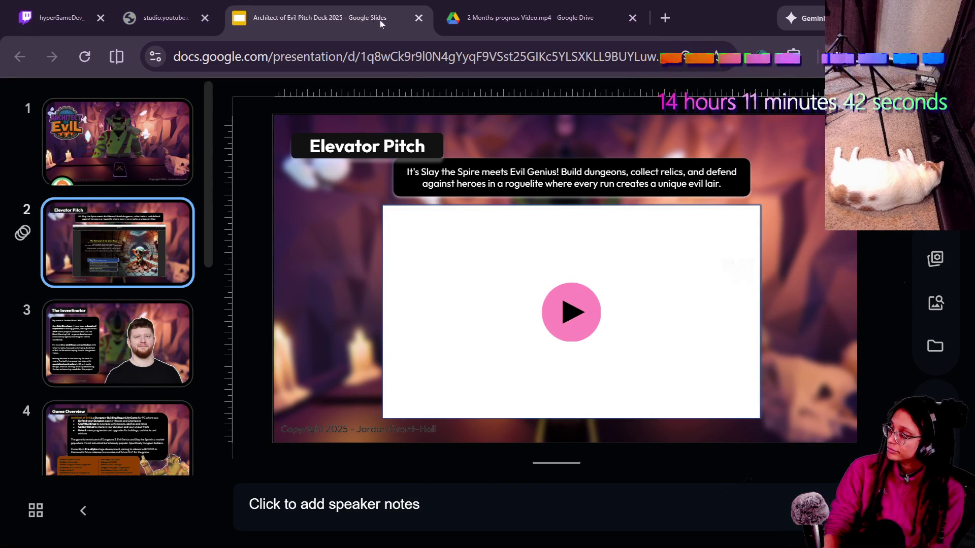
{"action": "mouse_move", "coordinate": [173, 4]}
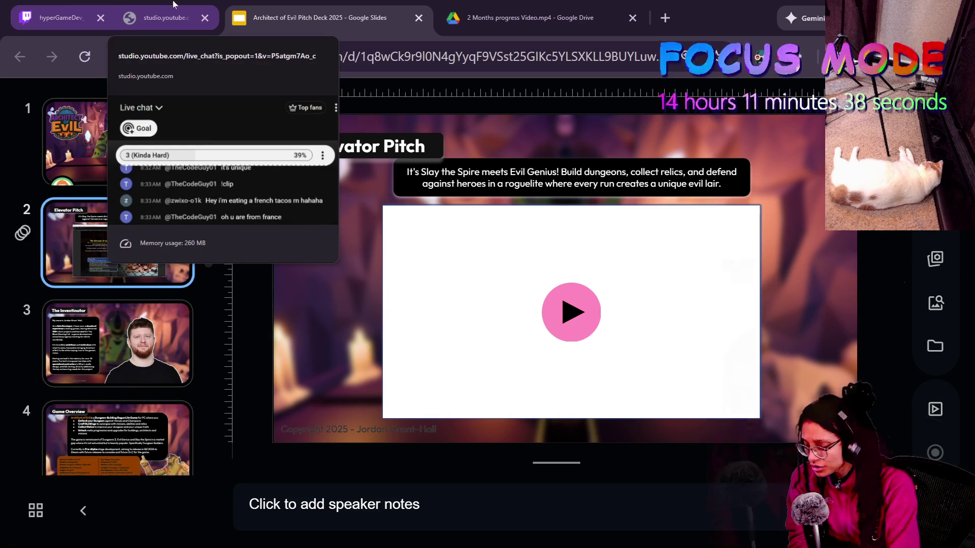
Check the Twitch chat, then redo the empty line under idea_spawn in the Godot script
{"action": "left_click", "coordinate": [173, 4]}
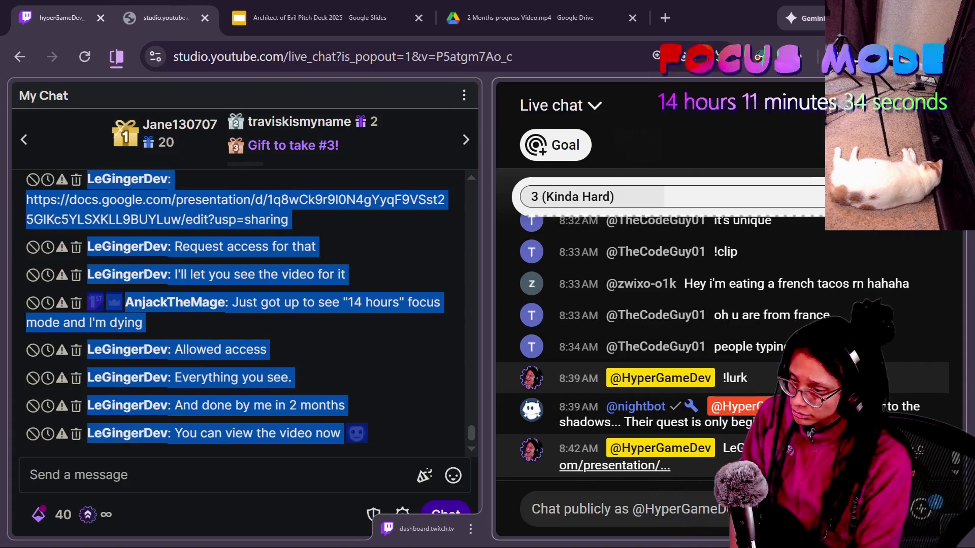
{"action": "left_click", "coordinate": [366, 332]}
{"action": "scroll", "coordinate": [428, 449], "scroll_direction": "up", "scroll_amount": 1}
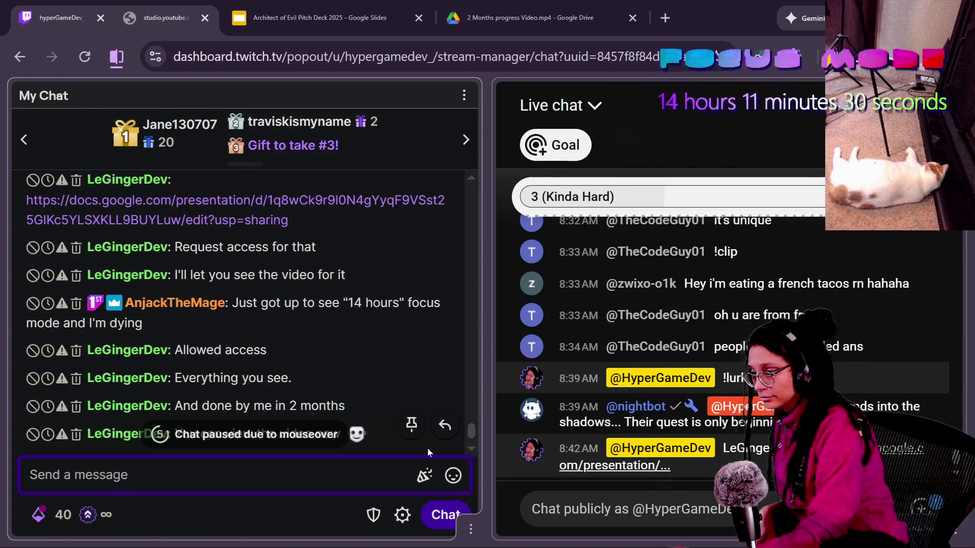
{"action": "key", "text": "alt+Tab"}
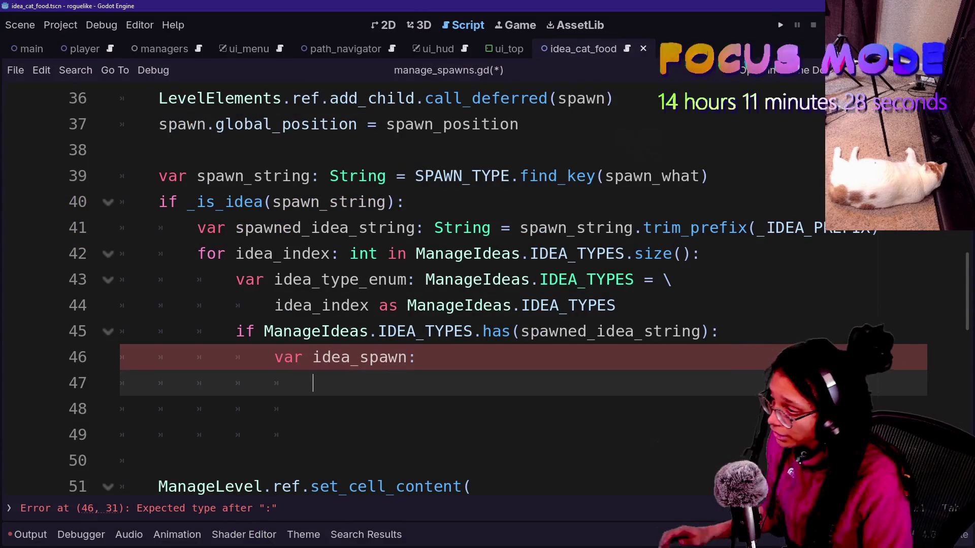
{"action": "key", "text": "BackSpace"}
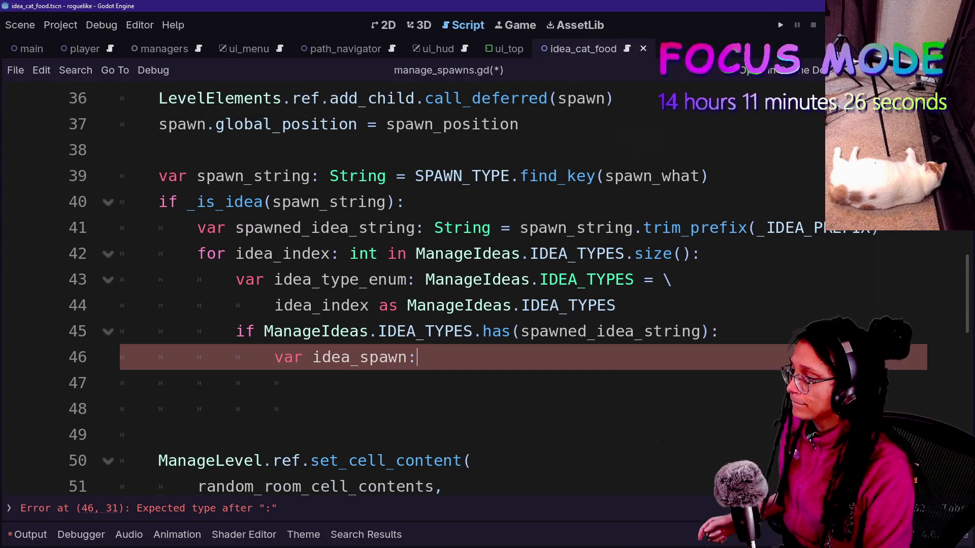
{"action": "key", "text": "Return"}
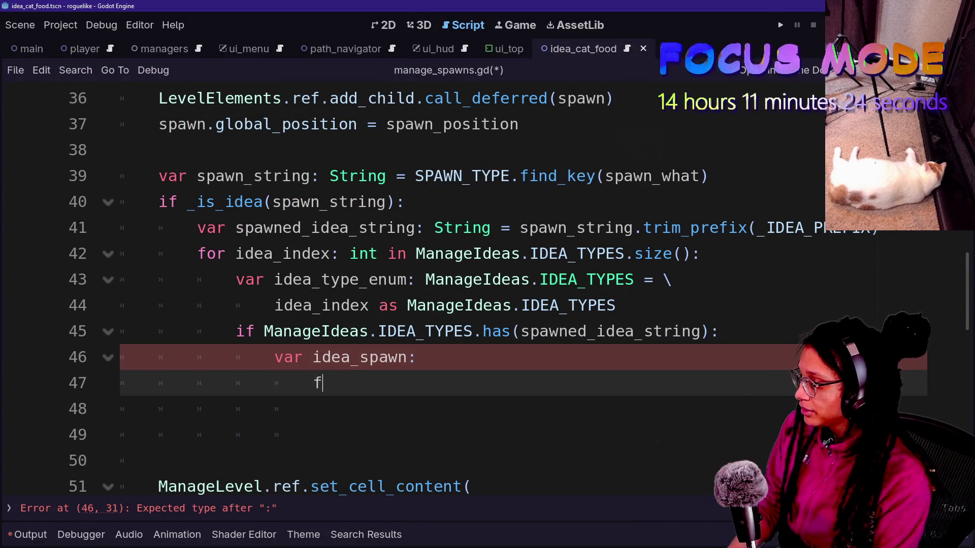
{"action": "key", "text": "alt+Tab"}
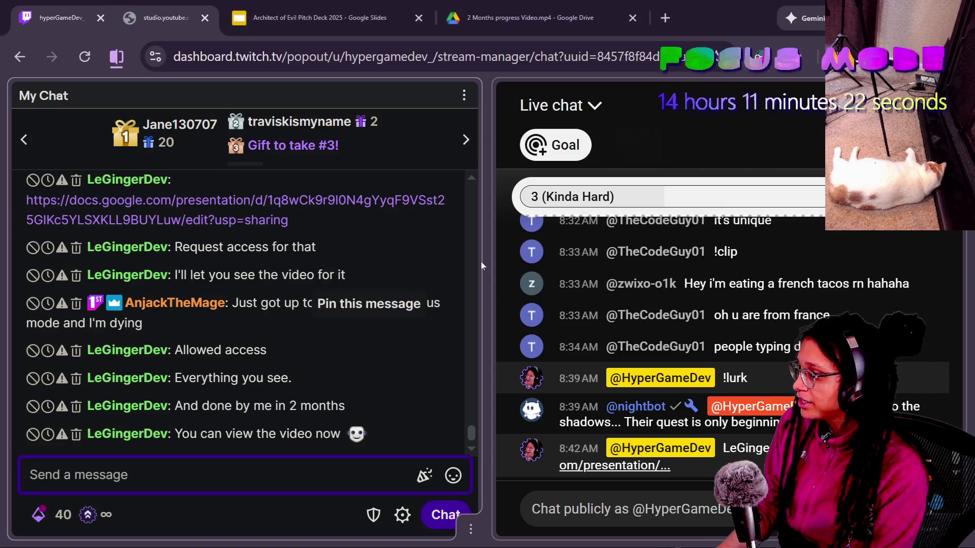
Look over the Drive progress video and Slides deck, then return through Twitch to Godot
{"action": "left_click", "coordinate": [528, 18]}
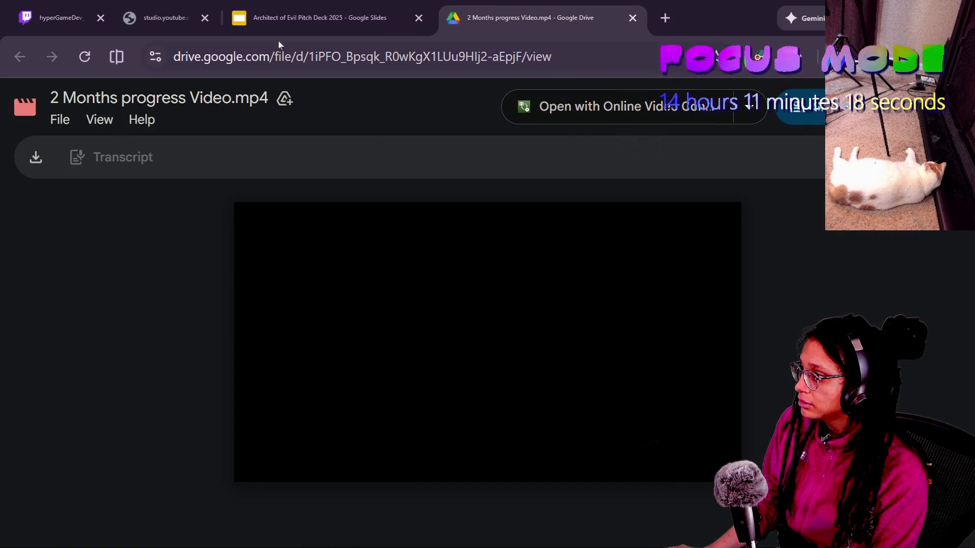
{"action": "left_click", "coordinate": [330, 10]}
{"action": "left_click", "coordinate": [529, 5]}
{"action": "left_click", "coordinate": [329, 11]}
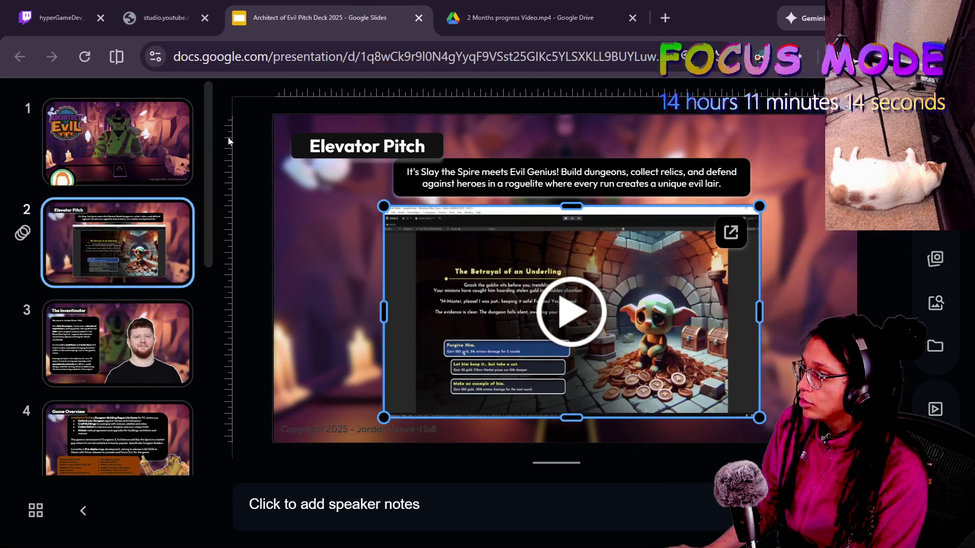
{"action": "key", "text": "ctrl+shift+f"}
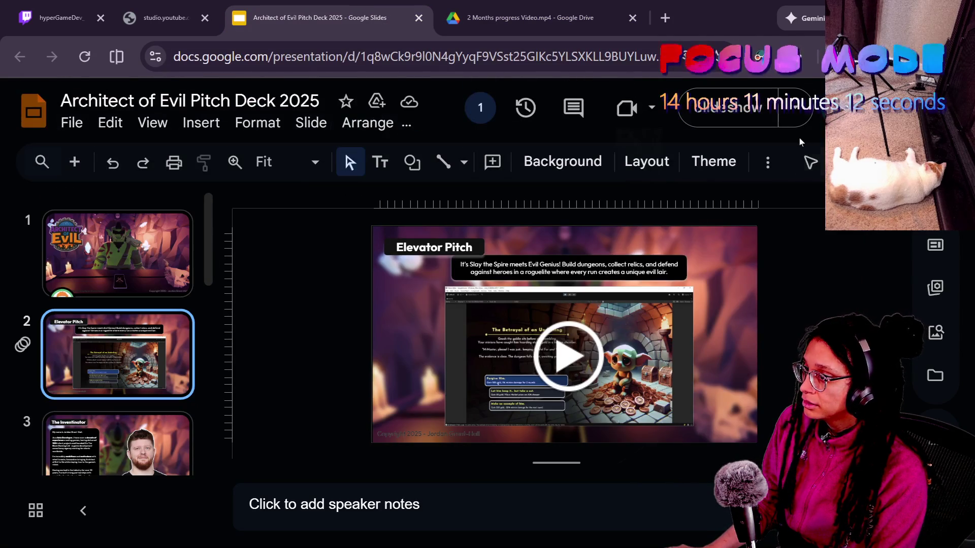
{"action": "left_click", "coordinate": [795, 122]}
{"action": "left_click", "coordinate": [795, 124]}
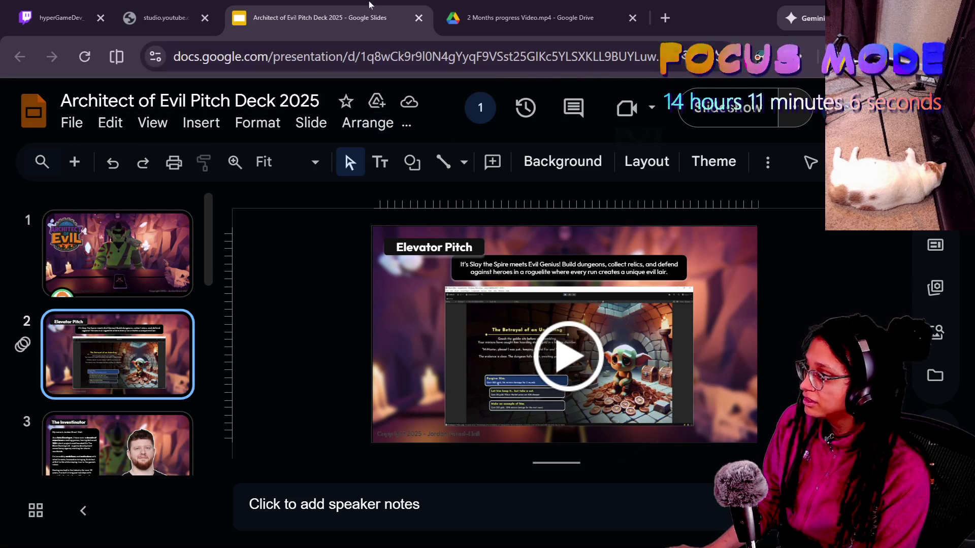
{"action": "key", "text": "ctrl+1"}
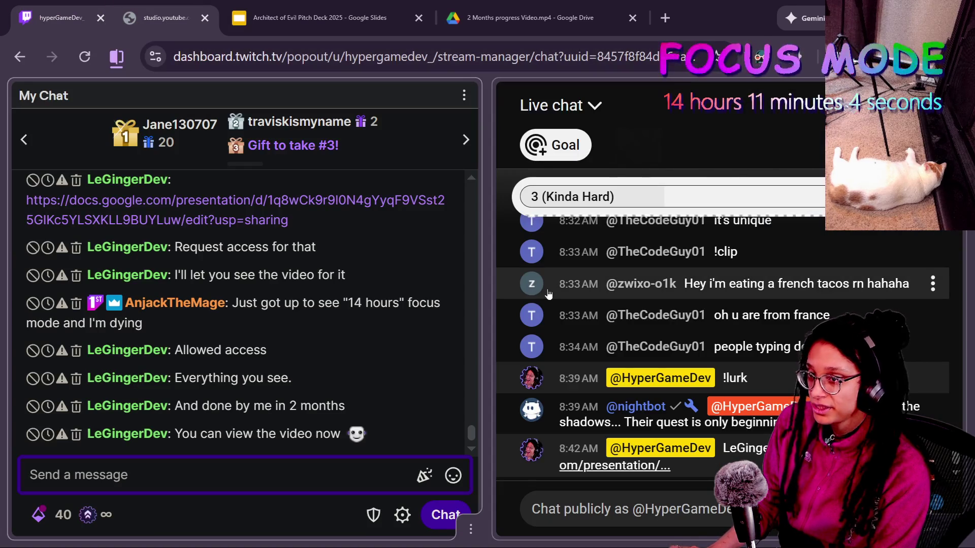
{"action": "key", "text": "alt+Tab"}
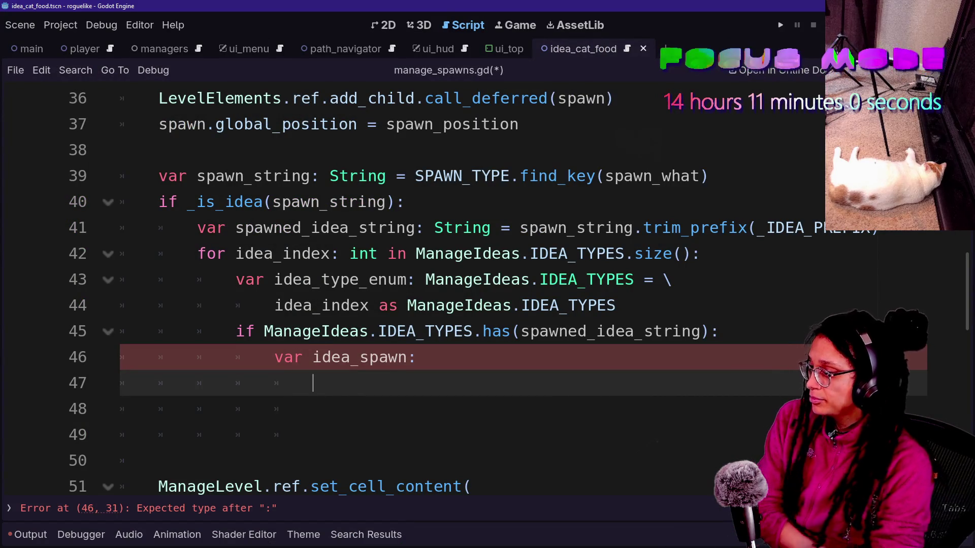
Complete line 46 as 'var idea_spawn: Spawn = spawn as Spawn'
{"action": "key", "text": "BackSpace"}
{"action": "key", "text": "BackSpace"}
{"action": "key", "text": "BackSpace"}
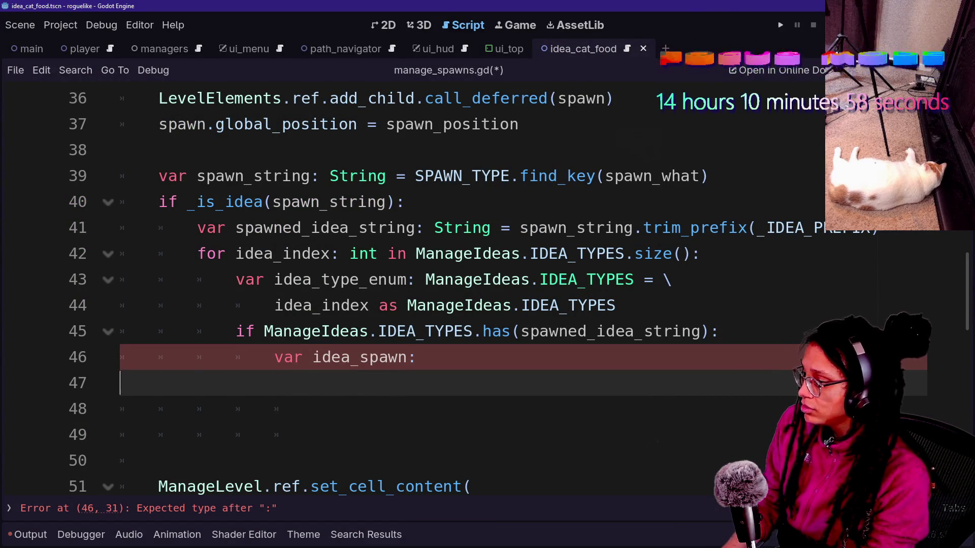
{"action": "key", "text": "BackSpace"}
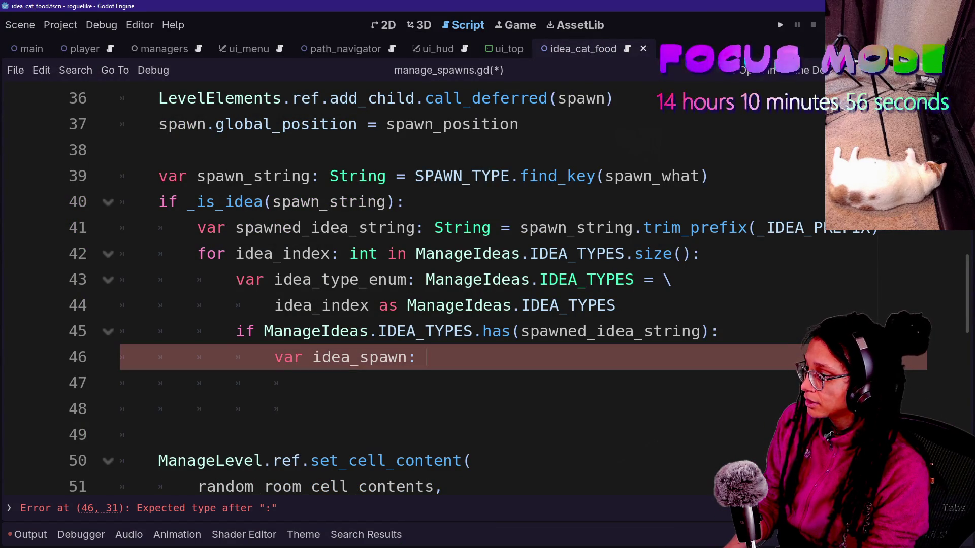
{"action": "type", "text": "[aw"}
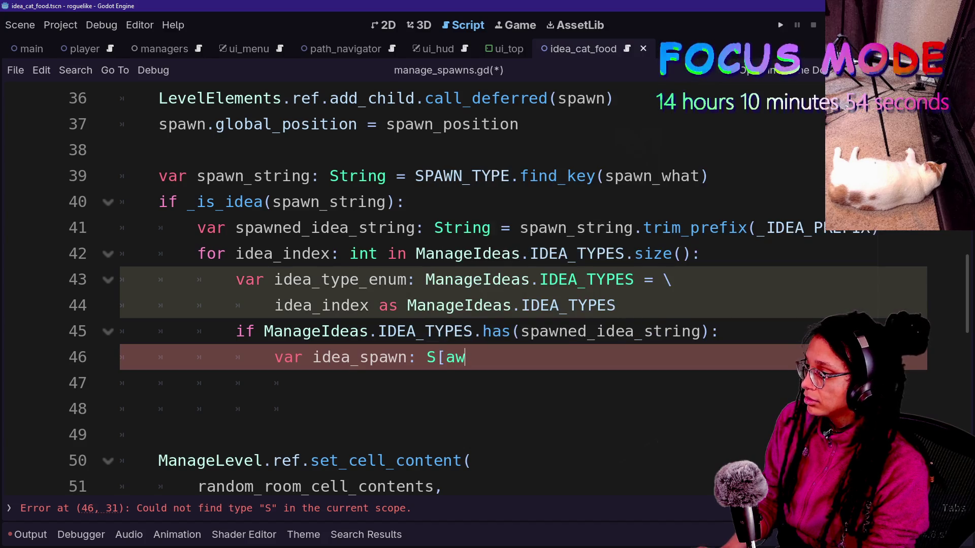
{"action": "type", "text": "pawn ="}
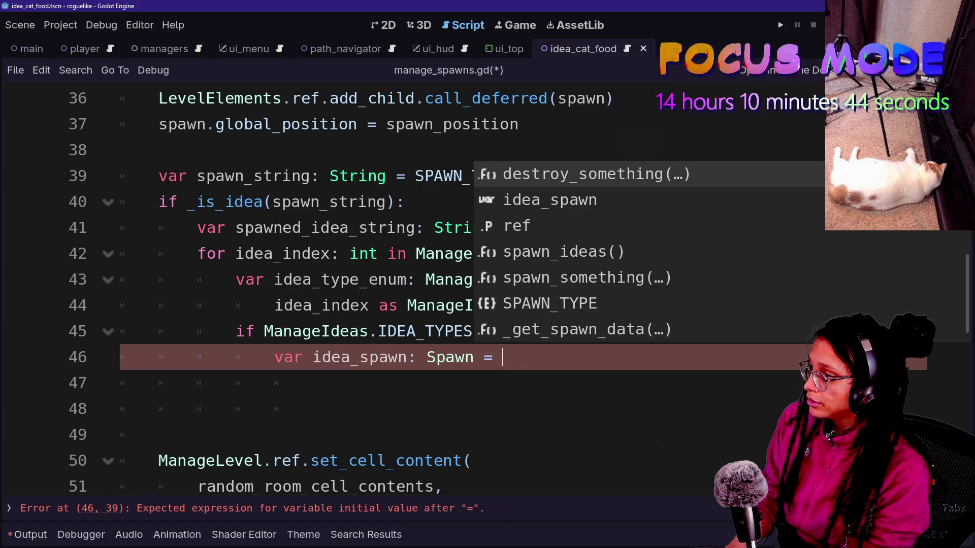
{"action": "type", "text": "spawn as Spawn"}
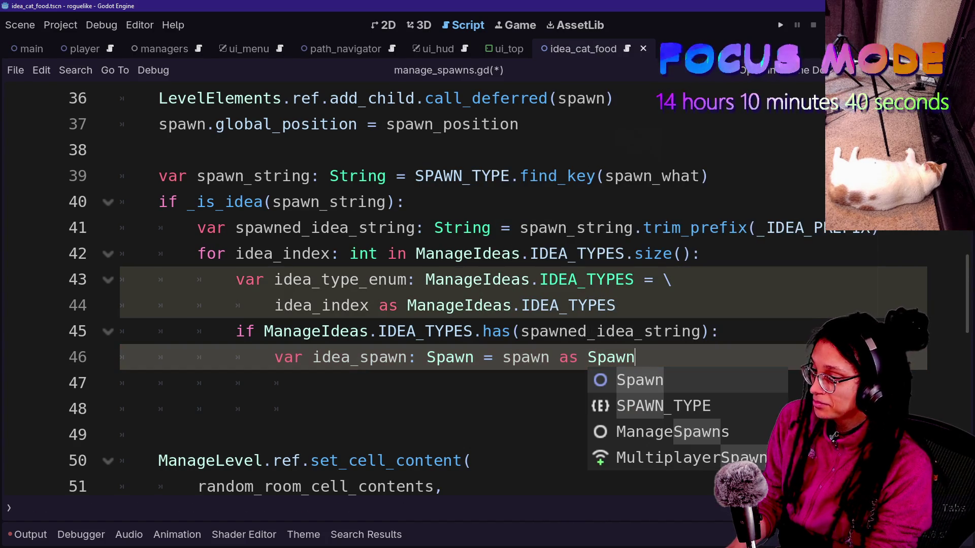
{"action": "key", "text": "Return"}
{"action": "key", "text": "Return"}
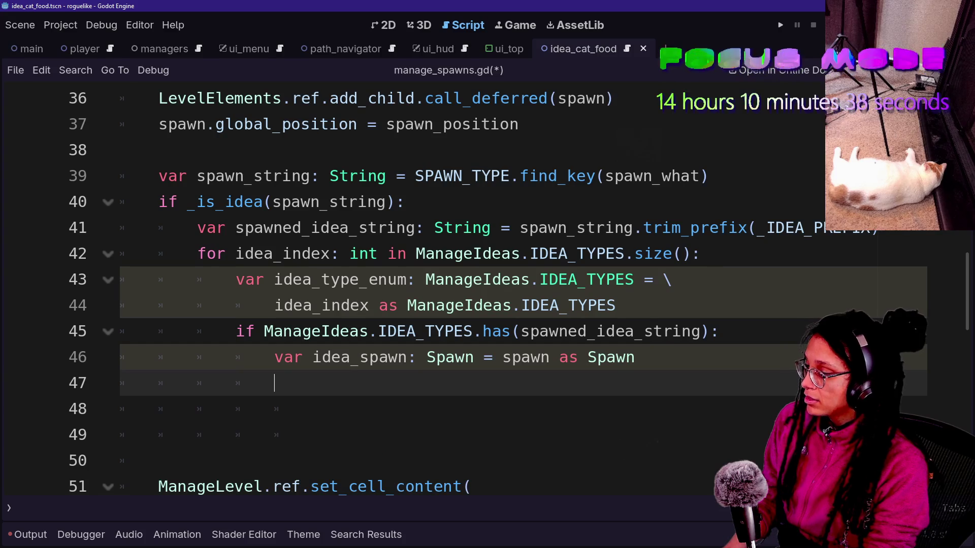
Start line 47 with idea_spawn, then bring up the Spawn class script spawn.gd
{"action": "type", "text": "idea."}
{"action": "key", "text": "BackSpace"}
{"action": "type", "text": "_spawn"}
{"action": "scroll", "coordinate": [457, 280], "scroll_direction": "down", "scroll_amount": 1}
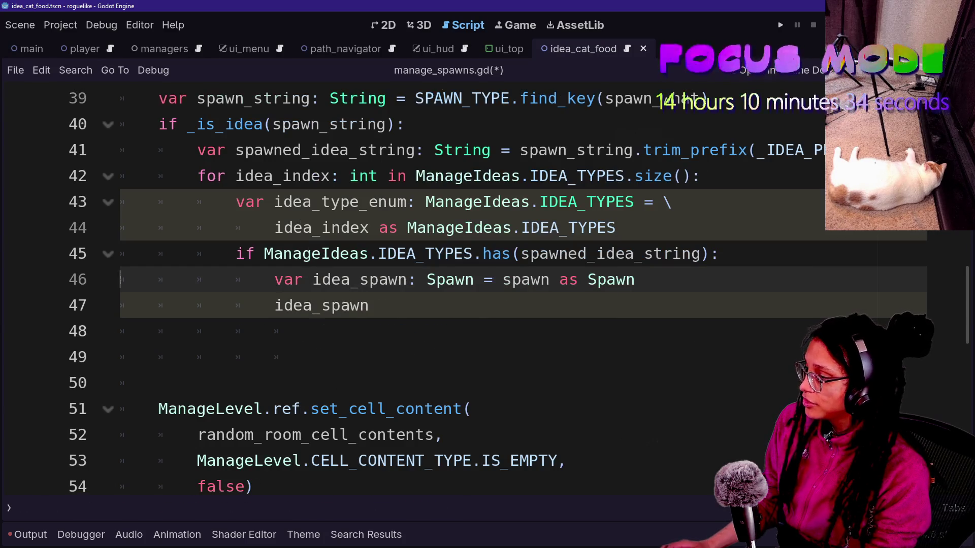
{"action": "key", "text": "alt+Left"}
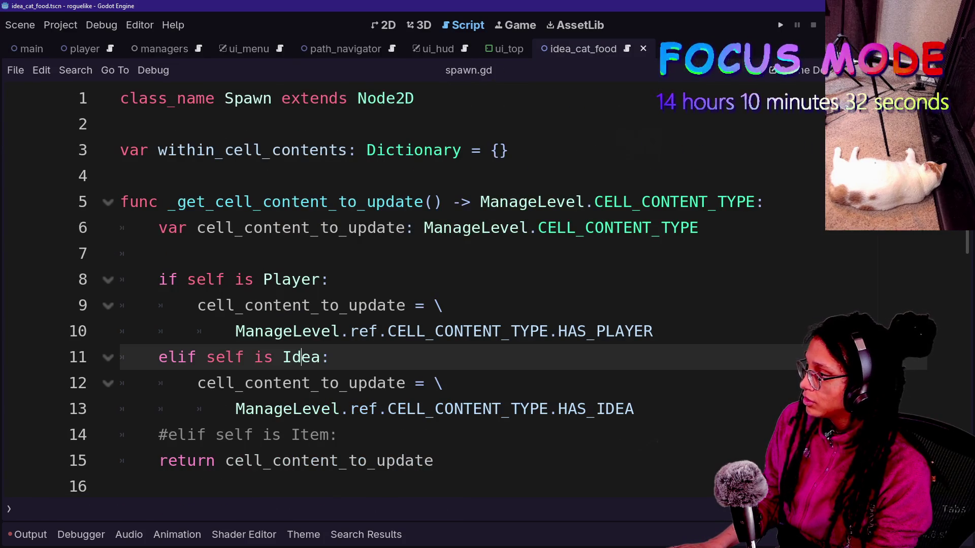
Browse spawn.gd and the Actor class script, then return to manage_spawns.gd
{"action": "scroll", "coordinate": [456, 289], "scroll_direction": "down", "scroll_amount": 2}
{"action": "scroll", "coordinate": [457, 289], "scroll_direction": "up", "scroll_amount": 2}
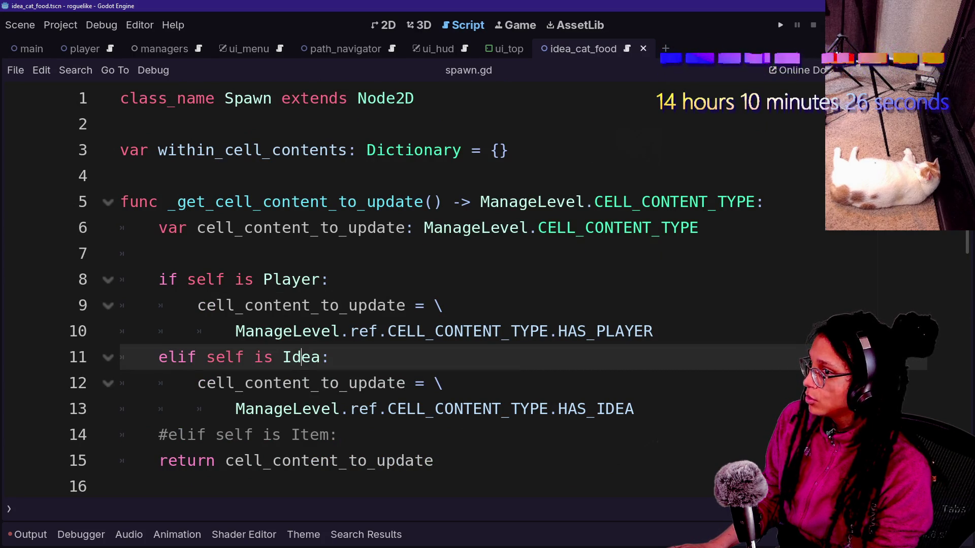
{"action": "key", "text": "alt+Left"}
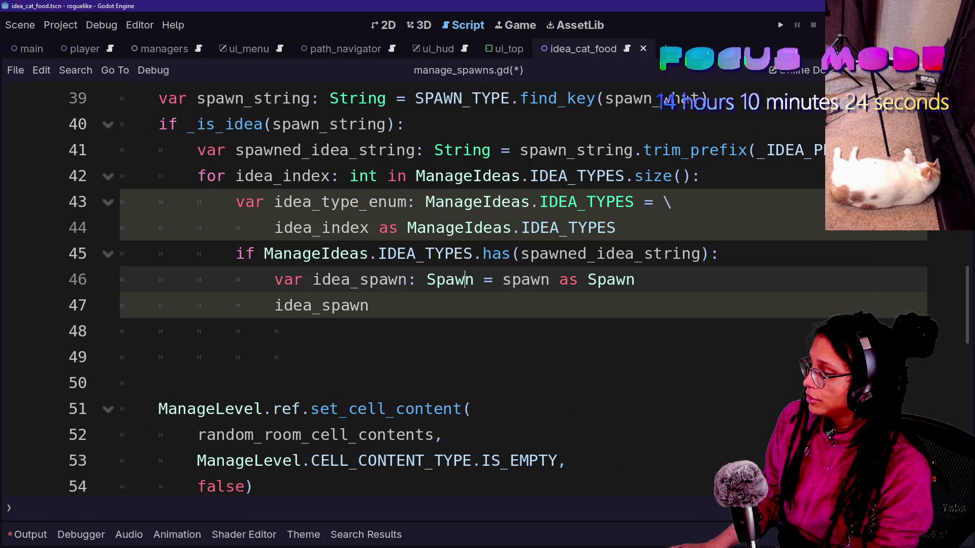
{"action": "double_click", "coordinate": [611, 280]}
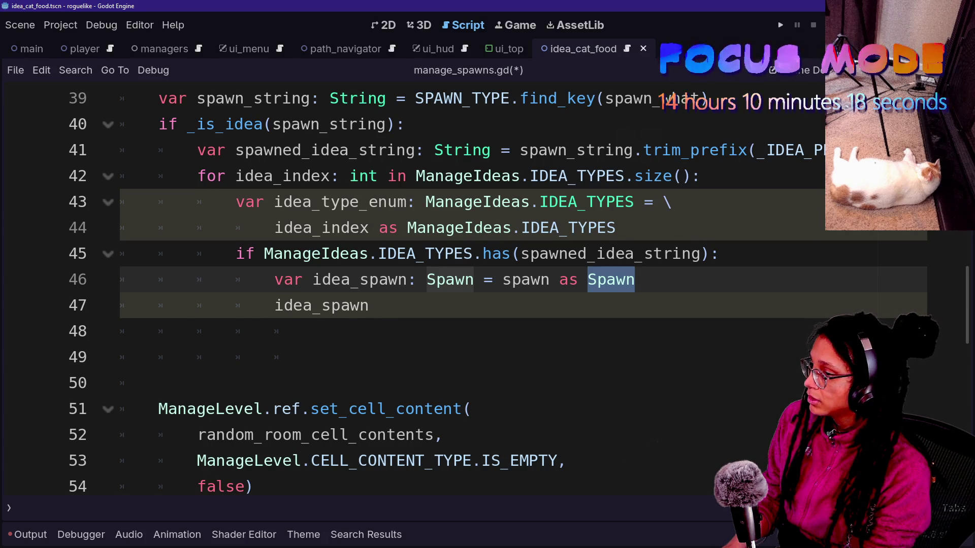
{"action": "key", "text": "alt+Right"}
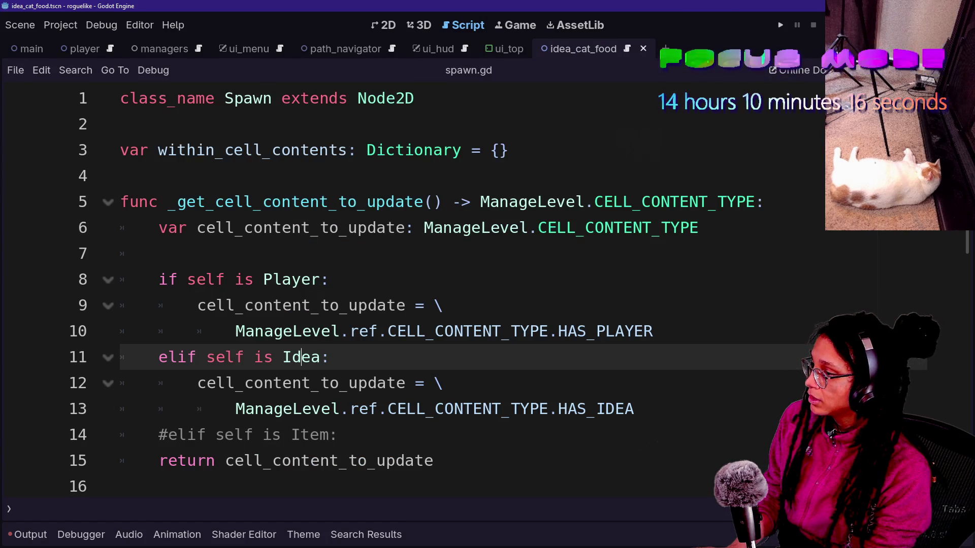
{"action": "key", "text": "shift+alt+o"}
{"action": "type", "text": "ac"}
{"action": "key", "text": "Escape"}
{"action": "key", "text": "alt+Right"}
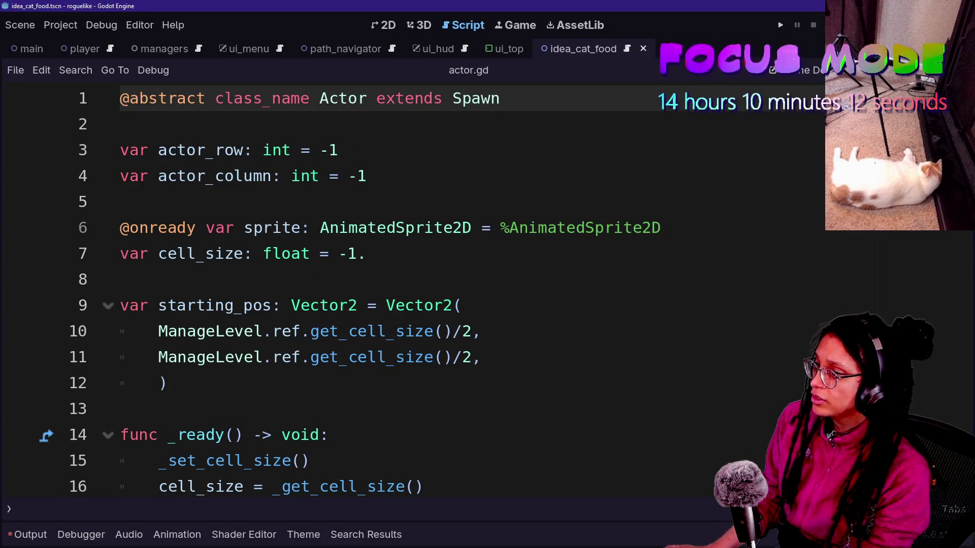
{"action": "key", "text": "alt+Left"}
{"action": "key", "text": "alt+Left"}
Change both Spawn types on line 46 to Idea and add a dot after idea_spawn
{"action": "double_click", "coordinate": [450, 280]}
{"action": "type", "text": "Idea"}
{"action": "double_click", "coordinate": [602, 280]}
{"action": "type", "text": "Idea"}
{"action": "key", "text": "Down"}
{"action": "key", "text": "Up"}
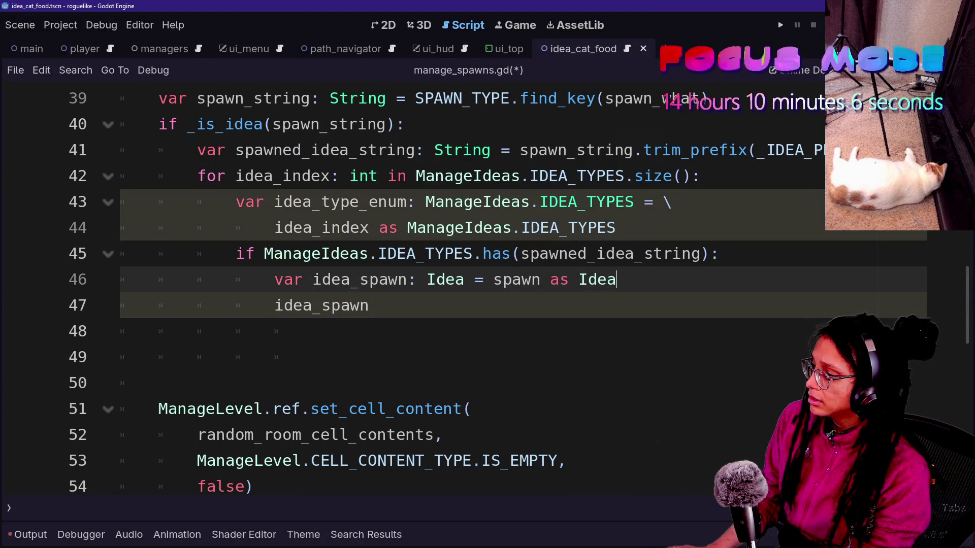
{"action": "left_click", "coordinate": [369, 305]}
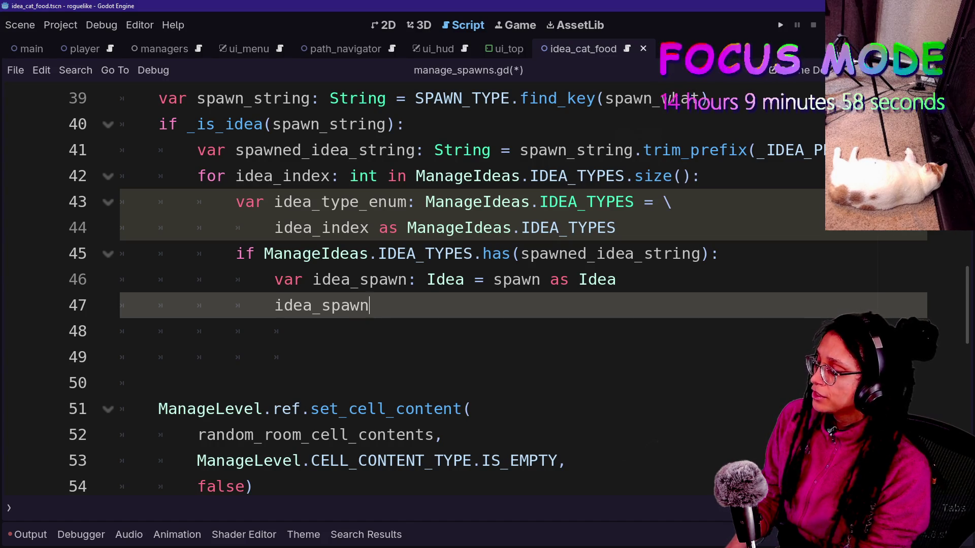
{"action": "type", "text": "."}
{"action": "left_click", "coordinate": [368, 435]}
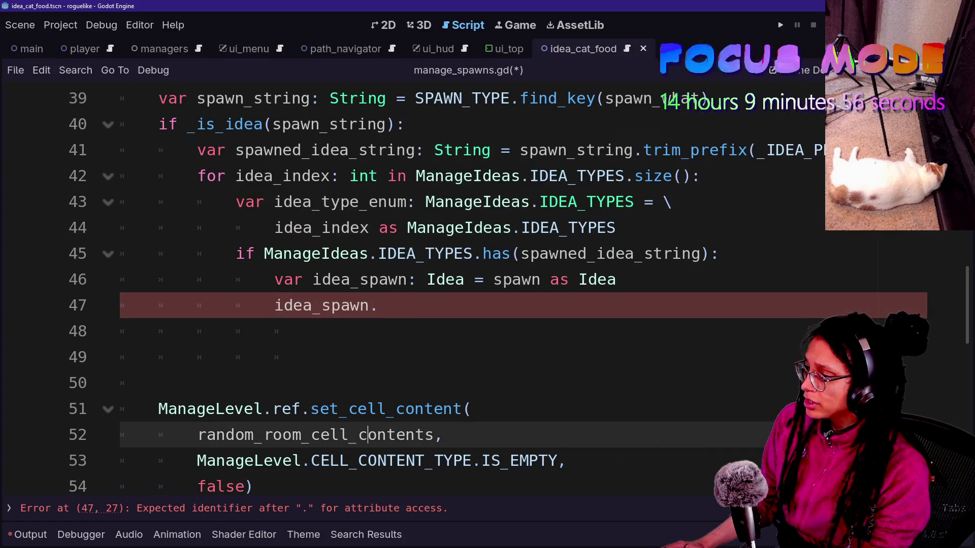
In idea.gd, start a new function named set_idea_type at the end of the file
{"action": "left_click", "coordinate": [597, 280], "text": "ctrl"}
{"action": "key", "text": "ctrl+End"}
{"action": "key", "text": "Return"}
{"action": "key", "text": "Return"}
{"action": "type", "text": "get"}
{"action": "key", "text": "BackSpace"}
{"action": "key", "text": "BackSpace"}
{"action": "key", "text": "BackSpace"}
{"action": "type", "text": "func get"}
{"action": "key", "text": "BackSpace"}
{"action": "key", "text": "BackSpace"}
{"action": "key", "text": "BackSpace"}
{"action": "type", "text": "set_idea_type"}
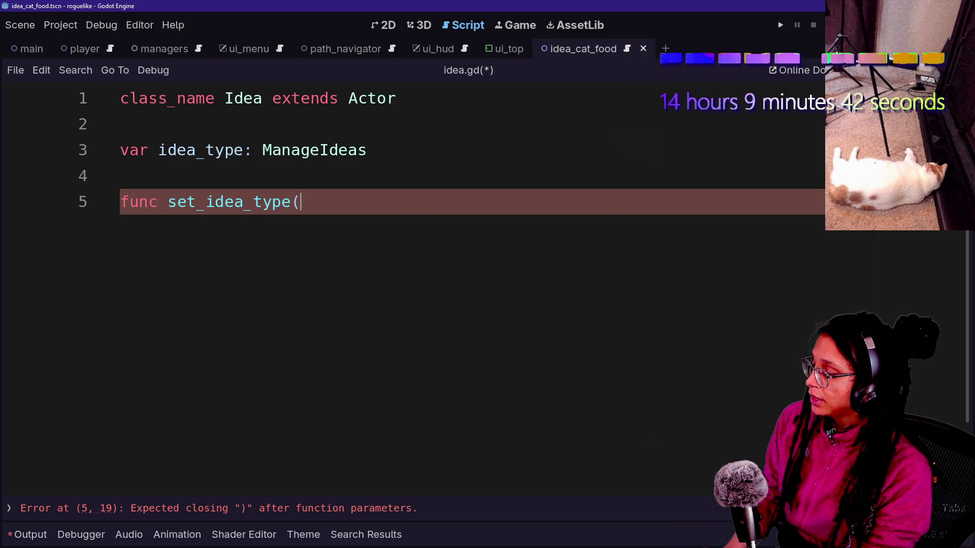
Give set_idea_type the parameter idea_enum_type: ManageIdeas.IDEA_TYPES and a void return type
{"action": "type", "text": "ge"}
{"action": "key", "text": "BackSpace"}
{"action": "key", "text": "BackSpace"}
{"action": "key", "text": "BackSpace"}
{"action": "type", "text": "idea_type"}
{"action": "key", "text": "BackSpace"}
{"action": "key", "text": "BackSpace"}
{"action": "key", "text": "BackSpace"}
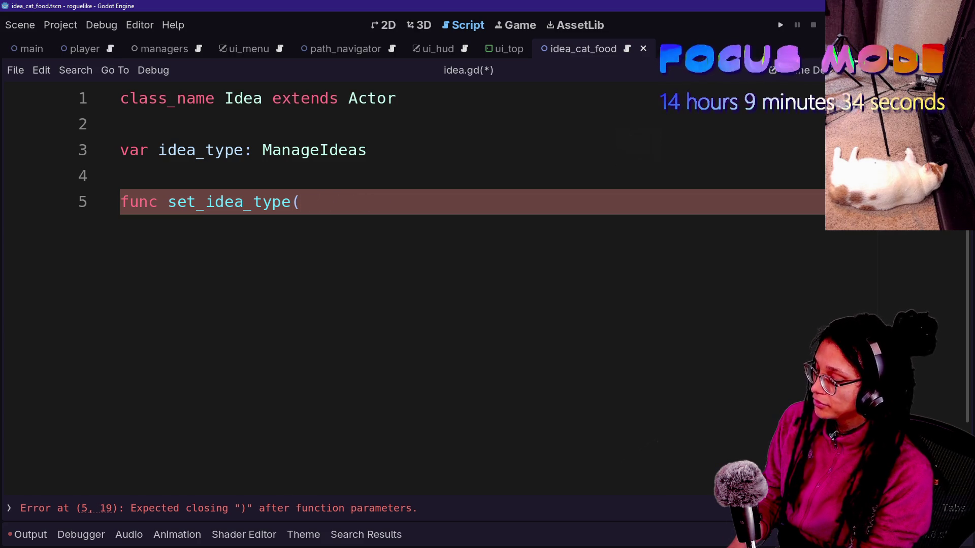
{"action": "type", "text": "ea_enum"}
{"action": "type", "text": "type: "}
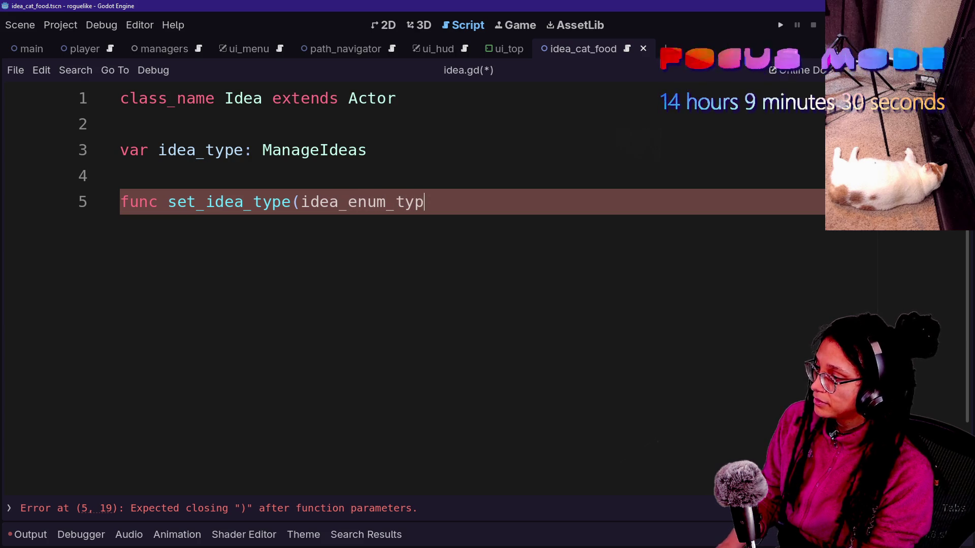
{"action": "type", "text": "M"}
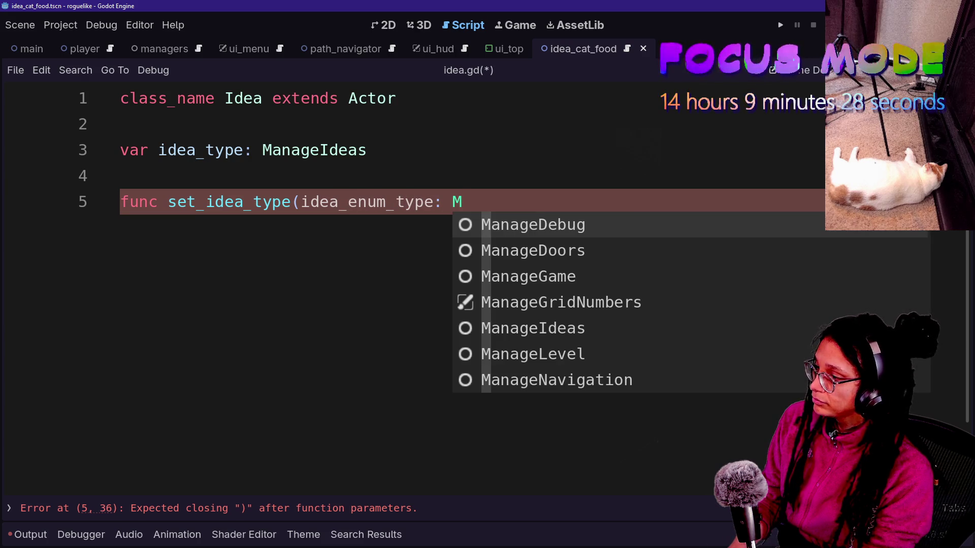
{"action": "type", "text": "anageIdea"}
{"action": "key", "text": "BackSpace"}
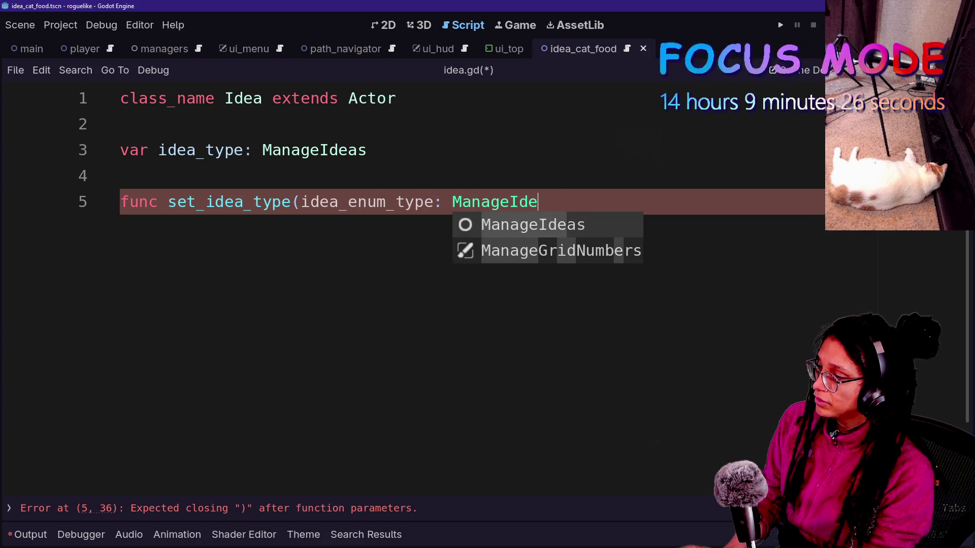
{"action": "key", "text": "Return"}
{"action": "type", "text": "."}
{"action": "key", "text": "Return"}
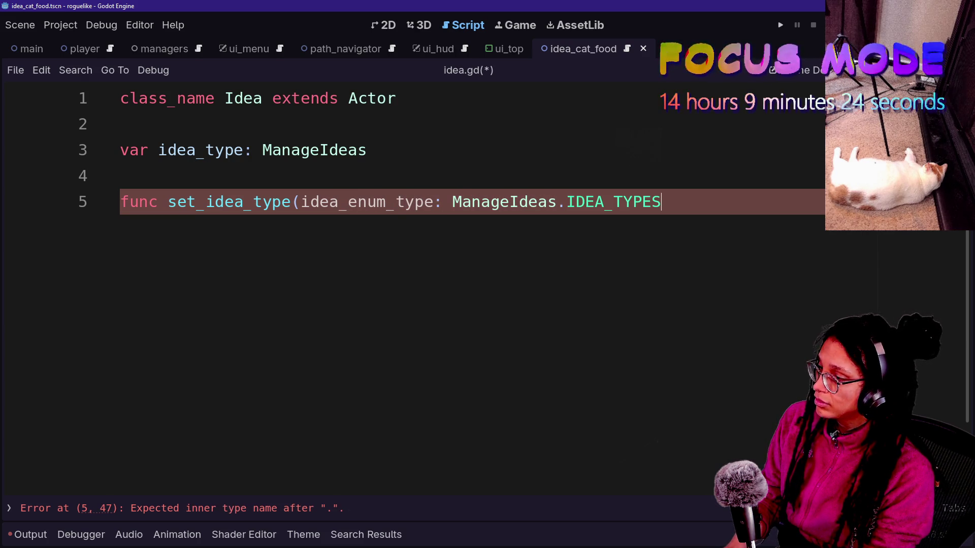
{"action": "type", "text": "> void:"}
{"action": "key", "text": "Return"}
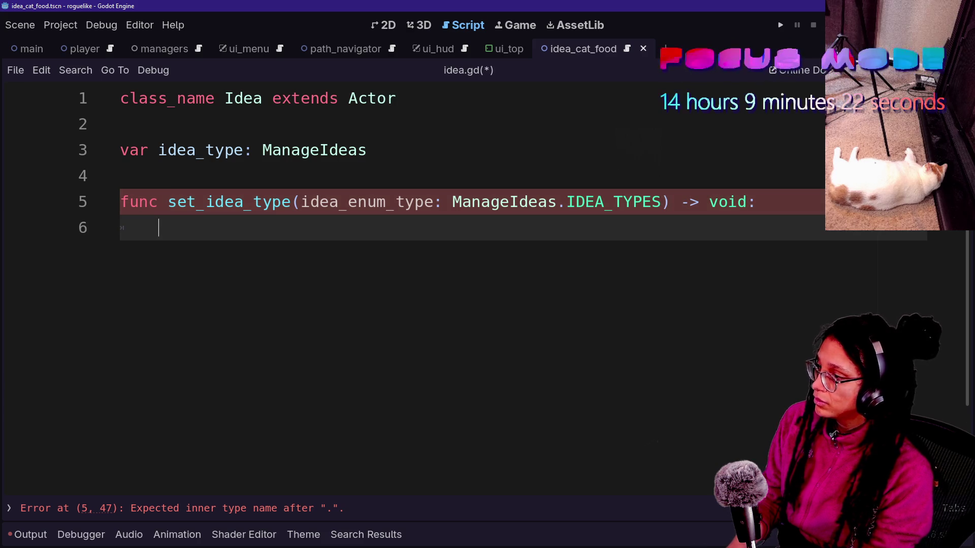
Split the signature so the parameter and closing sit on separate lines 5–7
{"action": "left_click", "coordinate": [301, 202]}
{"action": "key", "text": "Return"}
{"action": "key", "text": "BackSpace"}
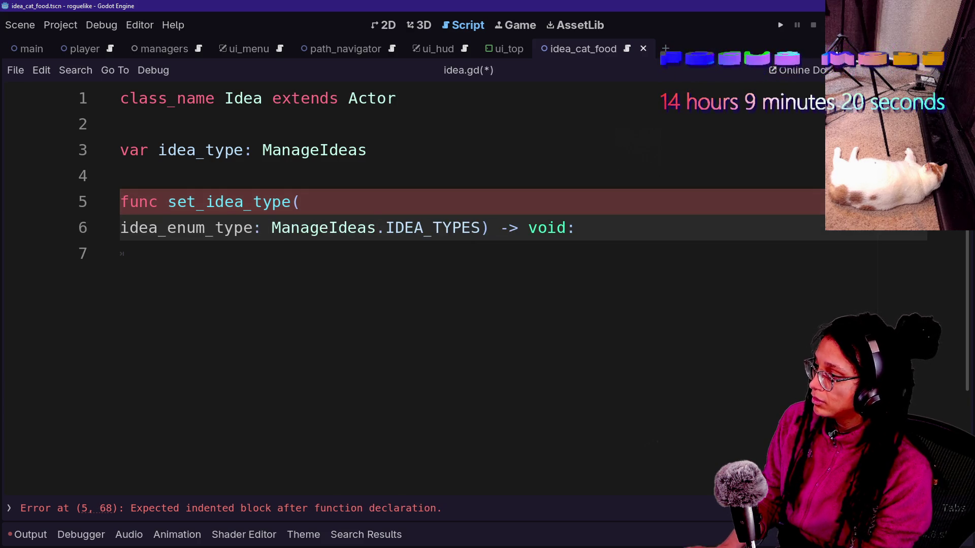
{"action": "key", "text": "Return"}
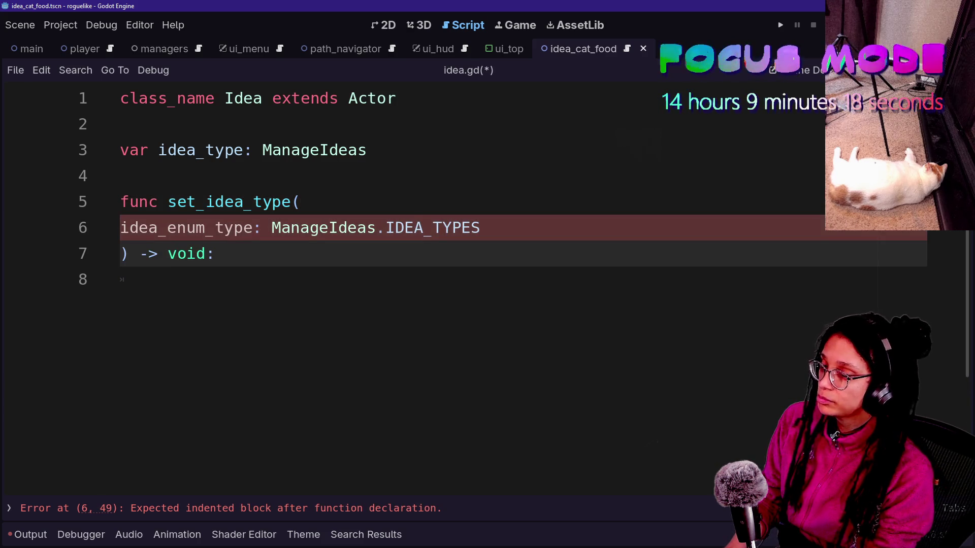
{"action": "left_click", "coordinate": [159, 279]}
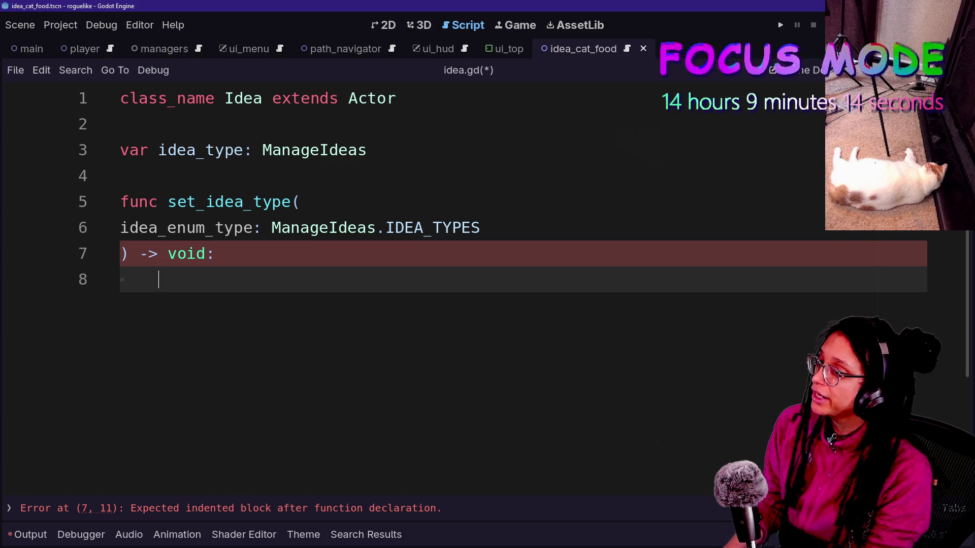
{"action": "type", "text": "g"}
{"action": "key", "text": "BackSpace"}
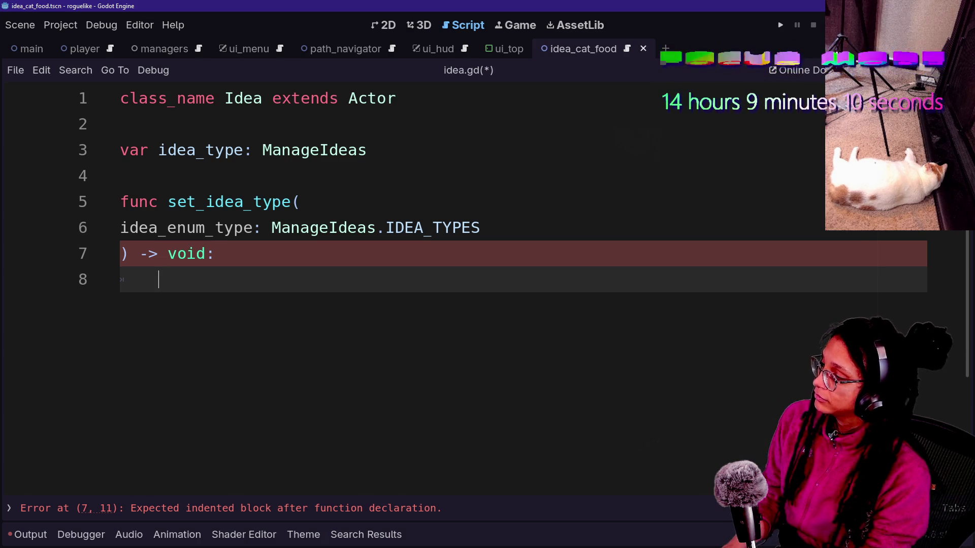
{"action": "type", "text": "E"}
{"action": "key", "text": "BackSpace"}
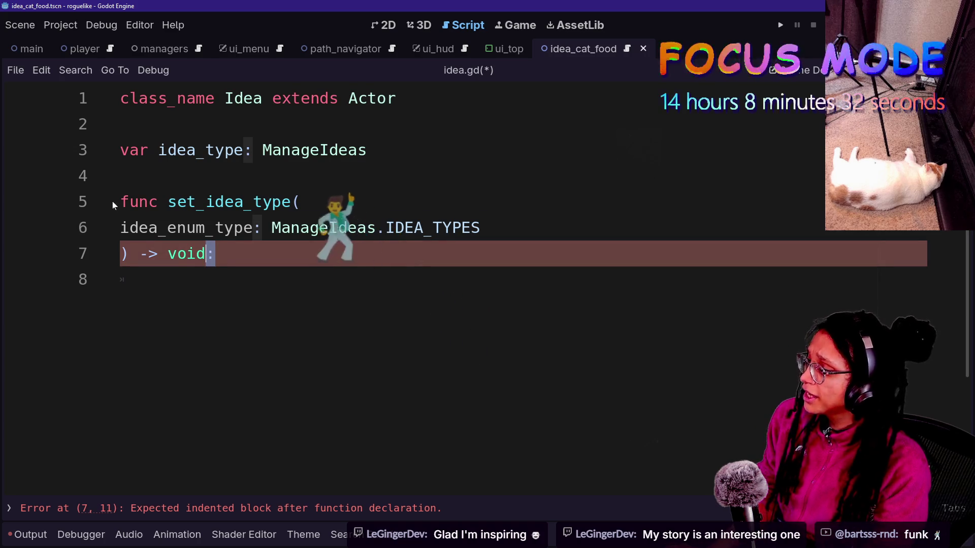
Write idea_type = idea_enum_type in the set_idea_type body, fixing the typo and indentation
{"action": "left_click", "coordinate": [158, 202]}
{"action": "key", "text": "Down"}
{"action": "key", "text": "Down"}
{"action": "key", "text": "Down"}
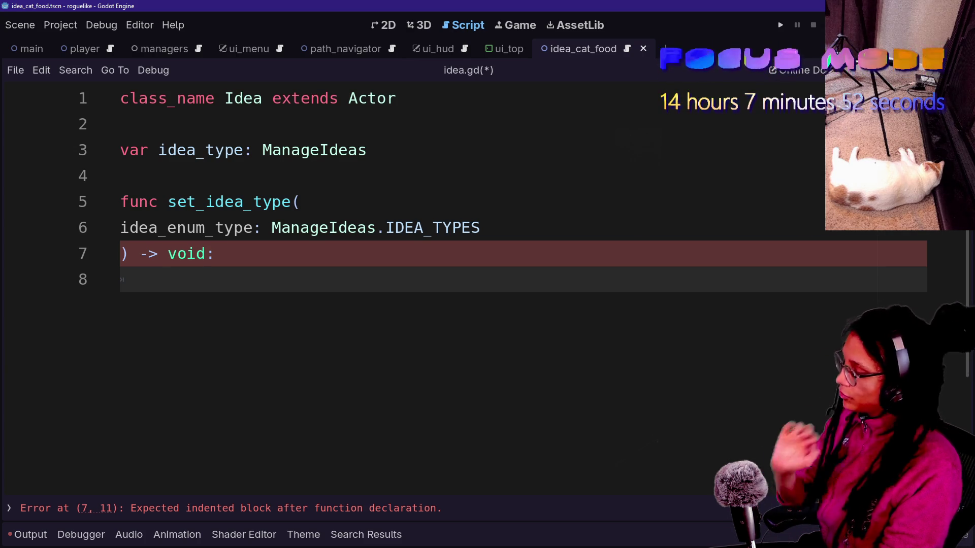
{"action": "type", "text": "i"}
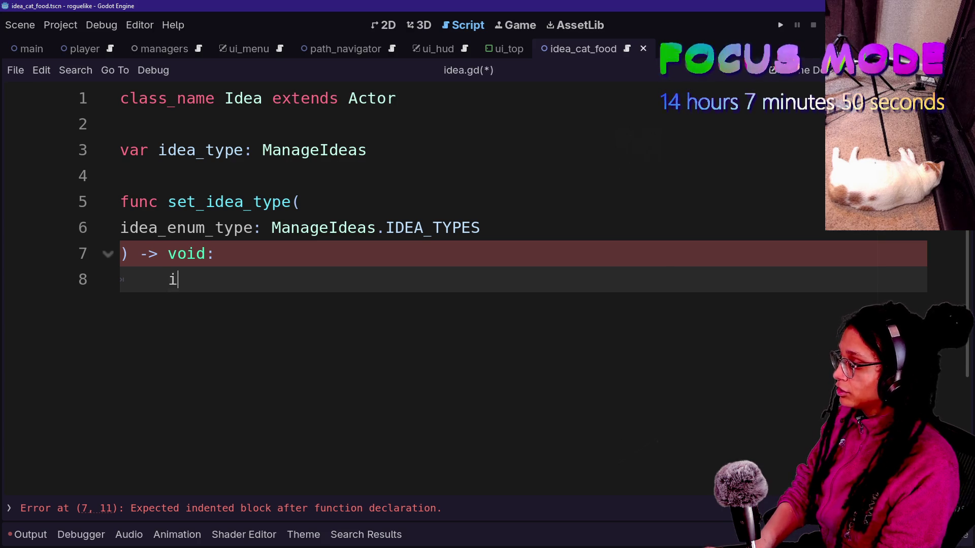
{"action": "key", "text": "BackSpace"}
{"action": "type", "text": "iddea_type = id"}
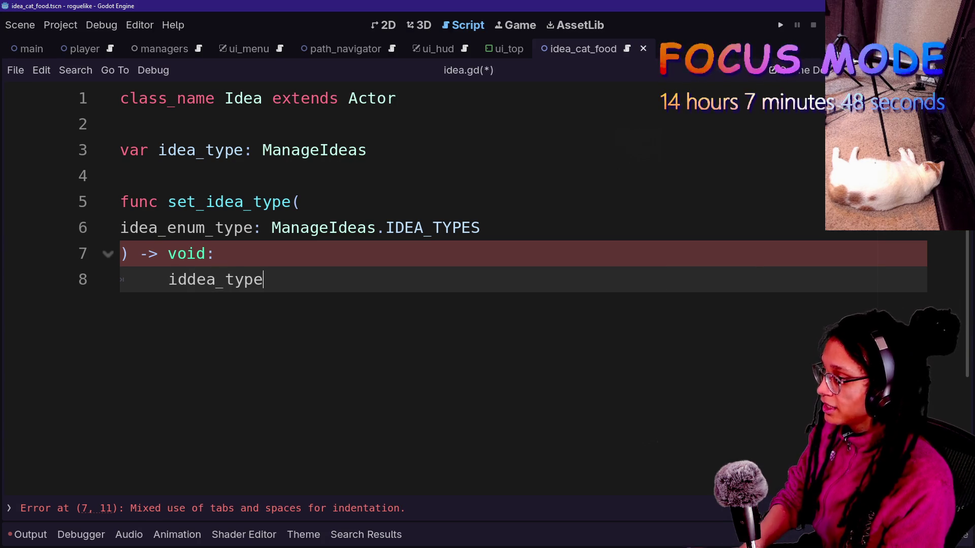
{"action": "type", "text": "ea"}
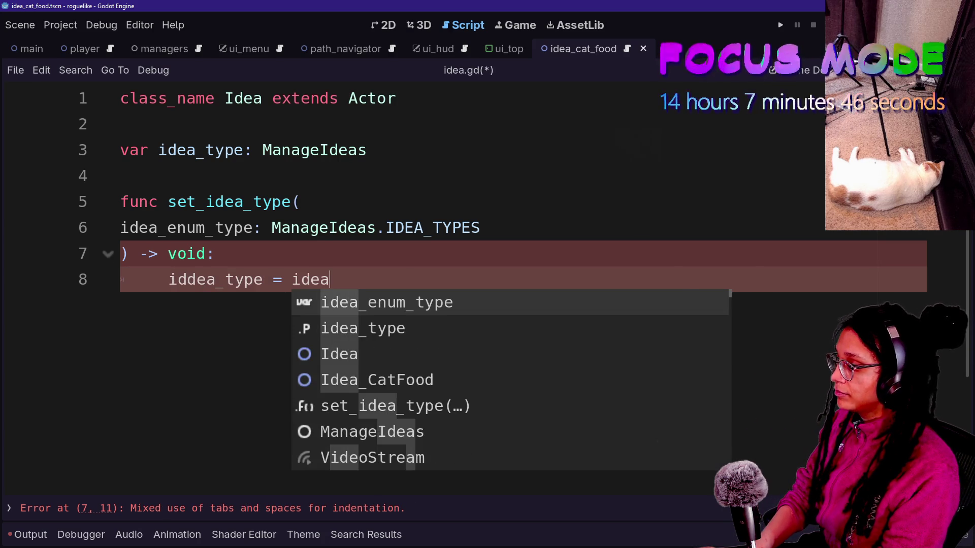
{"action": "key", "text": "Return"}
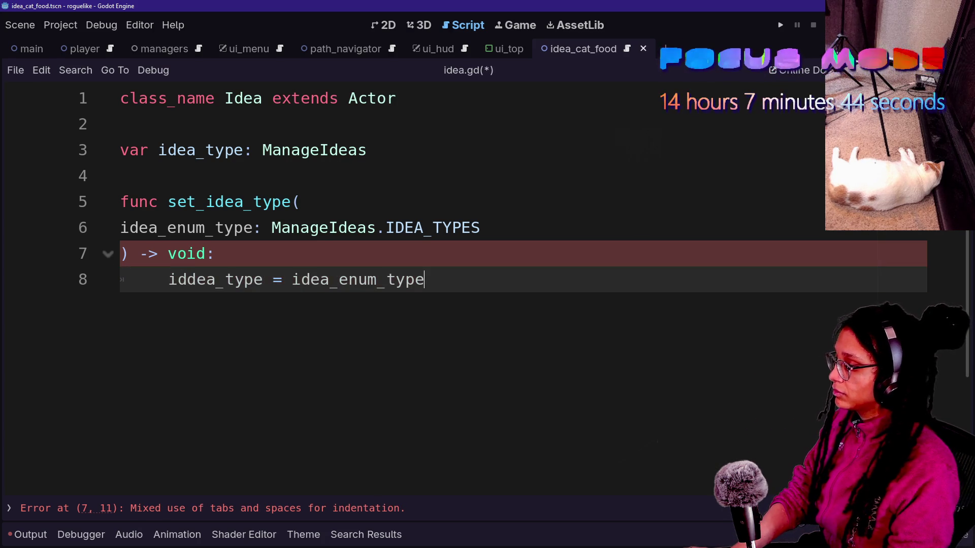
{"action": "key", "text": "BackSpace"}
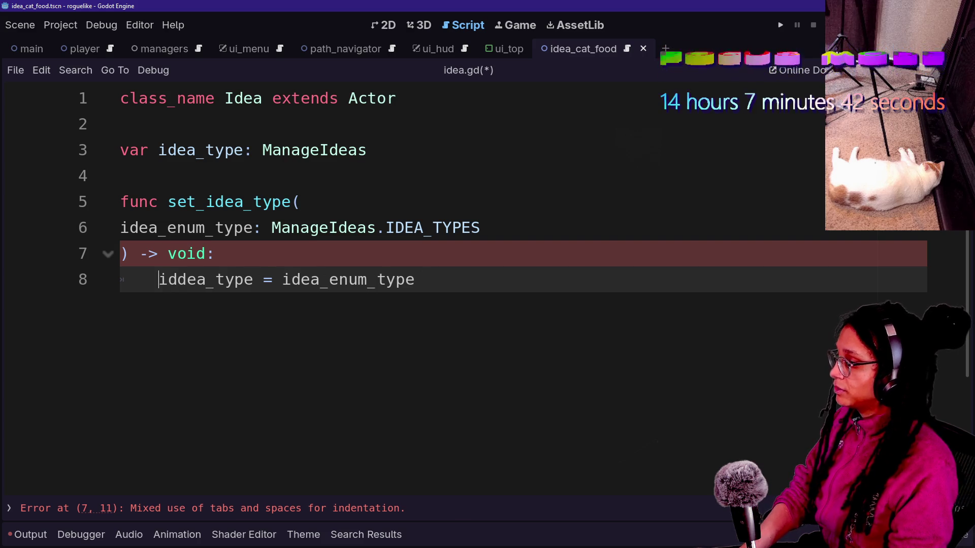
{"action": "key", "text": "Right"}
{"action": "key", "text": "Right"}
{"action": "key", "text": "BackSpace"}
{"action": "left_click", "coordinate": [395, 280]}
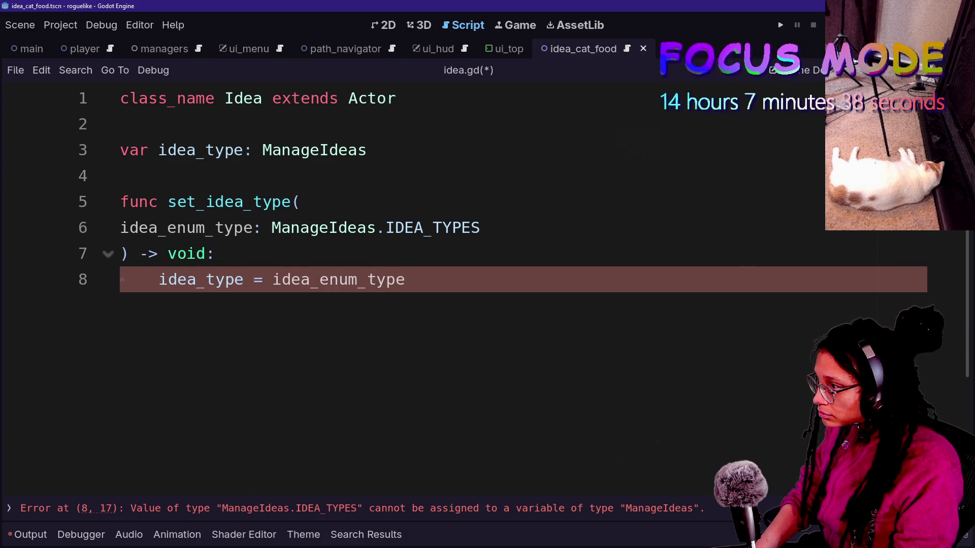
Type line 3 as var idea_type: ManageIdeas.IDEA_TYPES and save idea.gd
{"action": "left_click", "coordinate": [367, 150]}
{"action": "type", "text": ".IDE"}
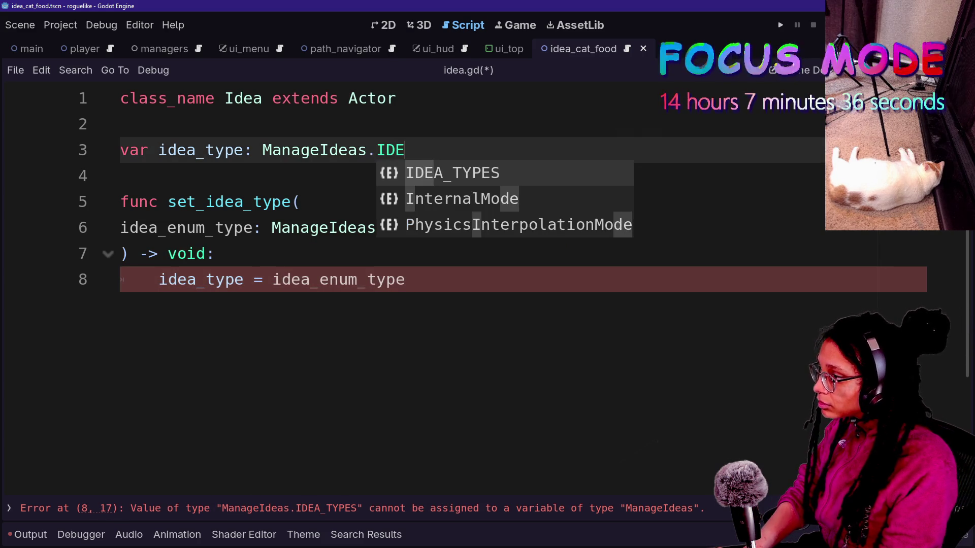
{"action": "key", "text": "Return"}
{"action": "key", "text": "ctrl+s"}
{"action": "key", "text": "ctrl+alt+o"}
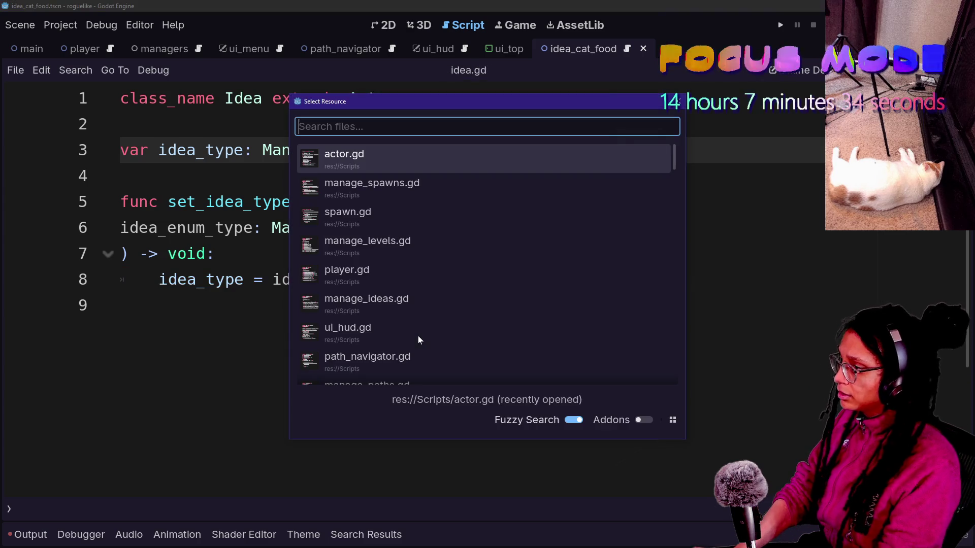
Open manage_spawns.gd and complete line 47 to idea_spawn.set_idea_type
{"action": "key", "text": "Down"}
{"action": "key", "text": "Return"}
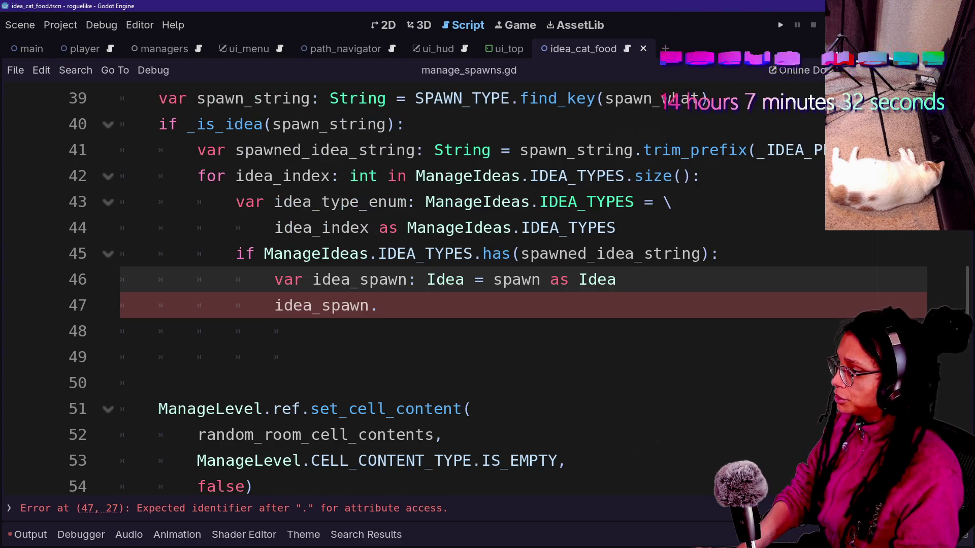
{"action": "left_click", "coordinate": [378, 305]}
{"action": "key", "text": "BackSpace"}
{"action": "type", "text": "."}
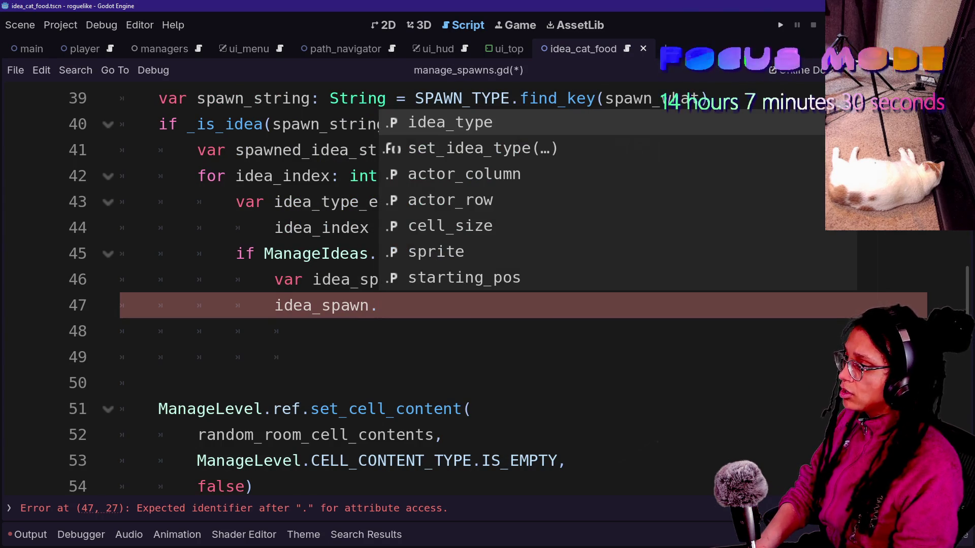
{"action": "key", "text": "Return"}
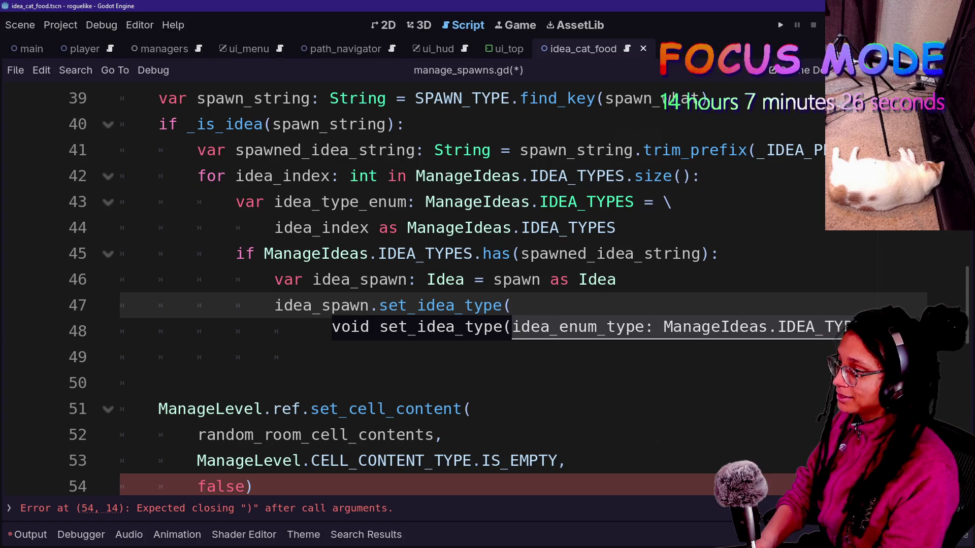
Pass idea_type_enum as the set_idea_type argument and save manage_spawns.gd
{"action": "type", "text": "idea_tyep"}
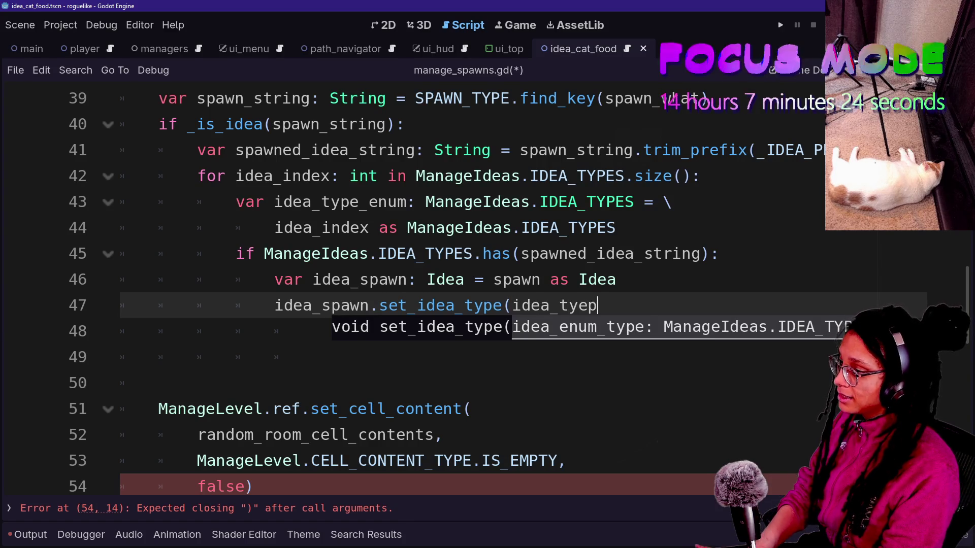
{"action": "key", "text": "BackSpace"}
{"action": "key", "text": "BackSpace"}
{"action": "type", "text": "pe_enu"}
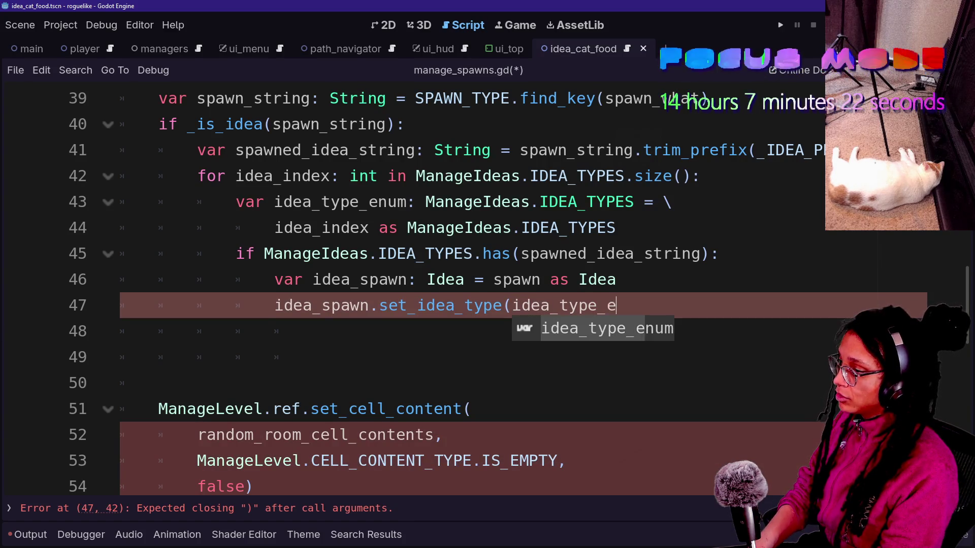
{"action": "key", "text": "Escape"}
{"action": "type", "text": "m)"}
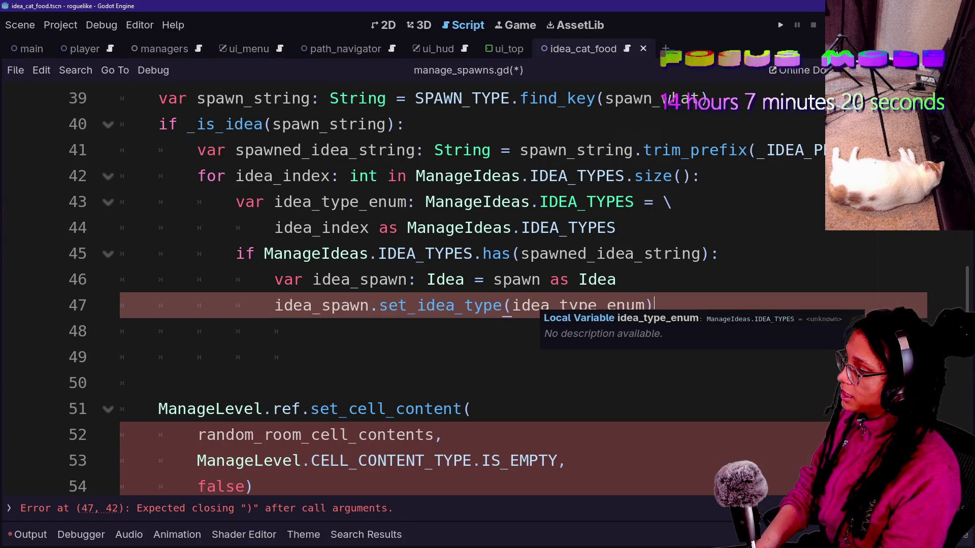
{"action": "left_click", "coordinate": [483, 254]}
{"action": "key", "text": "ctrl+s"}
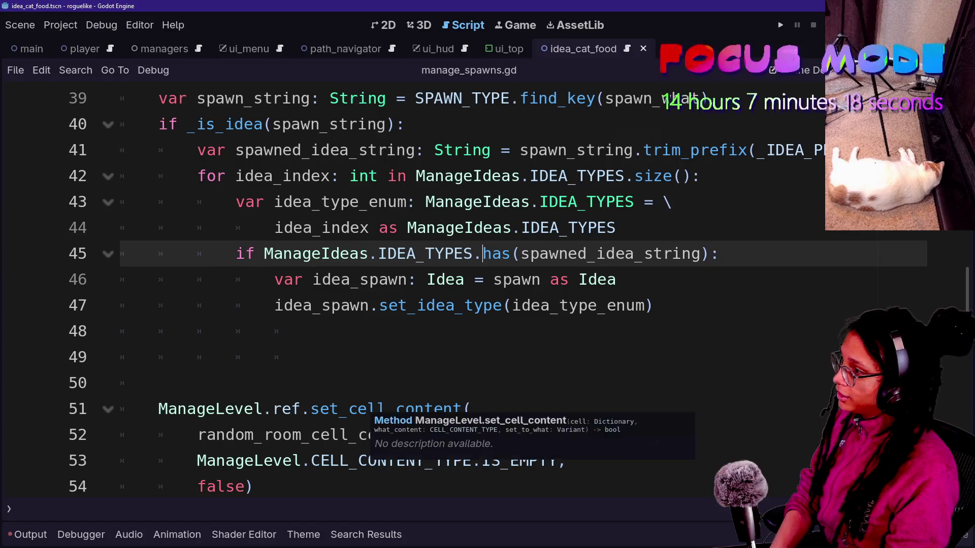
{"action": "scroll", "coordinate": [356, 409], "scroll_direction": "up", "scroll_amount": 1}
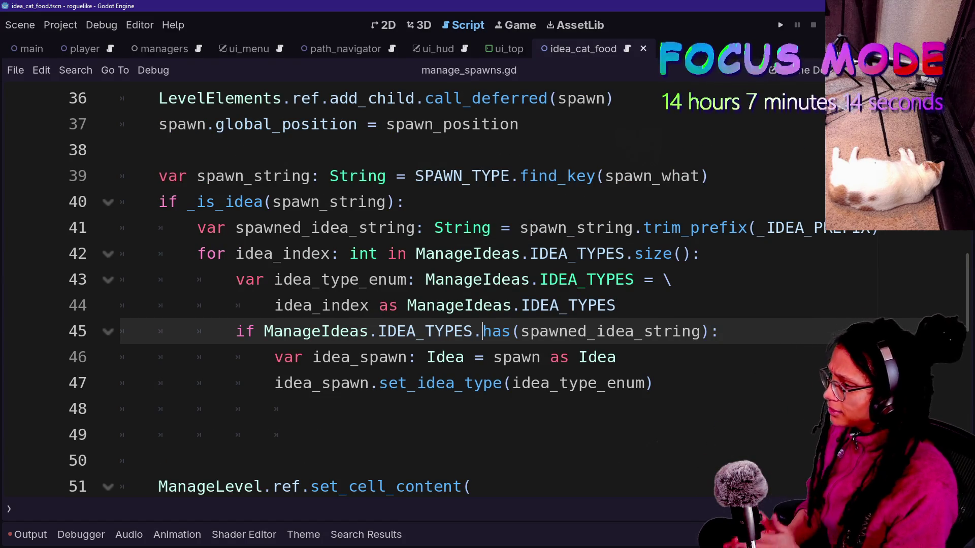
{"action": "key", "text": "ctrl+alt+o"}
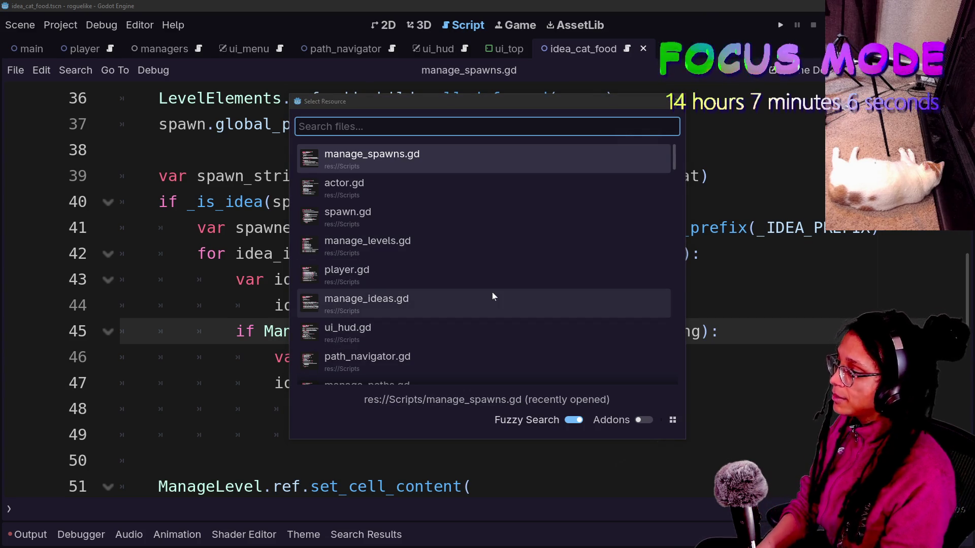
Open manage_ideas.gd and inspect the thinking_visibility definition
{"action": "key", "text": "alt+Tab"}
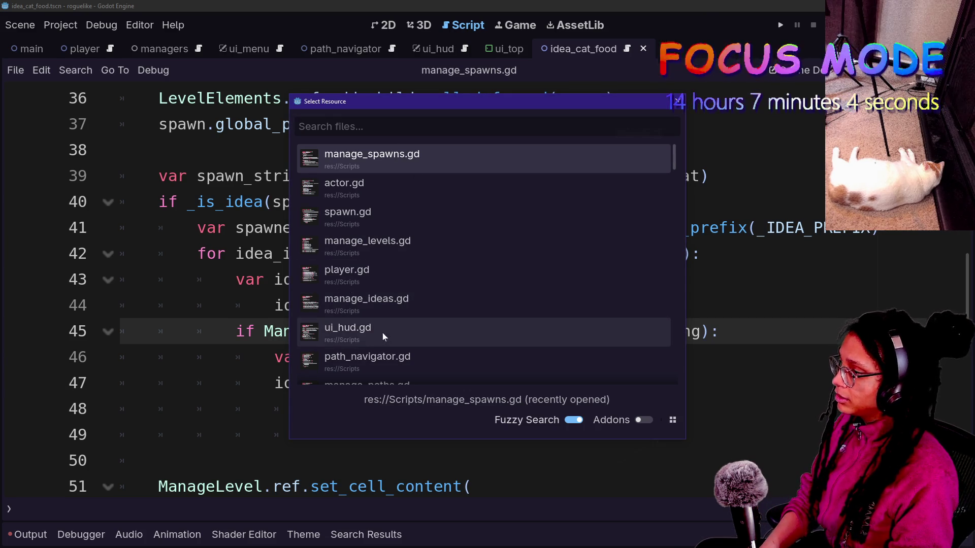
{"action": "left_click", "coordinate": [379, 308]}
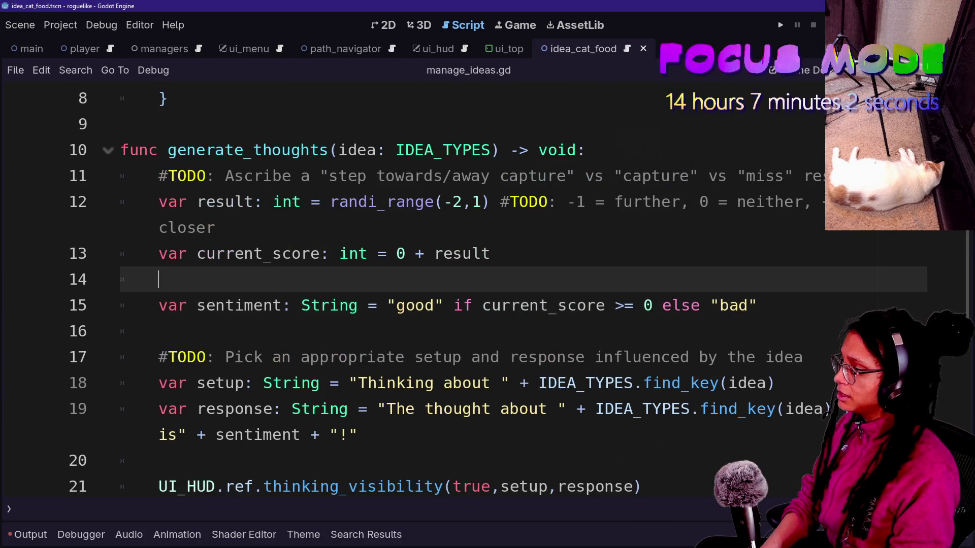
{"action": "scroll", "coordinate": [457, 284], "scroll_direction": "down", "scroll_amount": 3}
{"action": "left_click", "coordinate": [120, 279]}
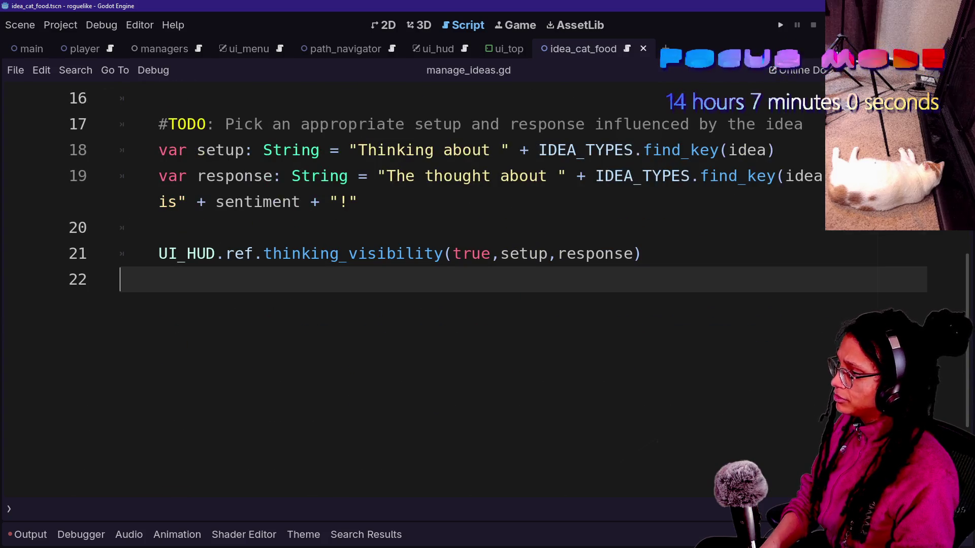
{"action": "scroll", "coordinate": [457, 284], "scroll_direction": "up", "scroll_amount": 2}
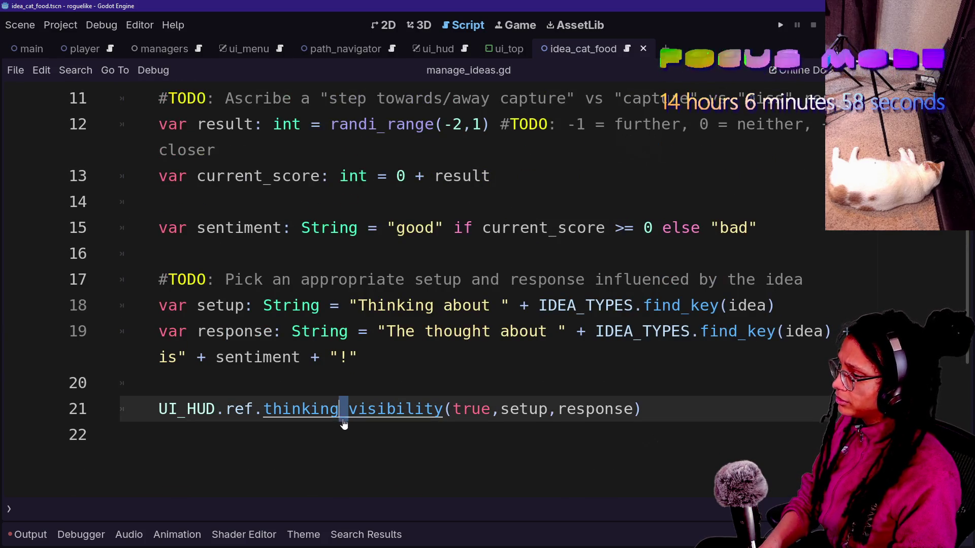
{"action": "left_click", "coordinate": [433, 408], "text": "ctrl"}
{"action": "scroll", "coordinate": [447, 289], "scroll_direction": "down", "scroll_amount": 3}
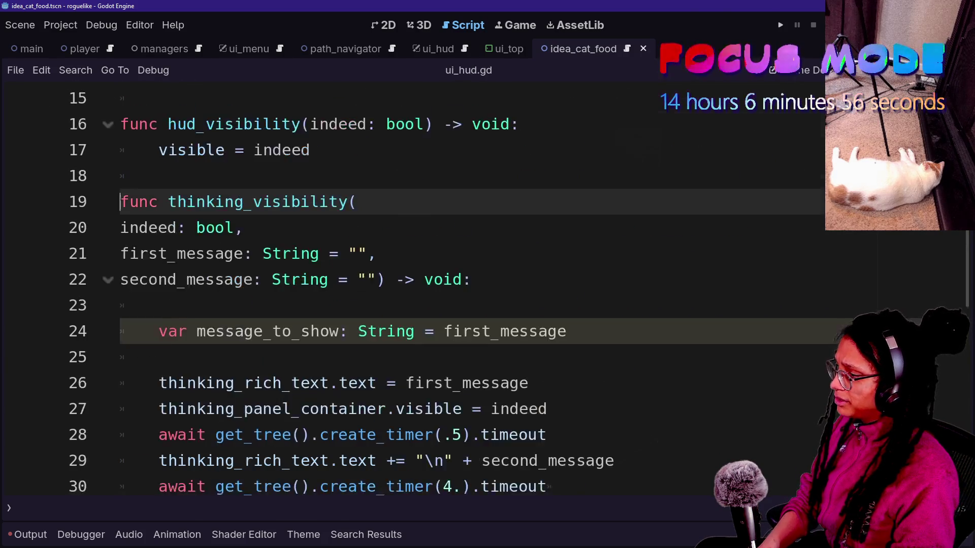
{"action": "mouse_move", "coordinate": [528, 227]}
{"action": "left_mouse_down"}
{"action": "mouse_move", "coordinate": [614, 305]}
{"action": "mouse_move", "coordinate": [159, 357]}
{"action": "left_mouse_up"}
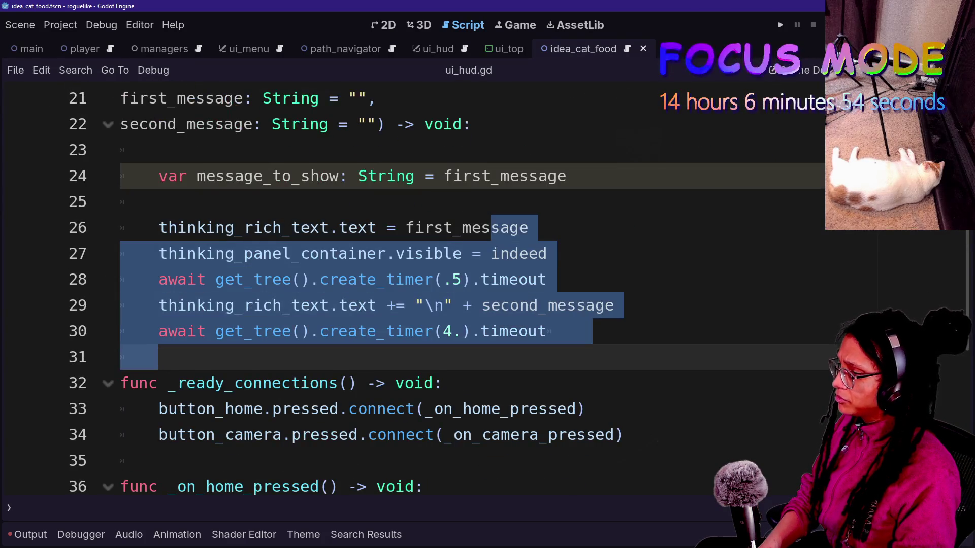
{"action": "left_click", "coordinate": [442, 383]}
{"action": "scroll", "coordinate": [442, 383], "scroll_direction": "up", "scroll_amount": 1}
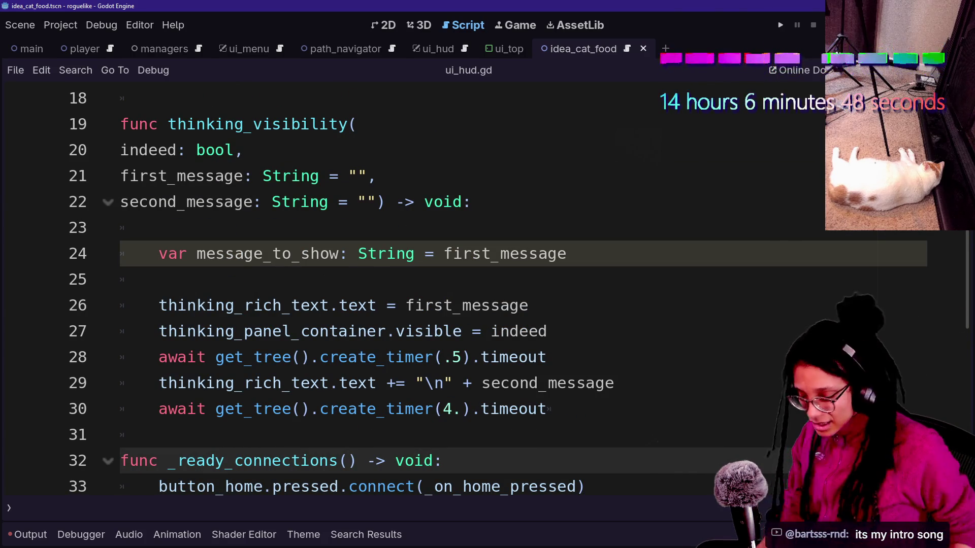
Return to manage_ideas.gd, save the project, and browse the script list to manage_levels.gd
{"action": "key", "text": "shift+alt+o"}
{"action": "key", "text": "Down"}
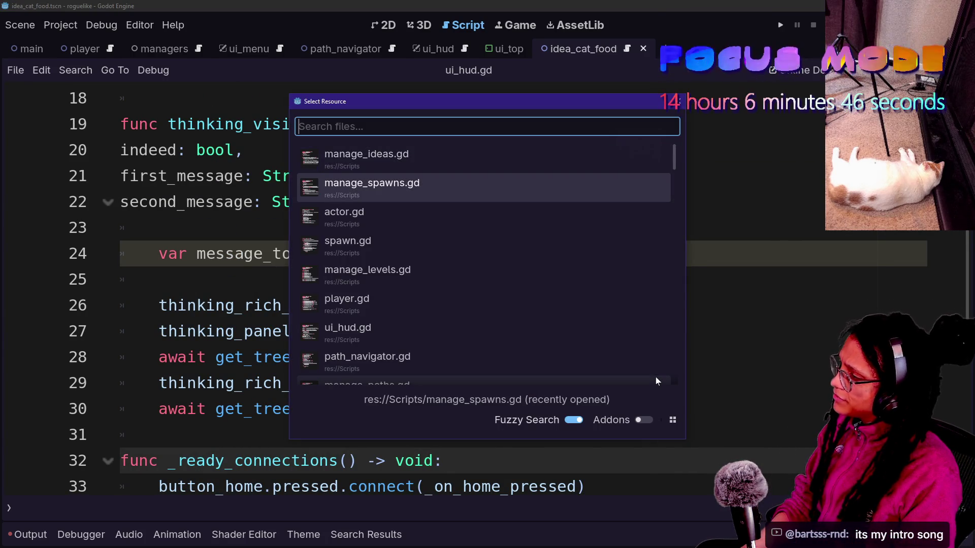
{"action": "key", "text": "Up"}
{"action": "key", "text": "Return"}
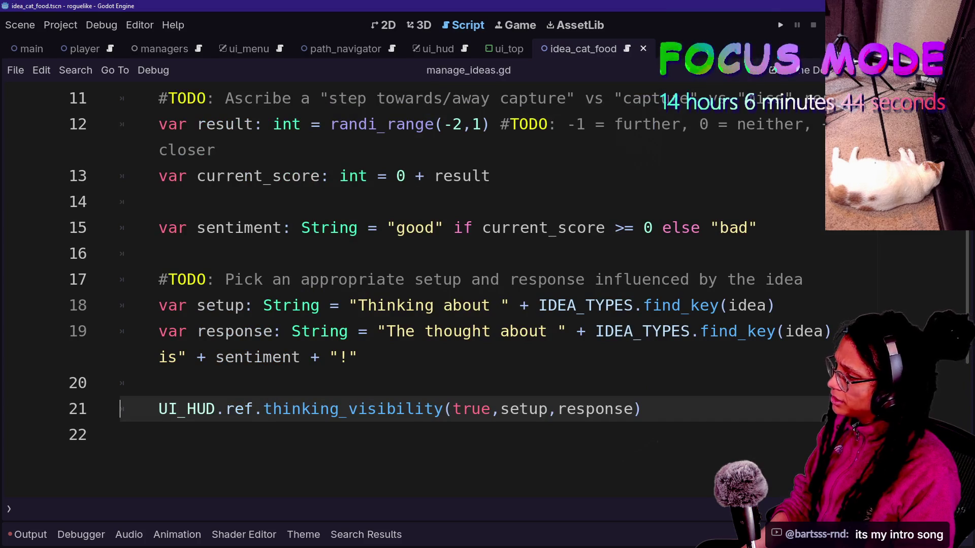
{"action": "scroll", "coordinate": [406, 284], "scroll_direction": "up", "scroll_amount": 3}
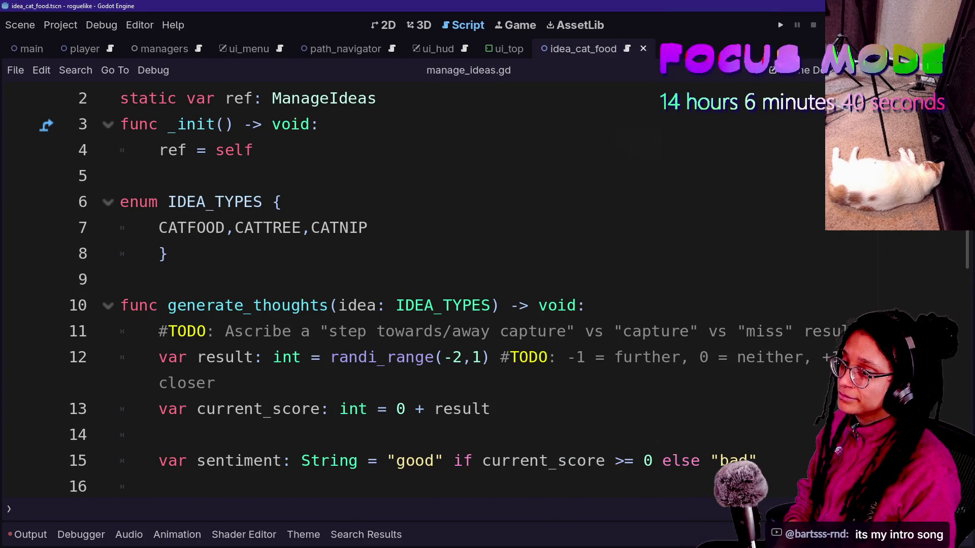
{"action": "scroll", "coordinate": [502, 294], "scroll_direction": "up", "scroll_amount": 1}
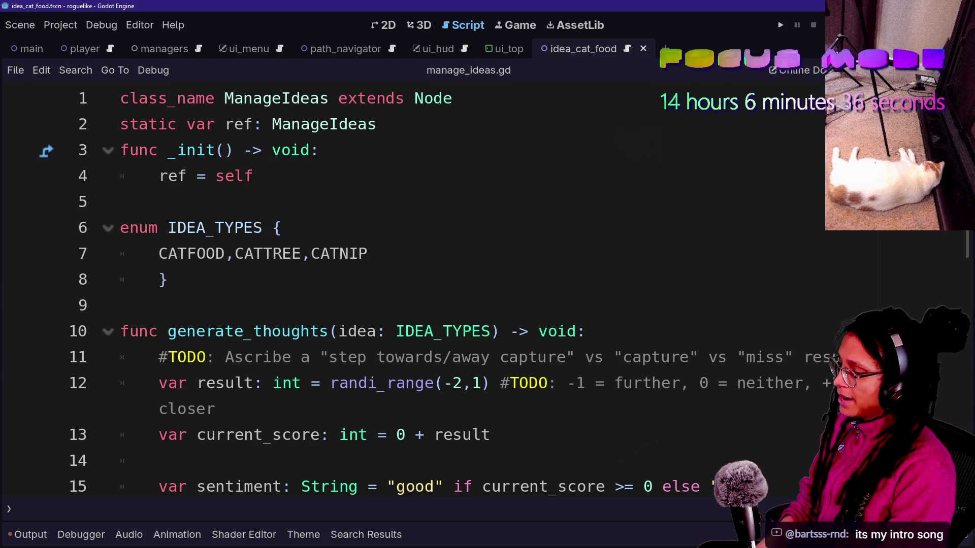
{"action": "key", "text": "ctrl+s"}
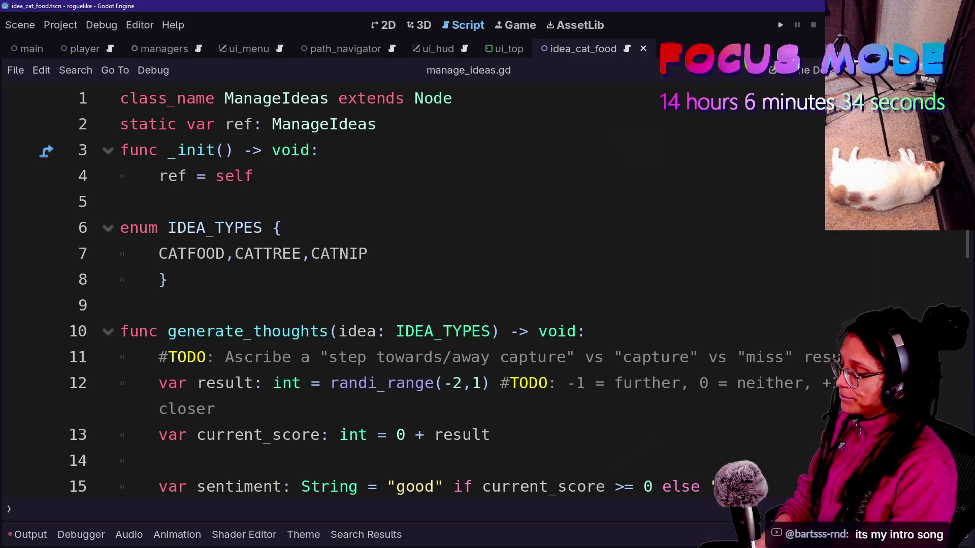
{"action": "key", "text": "ctrl+alt+o"}
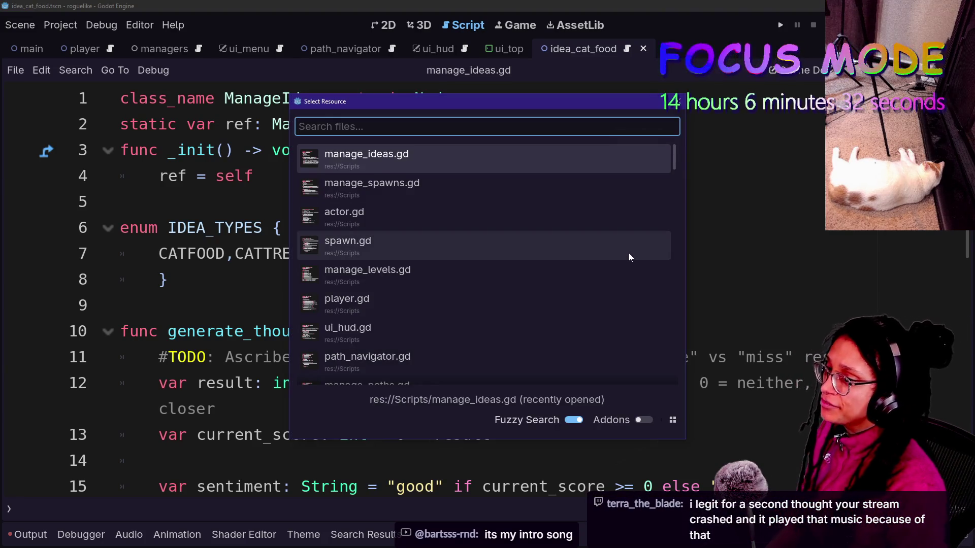
{"action": "key", "text": "Down"}
{"action": "key", "text": "Down"}
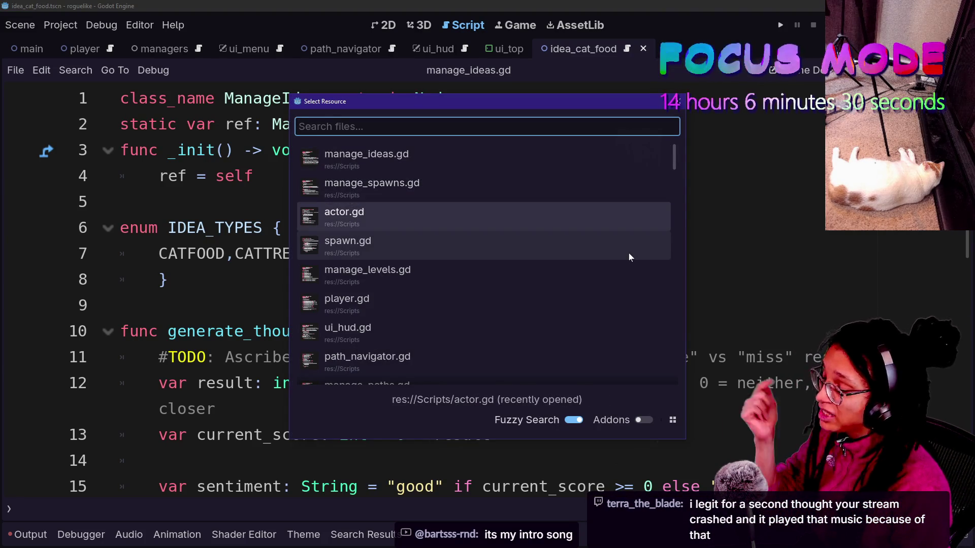
{"action": "key", "text": "Down"}
{"action": "key", "text": "Down"}
{"action": "key", "text": "Down"}
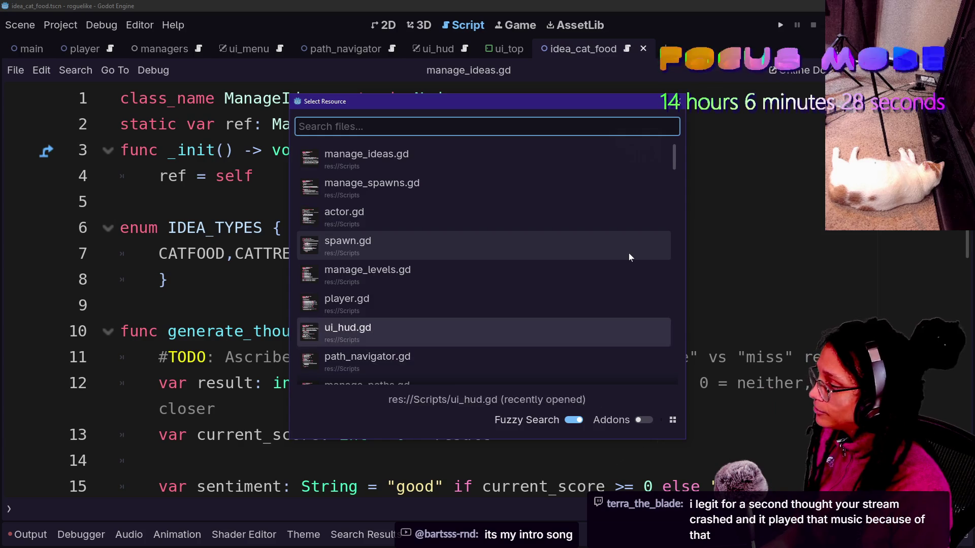
{"action": "key", "text": "Up"}
{"action": "key", "text": "Up"}
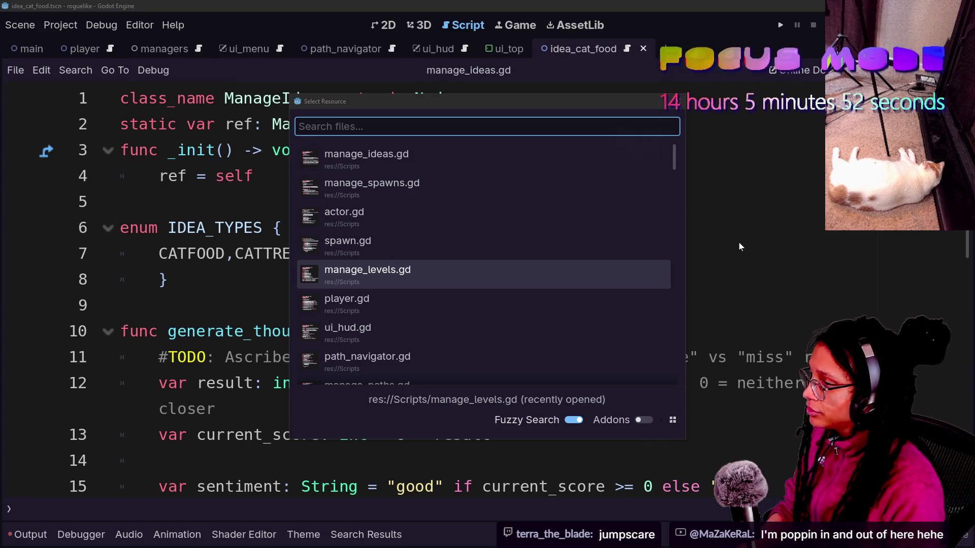
Open ui_menu.gd and restore the four platform buttons' pressed.connect lines
{"action": "key", "text": "alt+Tab"}
{"action": "type", "text": "ui_m"}
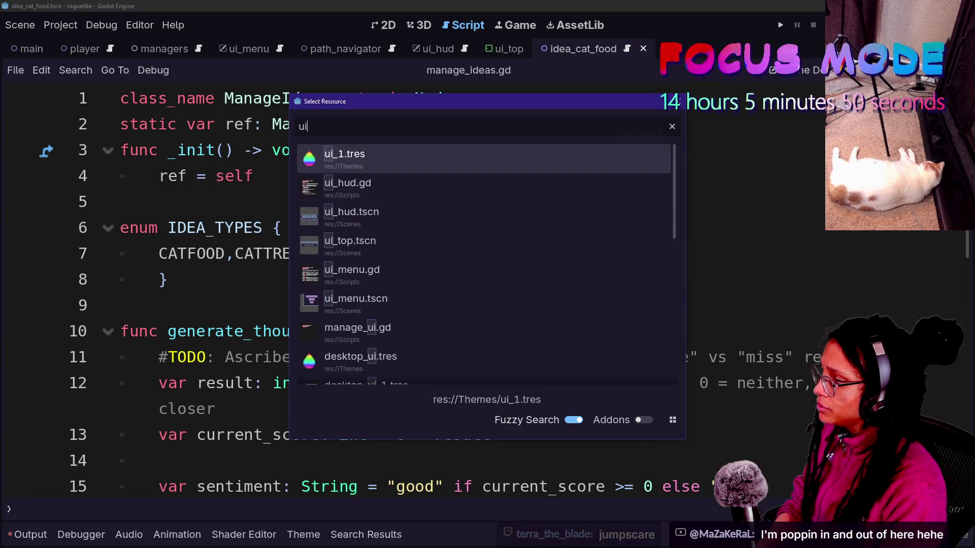
{"action": "key", "text": "Return"}
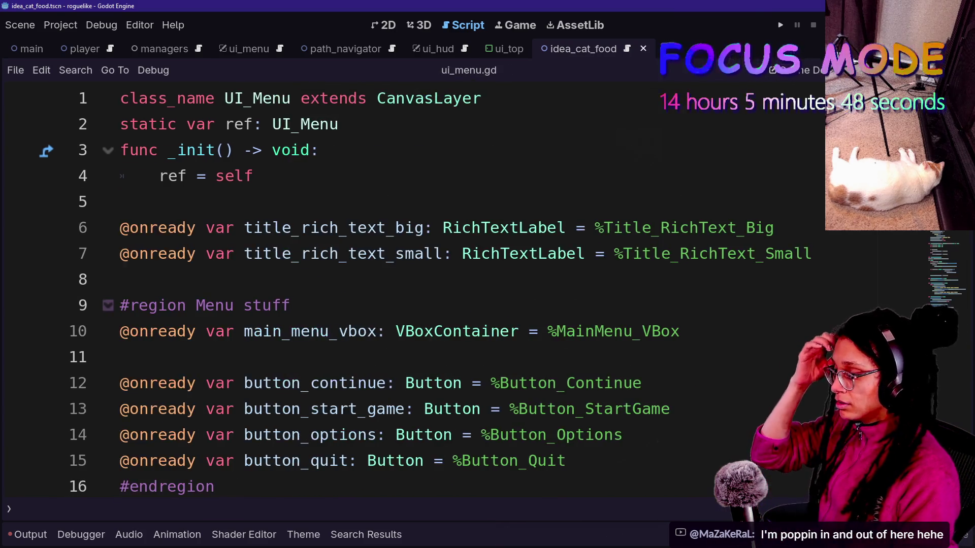
{"action": "scroll", "coordinate": [386, 253], "scroll_direction": "down", "scroll_amount": 15}
{"action": "scroll", "coordinate": [419, 290], "scroll_direction": "down", "scroll_amount": 20}
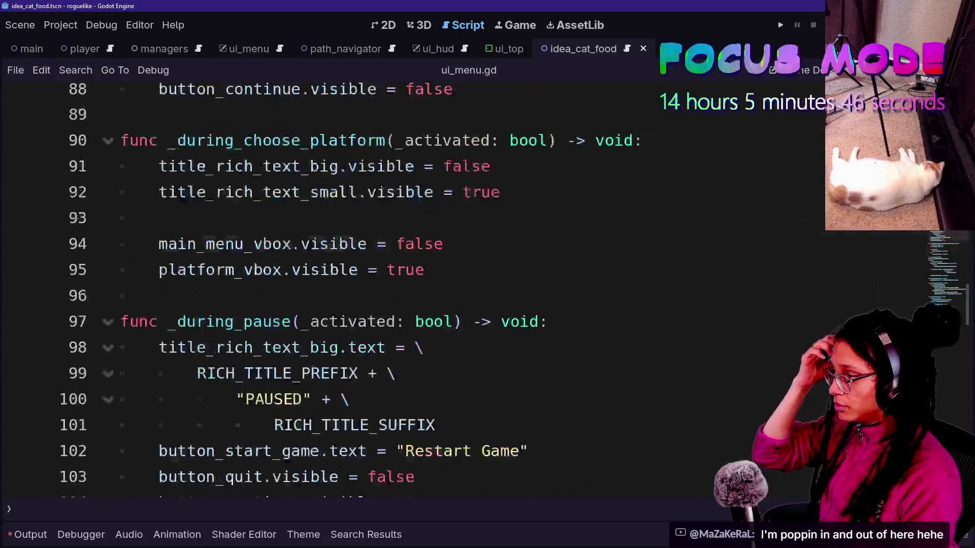
{"action": "scroll", "coordinate": [376, 249], "scroll_direction": "up", "scroll_amount": 4}
{"action": "scroll", "coordinate": [376, 249], "scroll_direction": "down", "scroll_amount": 7}
{"action": "scroll", "coordinate": [376, 249], "scroll_direction": "up", "scroll_amount": 20}
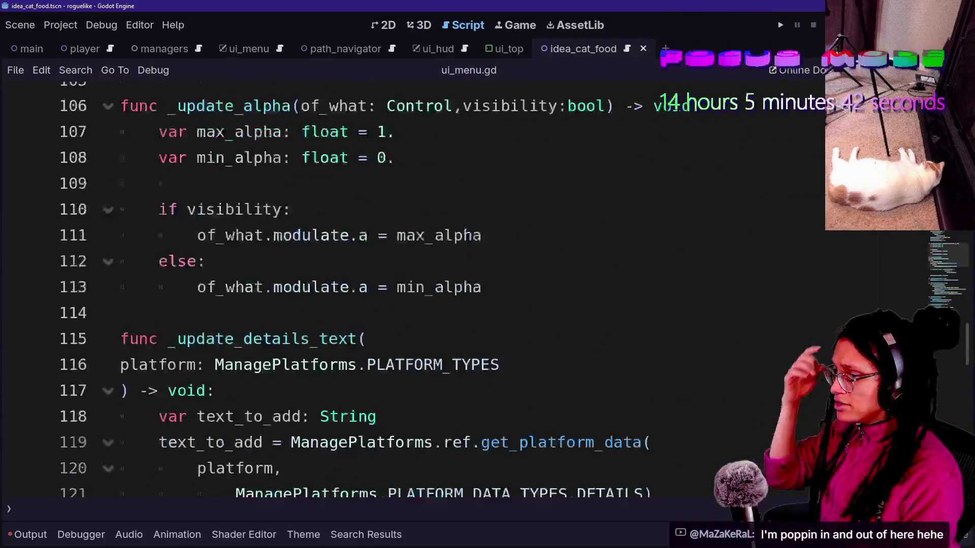
{"action": "scroll", "coordinate": [376, 249], "scroll_direction": "down", "scroll_amount": 8}
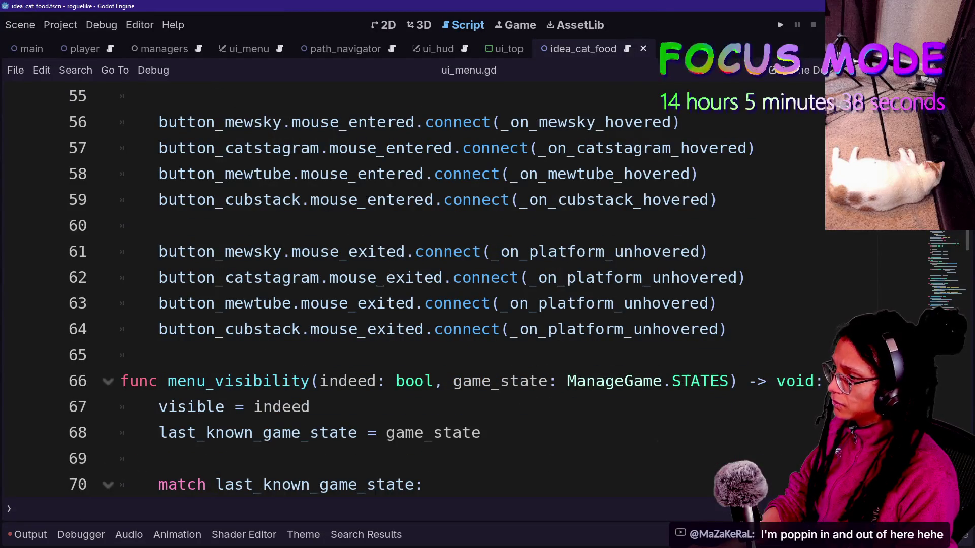
{"action": "mouse_move", "coordinate": [727, 328]}
{"action": "left_mouse_down"}
{"action": "mouse_move", "coordinate": [148, 200]}
{"action": "mouse_move", "coordinate": [159, 226]}
{"action": "left_mouse_up"}
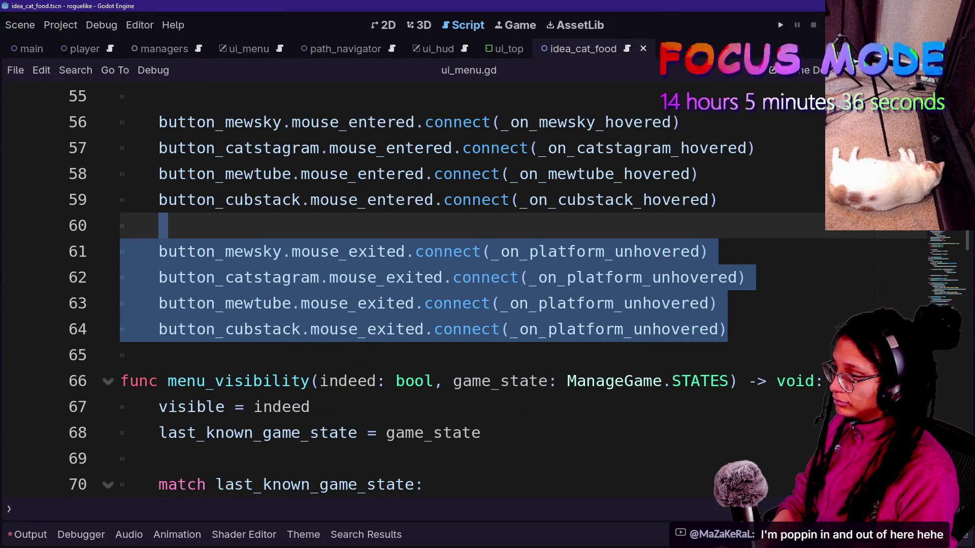
{"action": "left_click", "coordinate": [699, 174]}
{"action": "key", "text": "ctrl+z"}
{"action": "key", "text": "ctrl+z"}
{"action": "key", "text": "ctrl+z"}
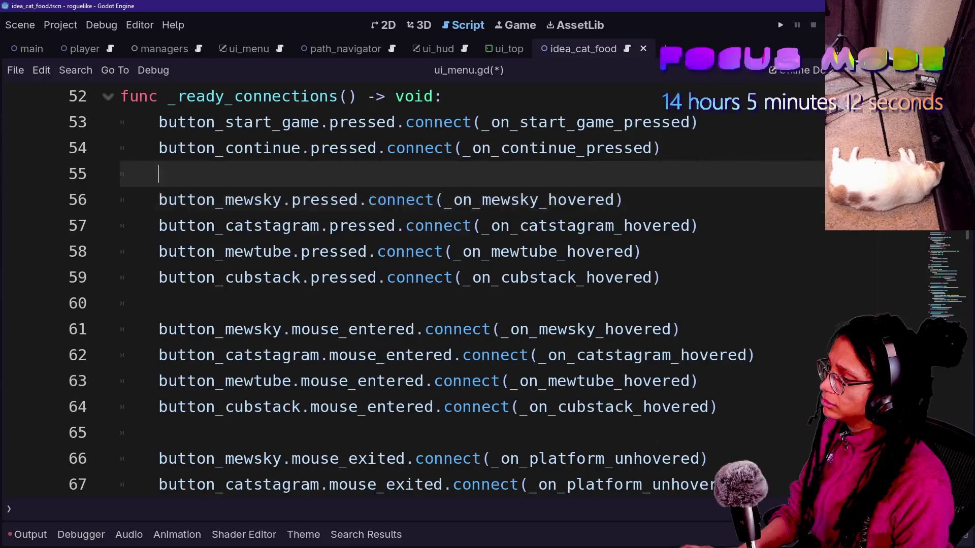
Remove 'hovered' from the four handler names on lines 56–59 at once
{"action": "left_click", "coordinate": [433, 225]}
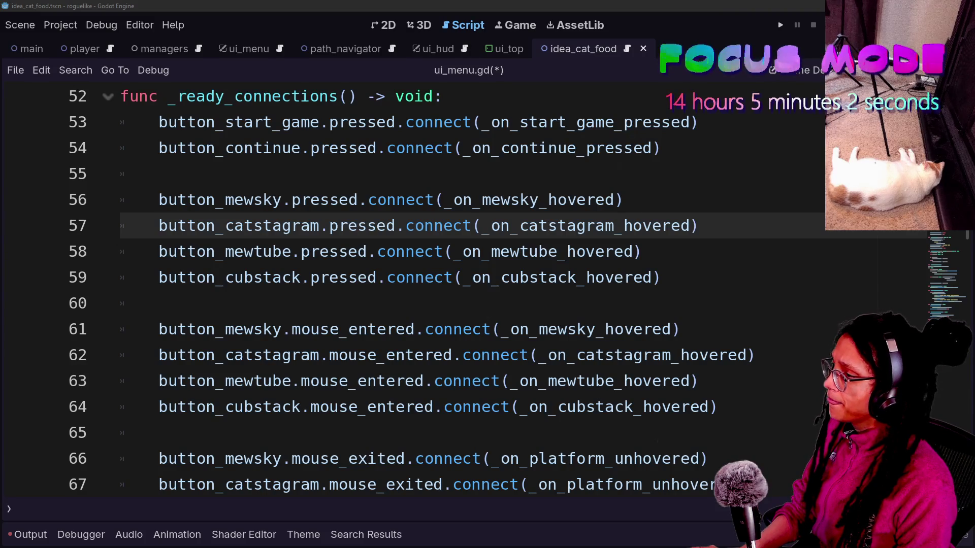
{"action": "left_click", "coordinate": [547, 199]}
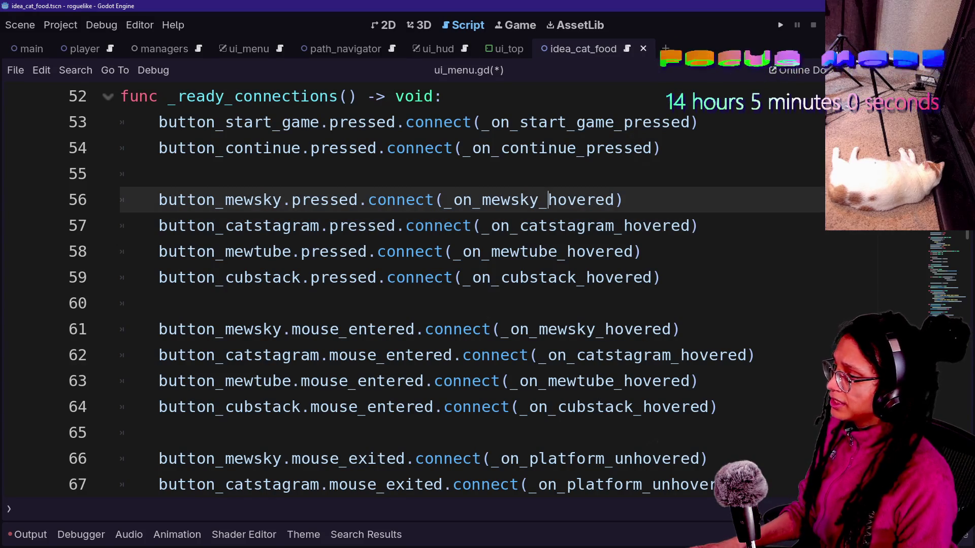
{"action": "left_click", "coordinate": [623, 226]}
{"action": "left_click", "coordinate": [548, 199], "text": "alt"}
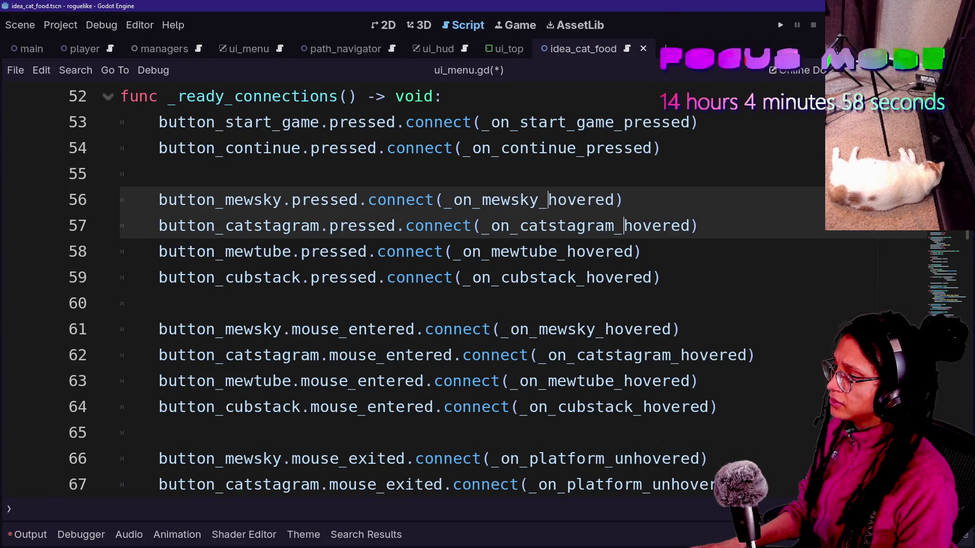
{"action": "left_click", "coordinate": [566, 251], "text": "alt"}
{"action": "left_click", "coordinate": [586, 277], "text": "alt"}
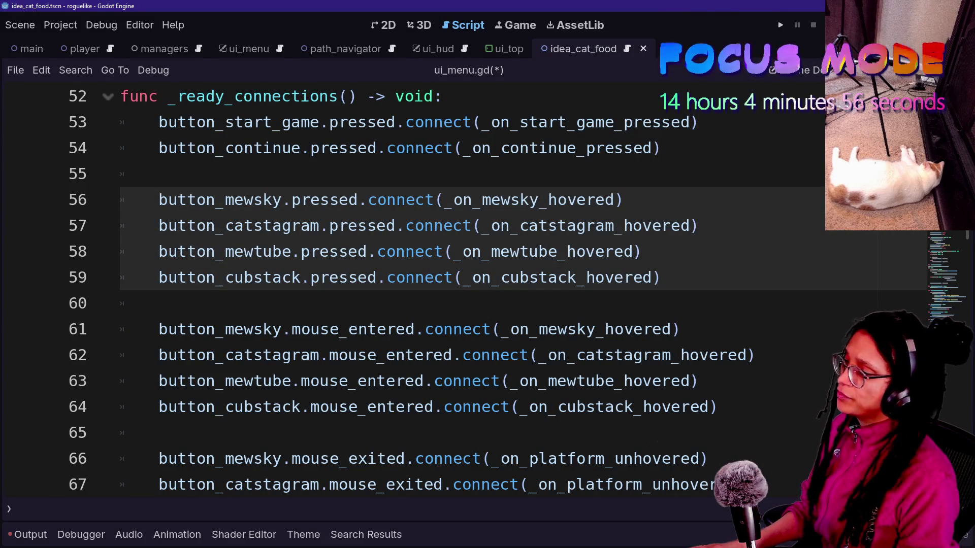
{"action": "mouse_move", "coordinate": [431, 253]}
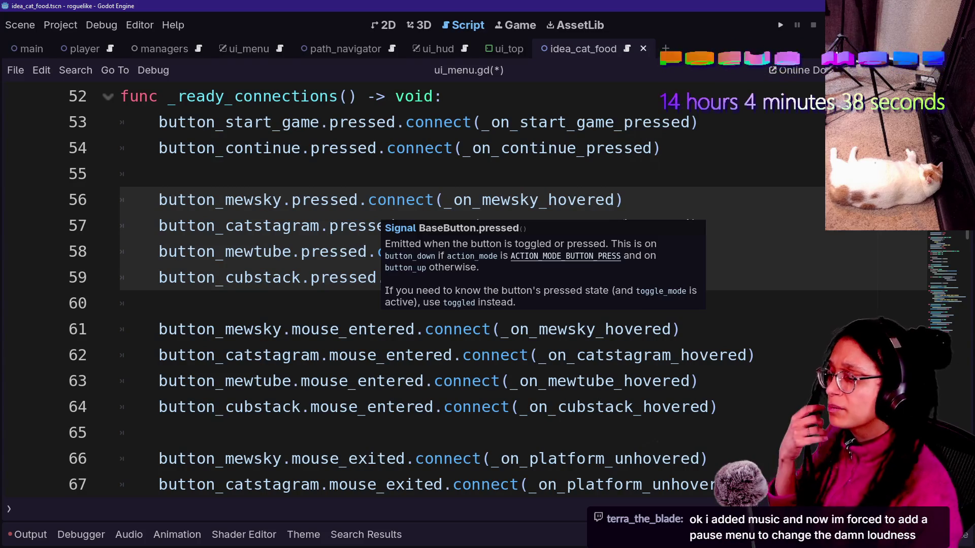
{"action": "key", "text": "Delete"}
{"action": "key", "text": "Delete"}
{"action": "key", "text": "Delete"}
{"action": "key", "text": "Delete"}
{"action": "key", "text": "Delete"}
{"action": "key", "text": "Delete"}
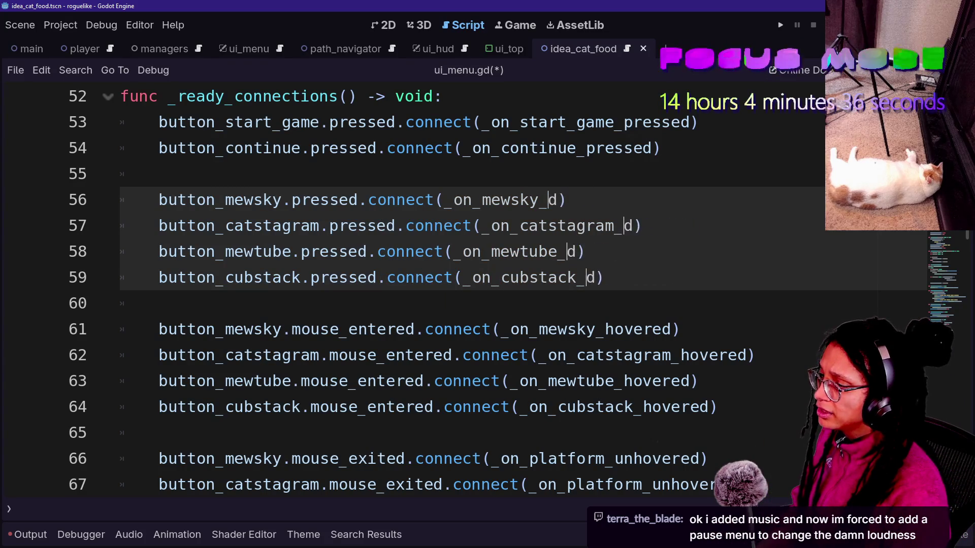
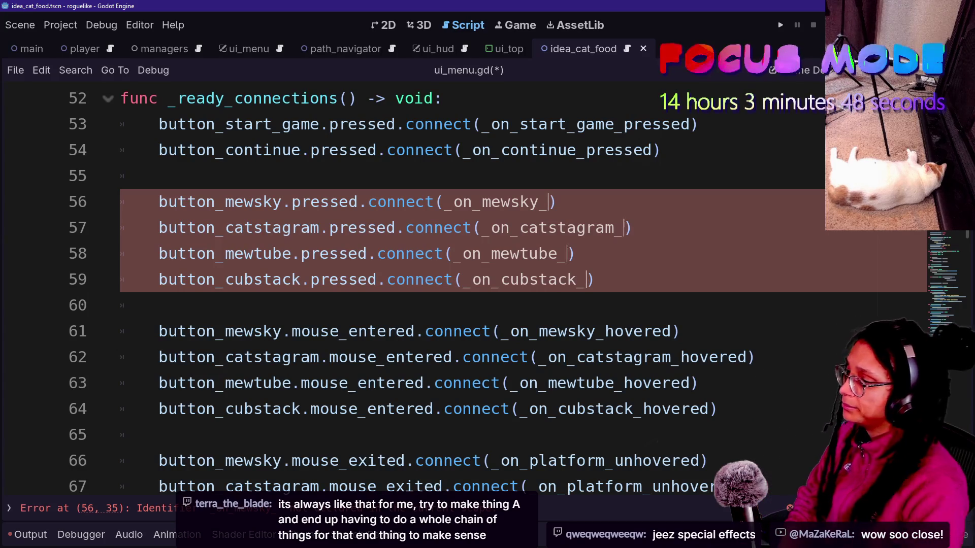
Finish the four handler names as _on_mewsky_pressed, _on_catstagram_pressed, _on_mewtube_pressed and _on_cubstack_pressed
{"action": "type", "text": "pressed"}
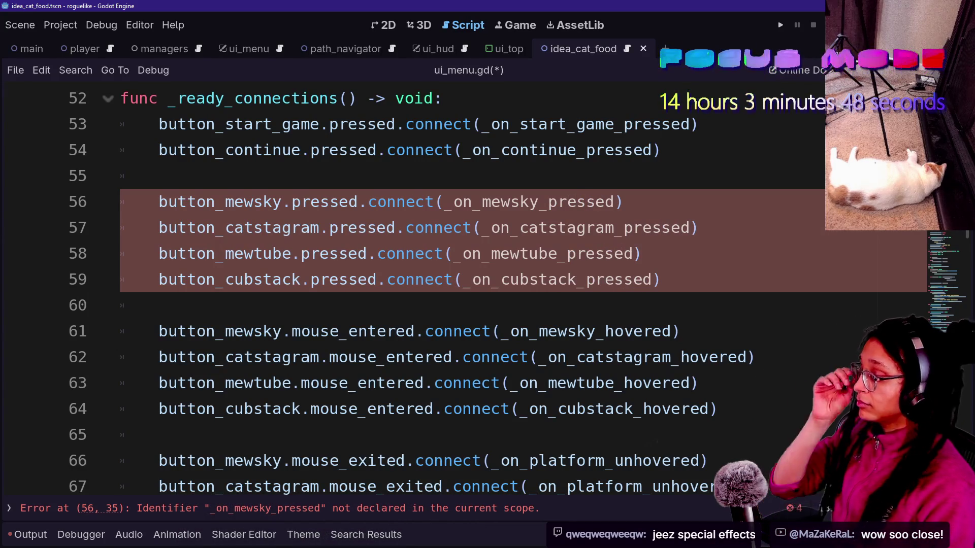
{"action": "key", "text": "End"}
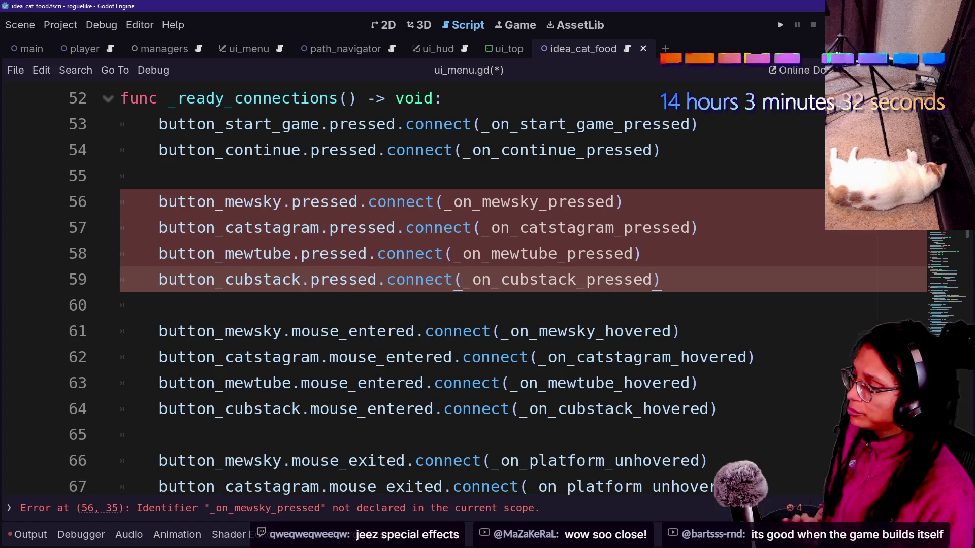
{"action": "scroll", "coordinate": [523, 289], "scroll_direction": "down", "scroll_amount": 2}
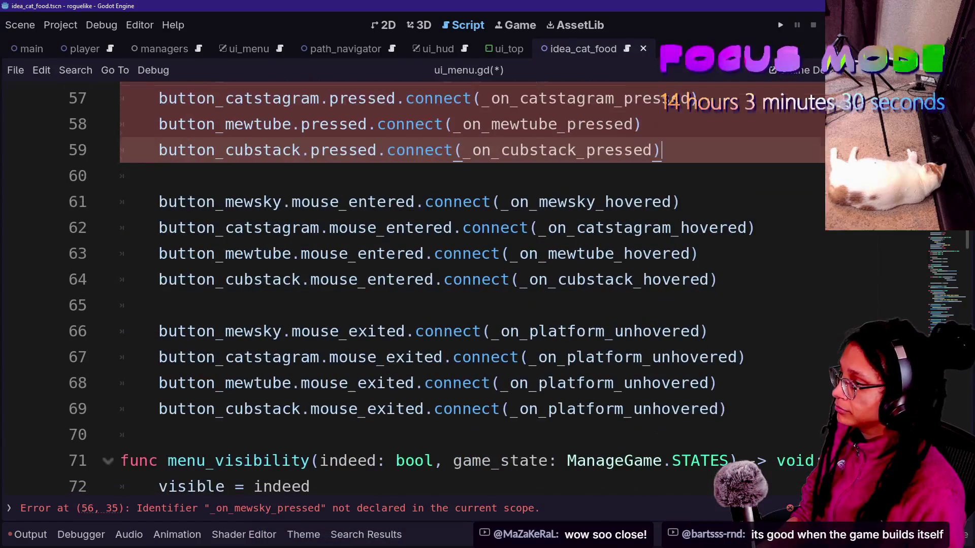
{"action": "scroll", "coordinate": [472, 290], "scroll_direction": "down", "scroll_amount": 20}
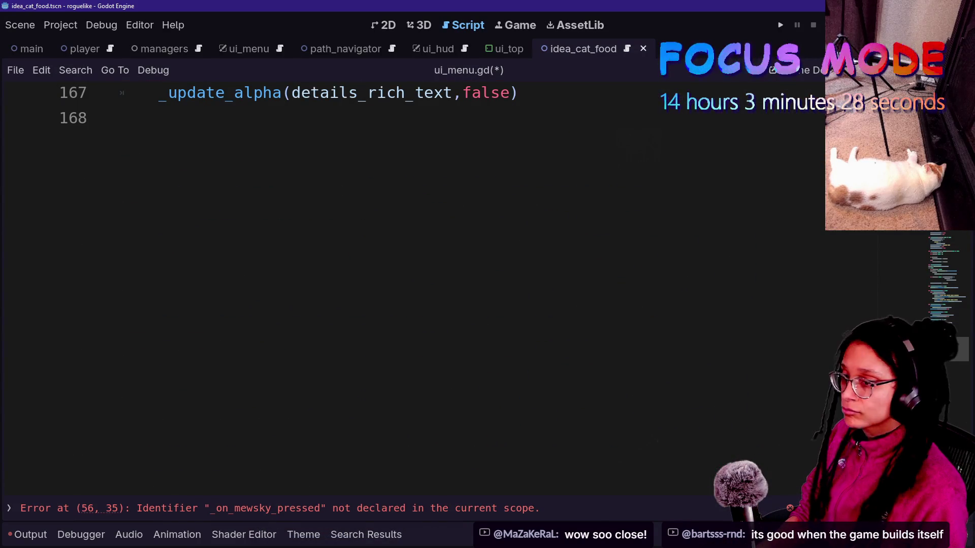
{"action": "scroll", "coordinate": [329, 289], "scroll_direction": "up", "scroll_amount": 6}
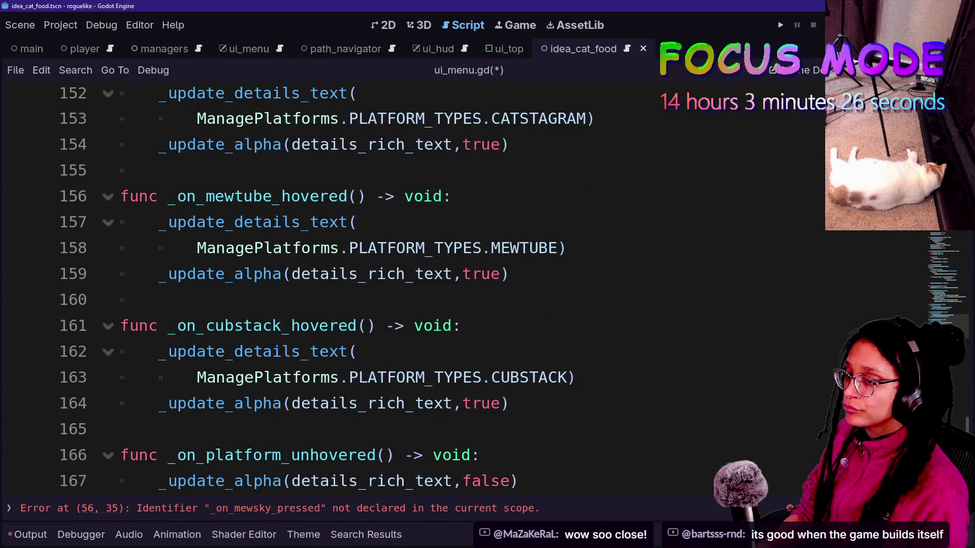
{"action": "left_click", "coordinate": [575, 377]}
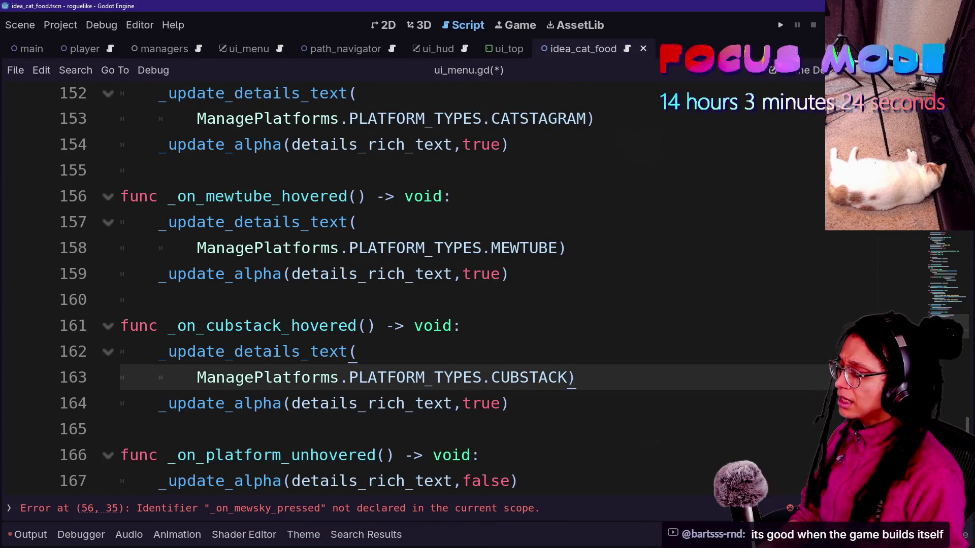
{"action": "scroll", "coordinate": [472, 289], "scroll_direction": "down", "scroll_amount": 1}
{"action": "scroll", "coordinate": [472, 290], "scroll_direction": "up", "scroll_amount": 6}
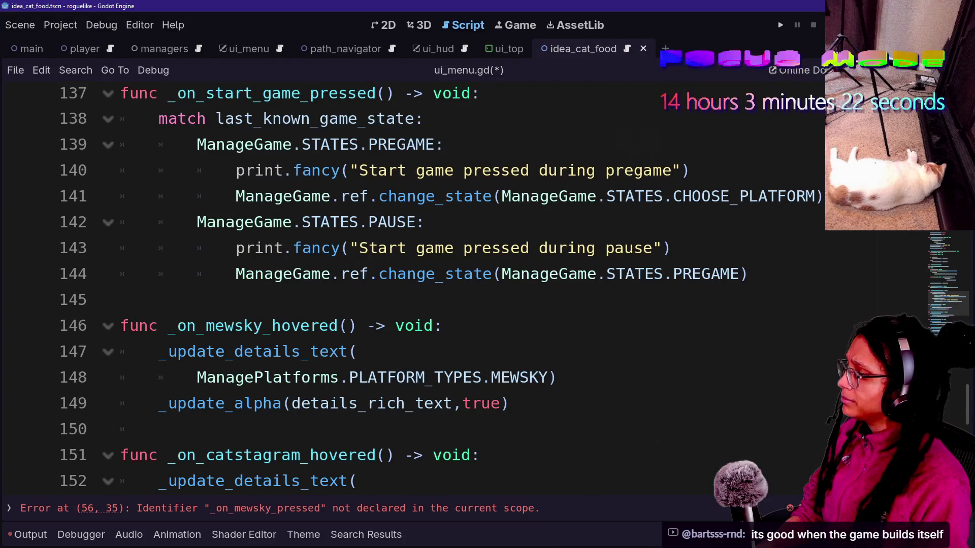
Add the signature func _on_mewsky_pressed() -> void: below _on_start_game_pressed
{"action": "left_click", "coordinate": [748, 274]}
{"action": "key", "text": "Return"}
{"action": "key", "text": "Return"}
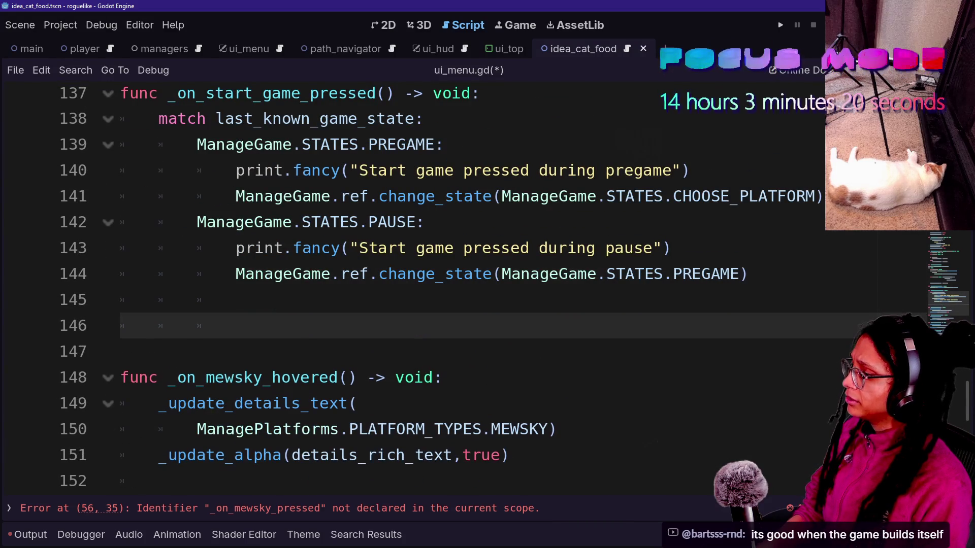
{"action": "key", "text": "BackSpace"}
{"action": "key", "text": "BackSpace"}
{"action": "type", "text": "func _on_mewsk"}
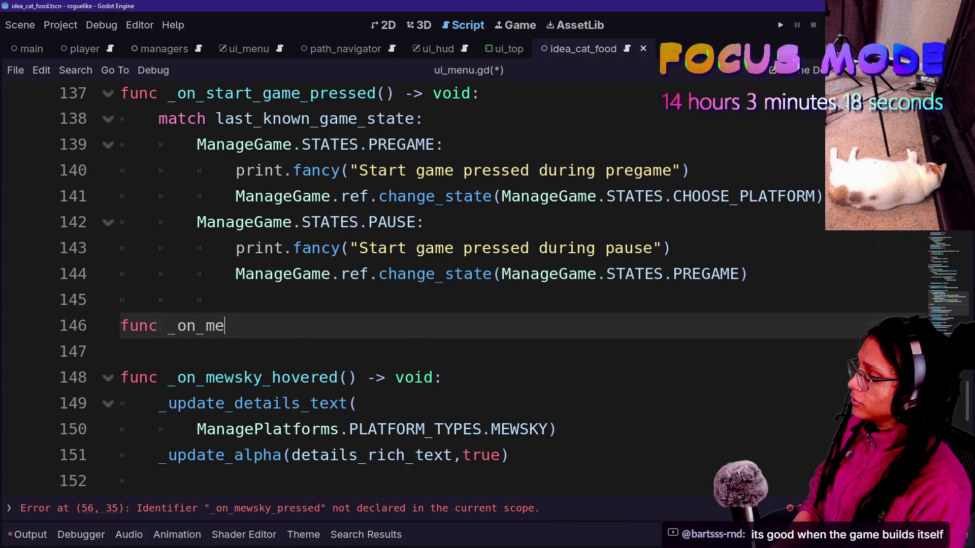
{"action": "type", "text": "y_pressed("}
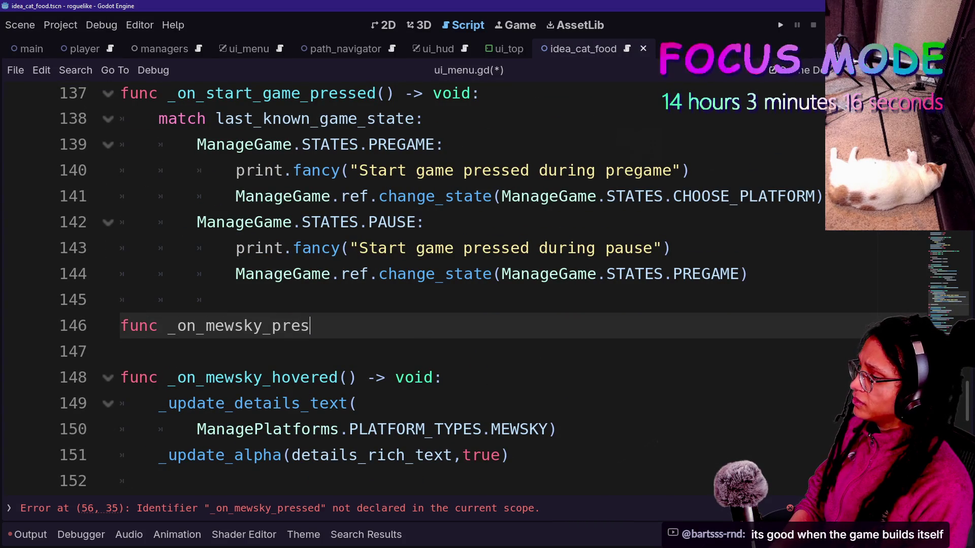
{"action": "type", "text": ") -> void:"}
{"action": "key", "text": "Return"}
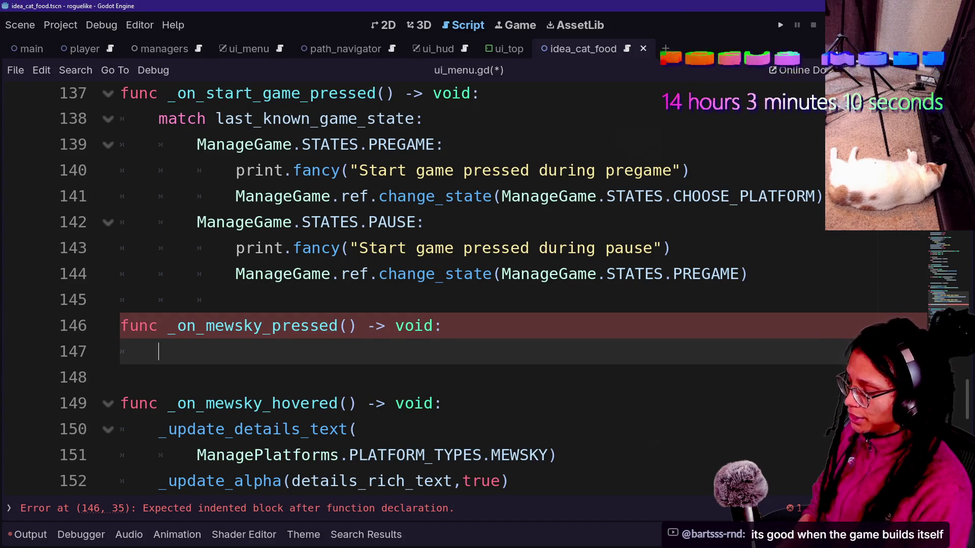
Copy the ManageGame.ref.change_state(ManageGame.STATES.GAMEPLAY) statement
{"action": "scroll", "coordinate": [456, 284], "scroll_direction": "down", "scroll_amount": 11}
{"action": "scroll", "coordinate": [457, 285], "scroll_direction": "up", "scroll_amount": 3}
{"action": "left_click", "coordinate": [574, 227]}
{"action": "left_click", "coordinate": [518, 331]}
{"action": "scroll", "coordinate": [386, 285], "scroll_direction": "up", "scroll_amount": 20}
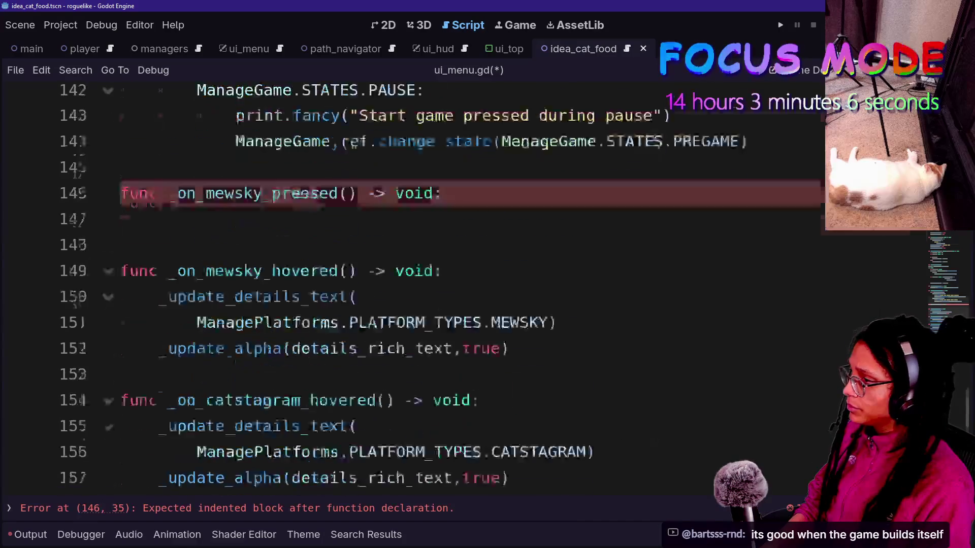
{"action": "scroll", "coordinate": [386, 285], "scroll_direction": "down", "scroll_amount": 6}
{"action": "scroll", "coordinate": [386, 284], "scroll_direction": "up", "scroll_amount": 1}
{"action": "scroll", "coordinate": [386, 285], "scroll_direction": "up", "scroll_amount": 1}
{"action": "scroll", "coordinate": [386, 284], "scroll_direction": "down", "scroll_amount": 5}
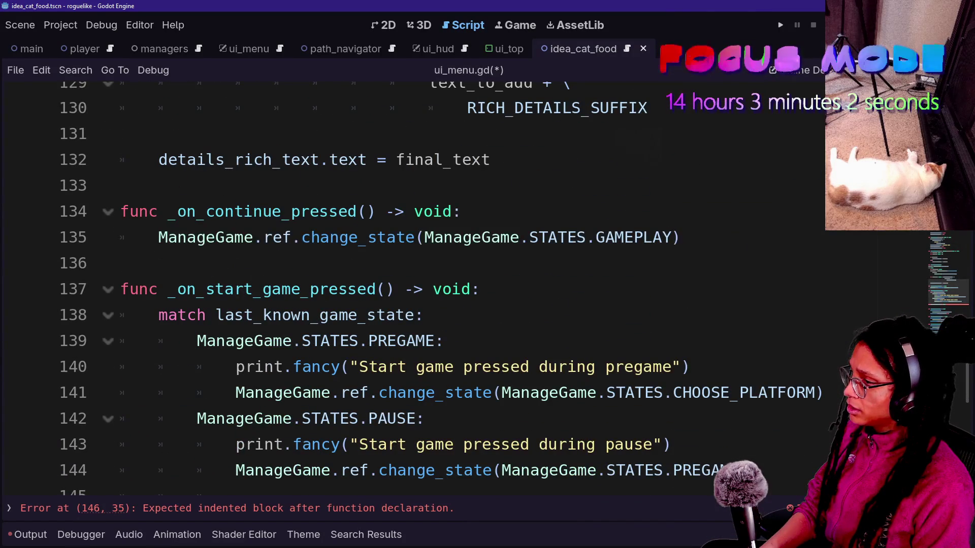
{"action": "left_click_drag", "start_coordinate": [680, 237], "coordinate": [464, 211]}
{"action": "scroll", "coordinate": [386, 284], "scroll_direction": "down", "scroll_amount": 2}
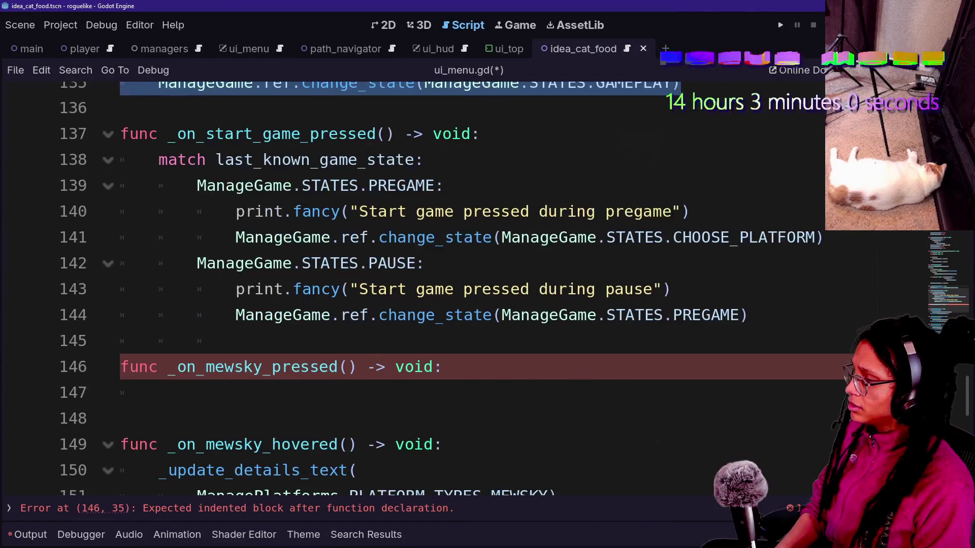
{"action": "scroll", "coordinate": [385, 284], "scroll_direction": "up", "scroll_amount": 1}
{"action": "key", "text": "ctrl+c"}
Paste the GAMEPLAY statement as the body of _on_mewsky_pressed, removing the extra blank line
{"action": "scroll", "coordinate": [456, 304], "scroll_direction": "down", "scroll_amount": 2}
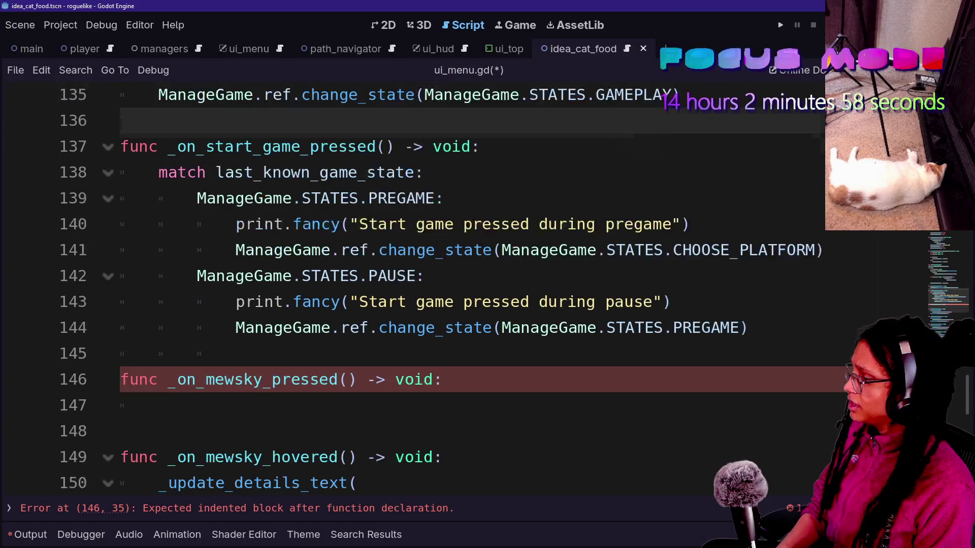
{"action": "left_click", "coordinate": [152, 393]}
{"action": "key", "text": "ctrl+v"}
{"action": "key", "text": "Up"}
{"action": "key", "text": "BackSpace"}
{"action": "key", "text": "BackSpace"}
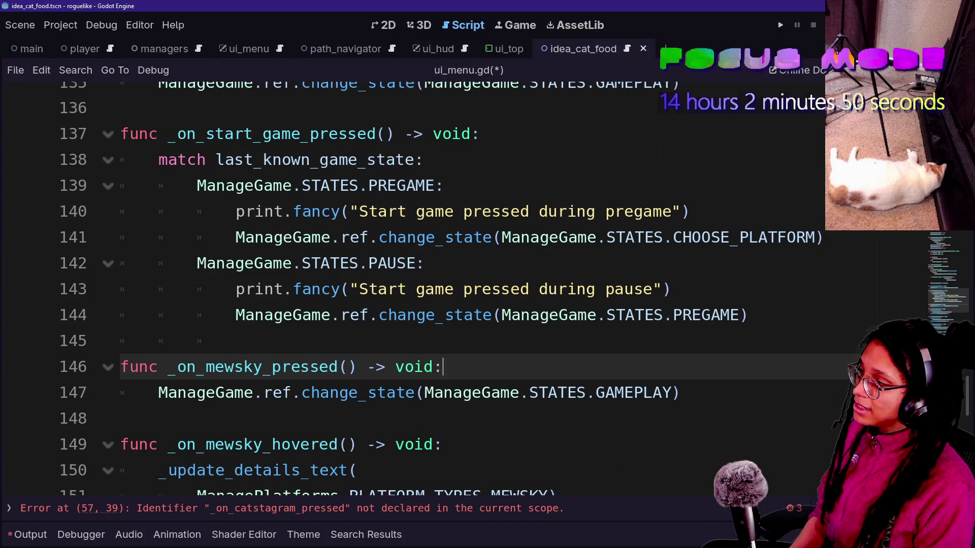
Add a blank line after the function and select the whole _on_mewsky_pressed function
{"action": "left_click", "coordinate": [680, 392]}
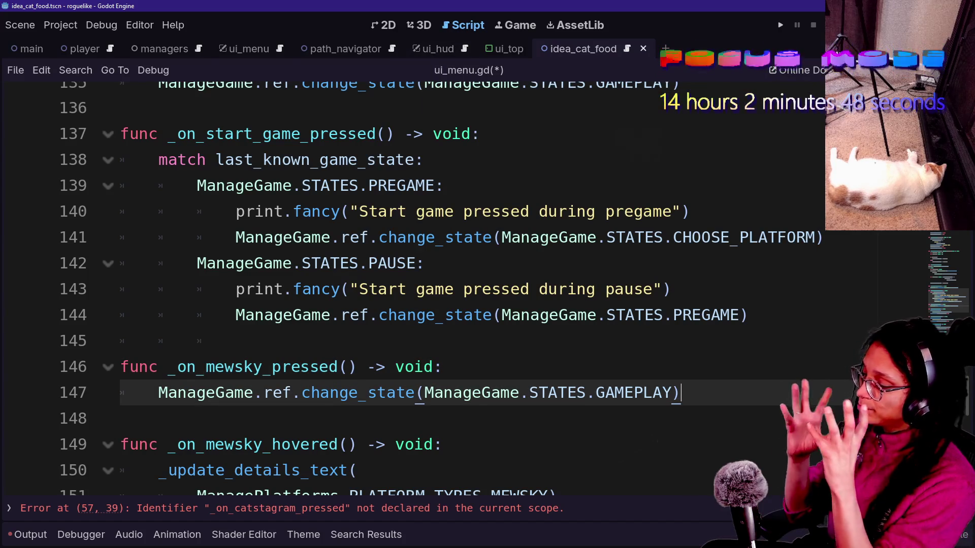
{"action": "key", "text": "Return"}
{"action": "key", "text": "ctrl+v"}
{"action": "key", "text": "ctrl+z"}
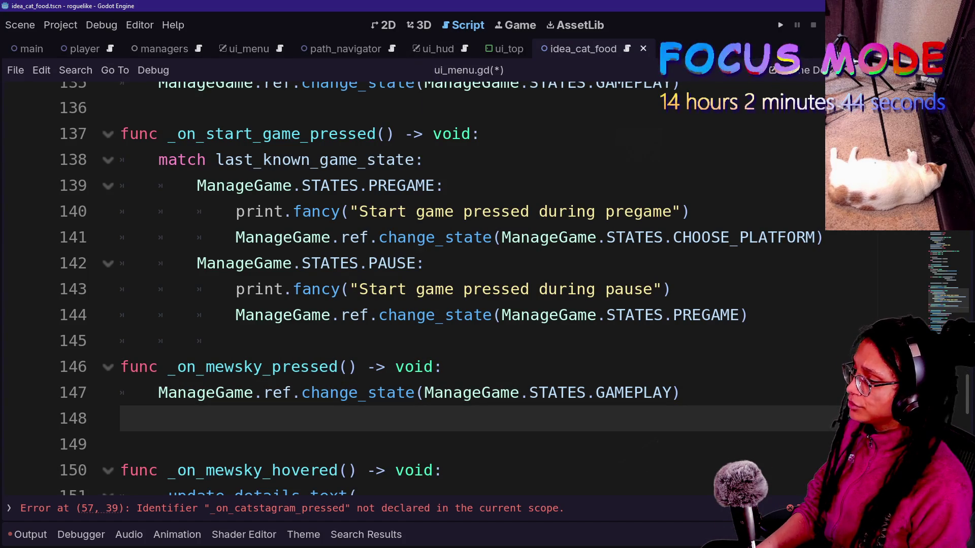
{"action": "left_click", "coordinate": [444, 366]}
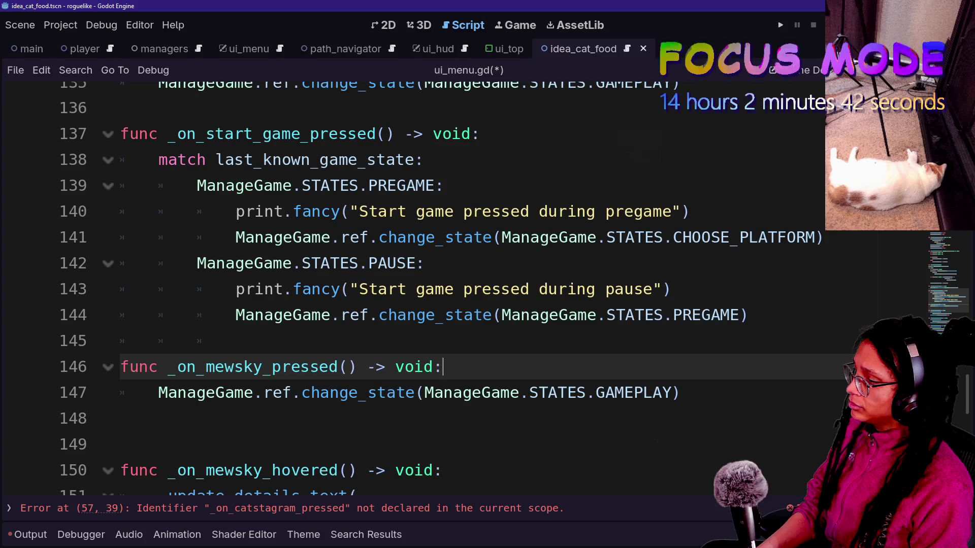
{"action": "left_click_drag", "start_coordinate": [680, 392], "coordinate": [236, 340]}
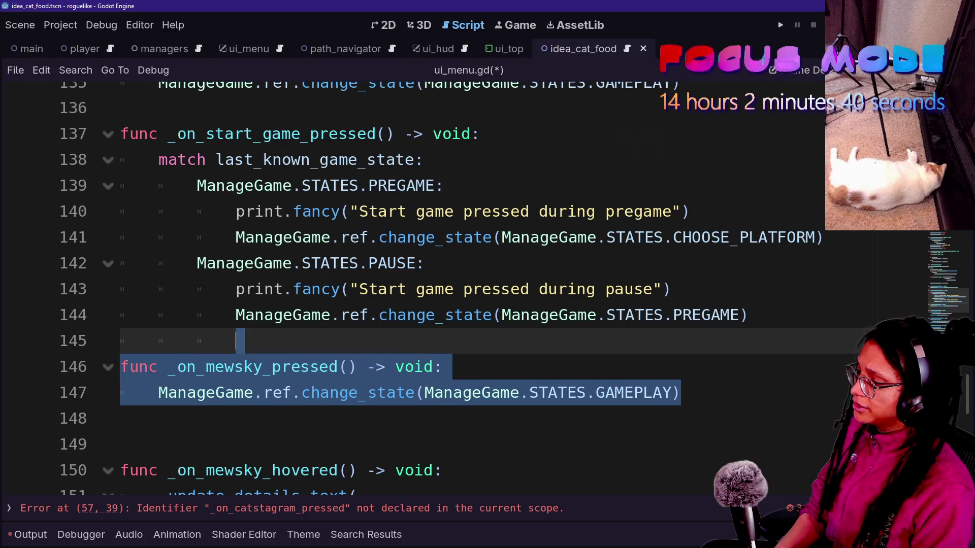
Duplicate the _on_mewsky_pressed function three times below the original
{"action": "key", "text": "ctrl+c"}
{"action": "left_click", "coordinate": [122, 419]}
{"action": "key", "text": "ctrl+v"}
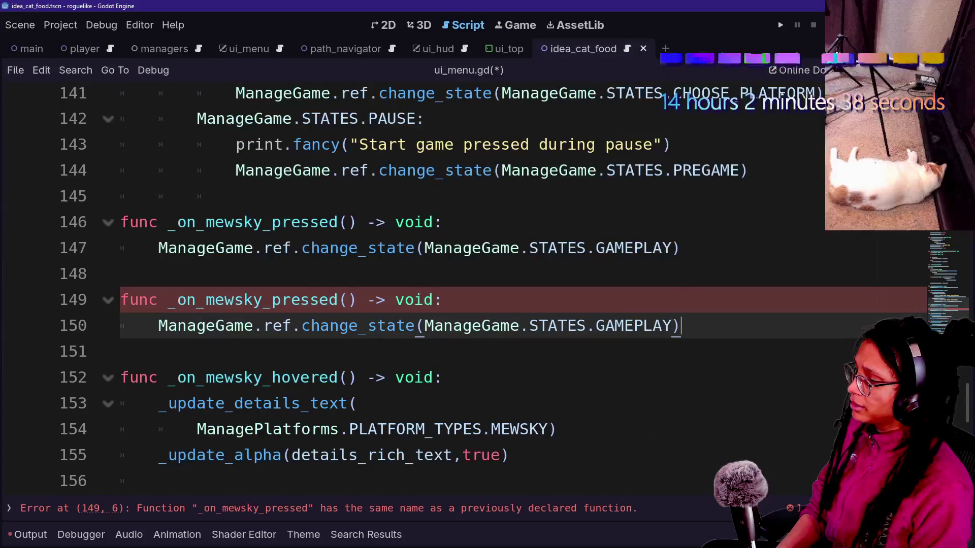
{"action": "key", "text": "ctrl+v"}
{"action": "key", "text": "ctrl+v"}
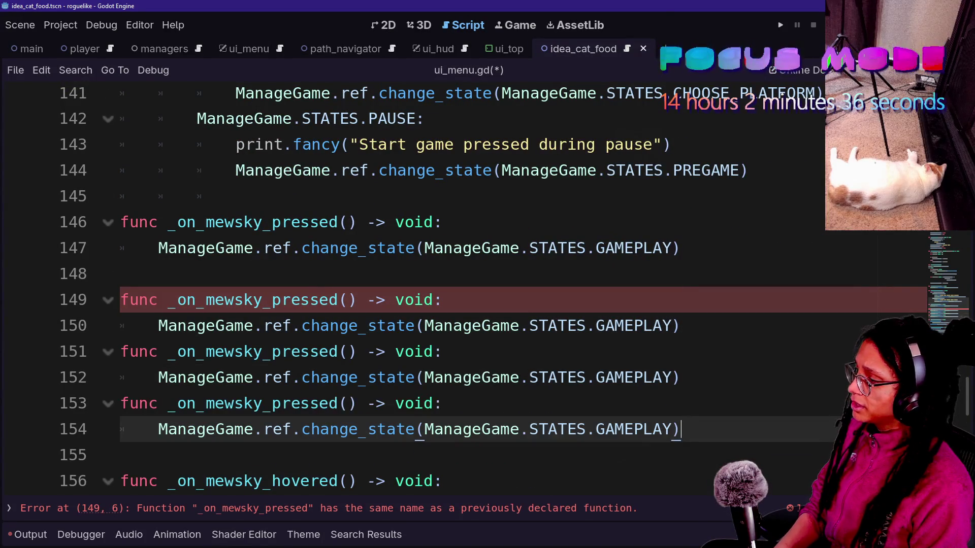
{"action": "left_click", "coordinate": [122, 273]}
{"action": "key", "text": "BackSpace"}
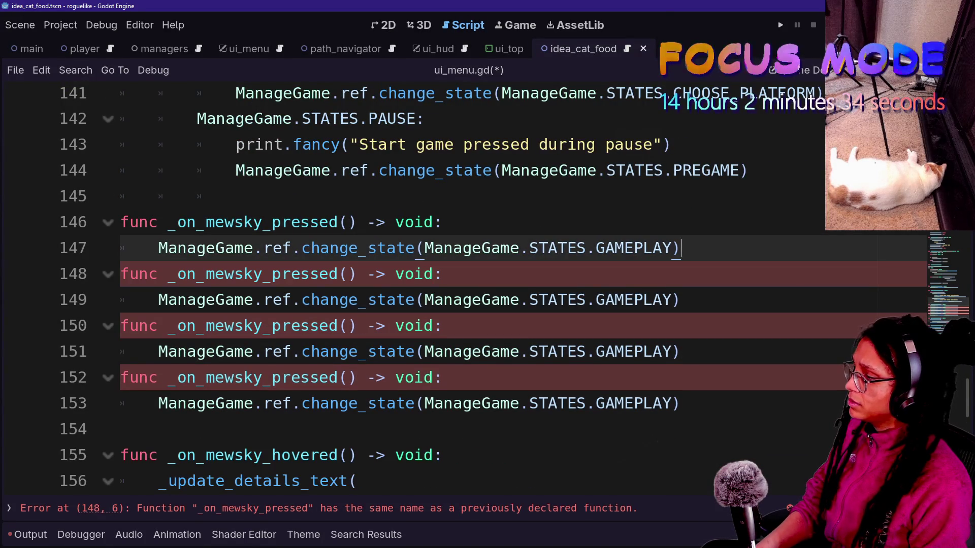
Rename the copies to _on_catstagram_pressed, _on_mewtube_pressed and _on_cubstack_pressed, then save
{"action": "double_click", "coordinate": [234, 274]}
{"action": "type", "text": "catstage"}
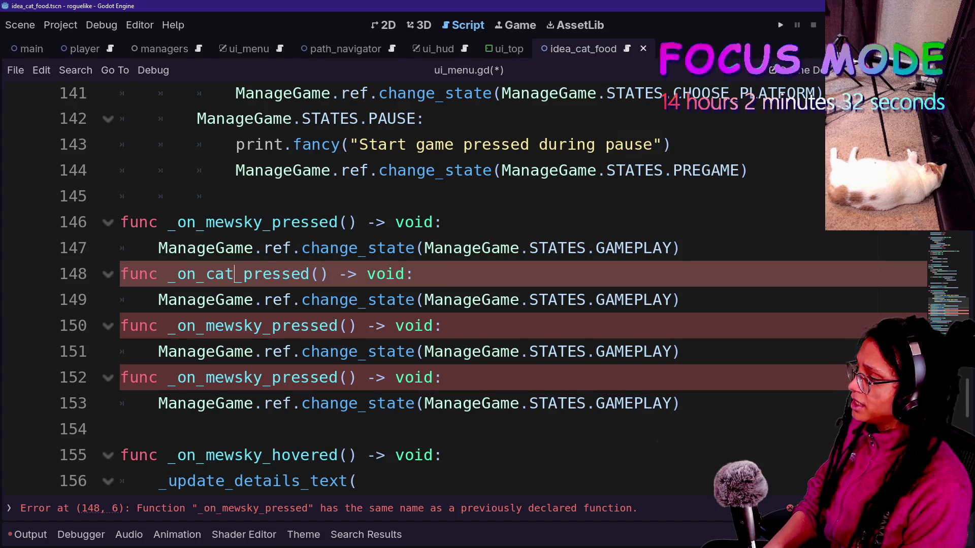
{"action": "key", "text": "BackSpace"}
{"action": "type", "text": "ram"}
{"action": "left_click", "coordinate": [158, 351]}
{"action": "double_click", "coordinate": [238, 325]}
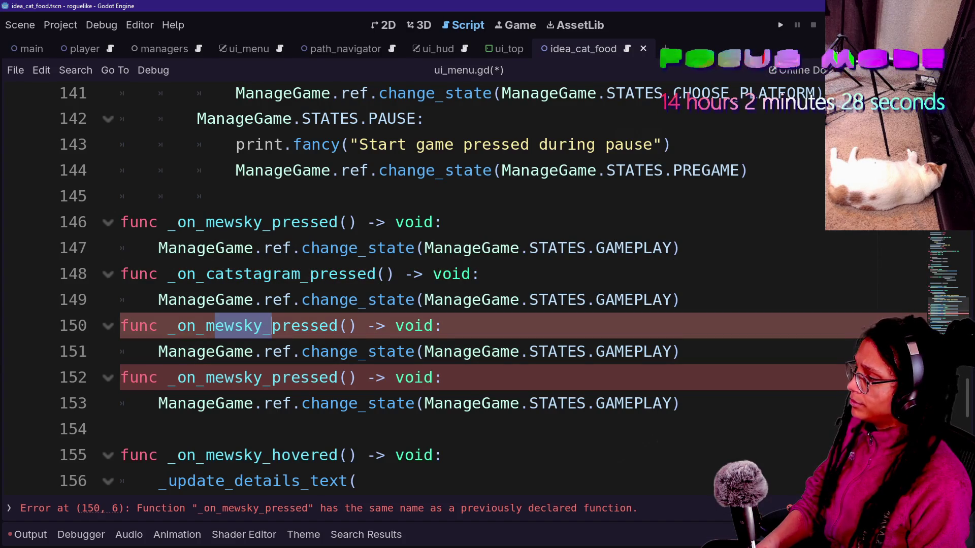
{"action": "type", "text": "mewtube"}
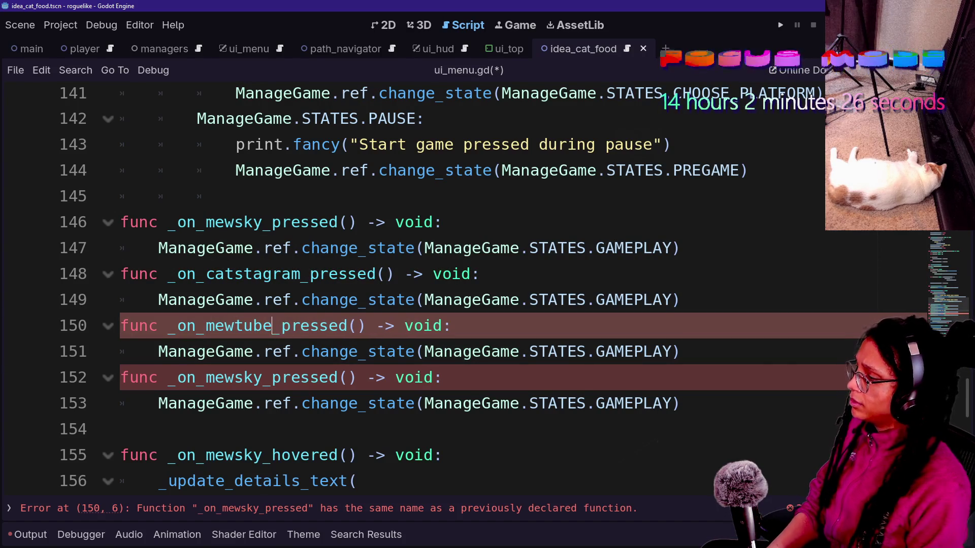
{"action": "left_click_drag", "start_coordinate": [206, 378], "coordinate": [263, 377]}
{"action": "type", "text": "cubstack"}
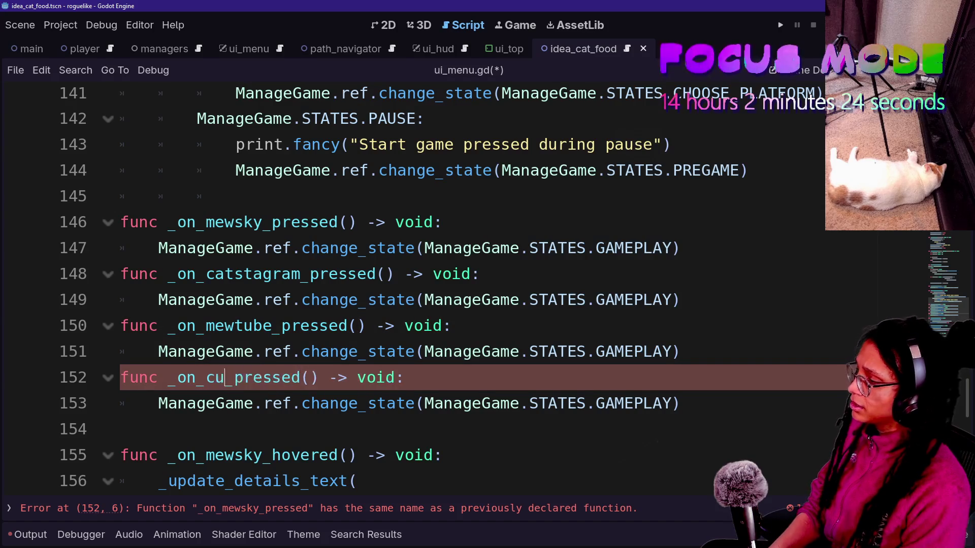
{"action": "key", "text": "Return"}
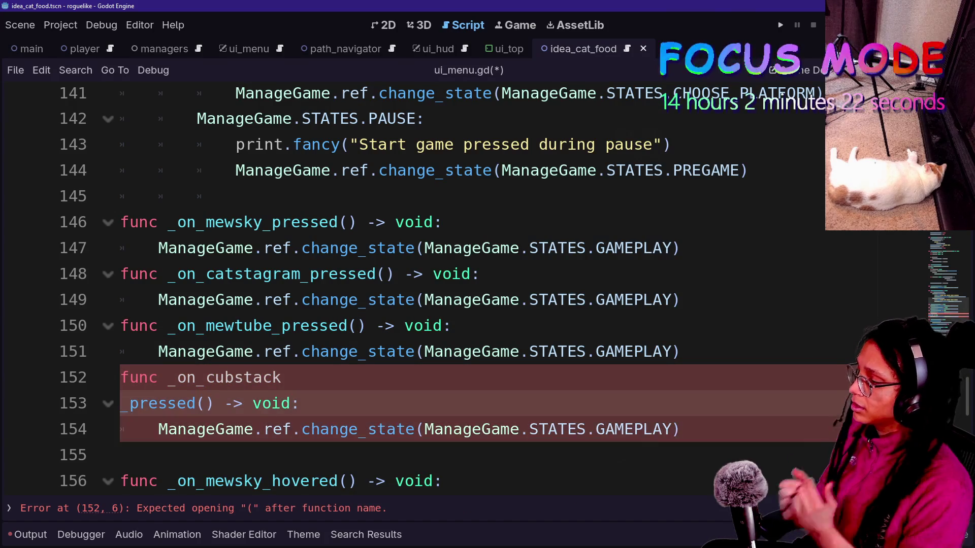
{"action": "key", "text": "BackSpace"}
{"action": "left_click", "coordinate": [339, 254]}
{"action": "key", "text": "ctrl+s"}
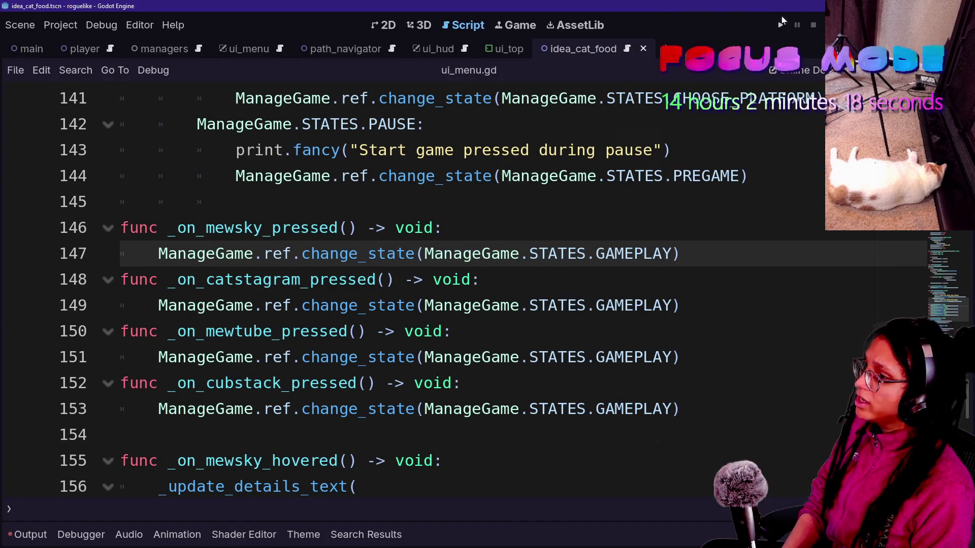
Run the game, choose Start Planning and Mewsky to reach gameplay, then return to ui_menu.gd
{"action": "left_click", "coordinate": [781, 24]}
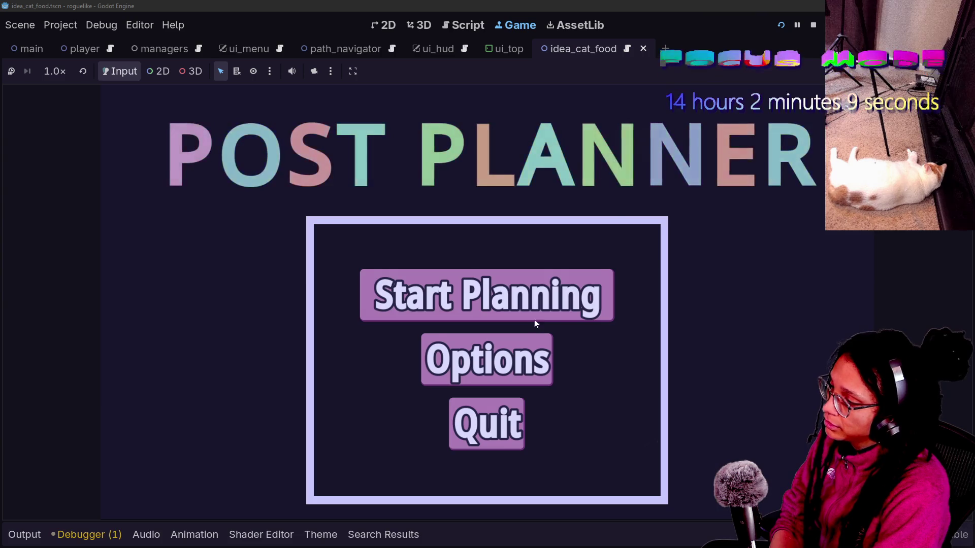
{"action": "left_click", "coordinate": [536, 318]}
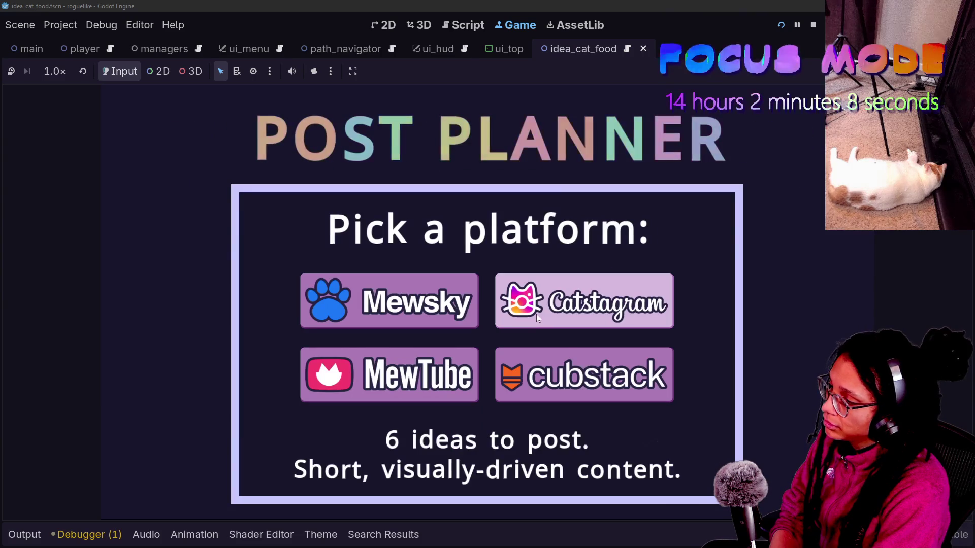
{"action": "left_click", "coordinate": [437, 322]}
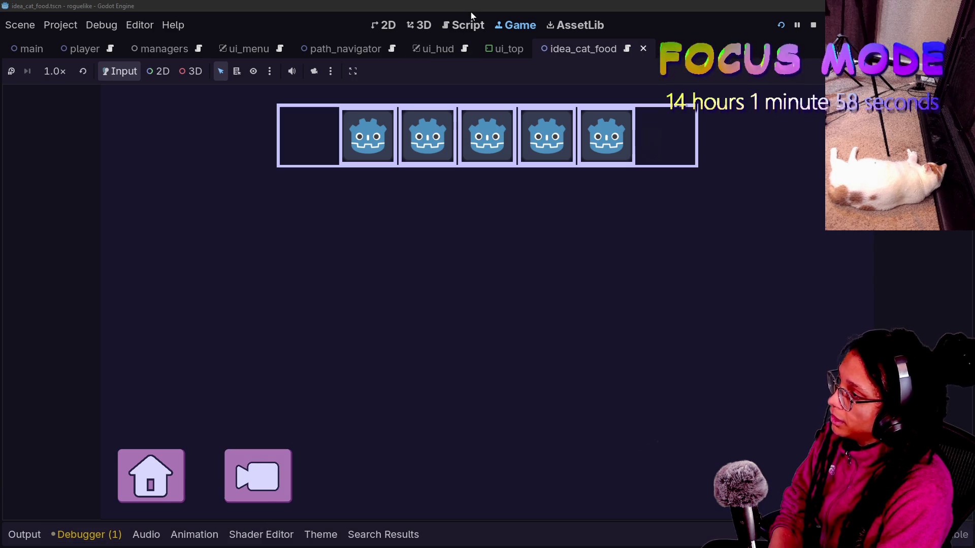
{"action": "left_click", "coordinate": [466, 25]}
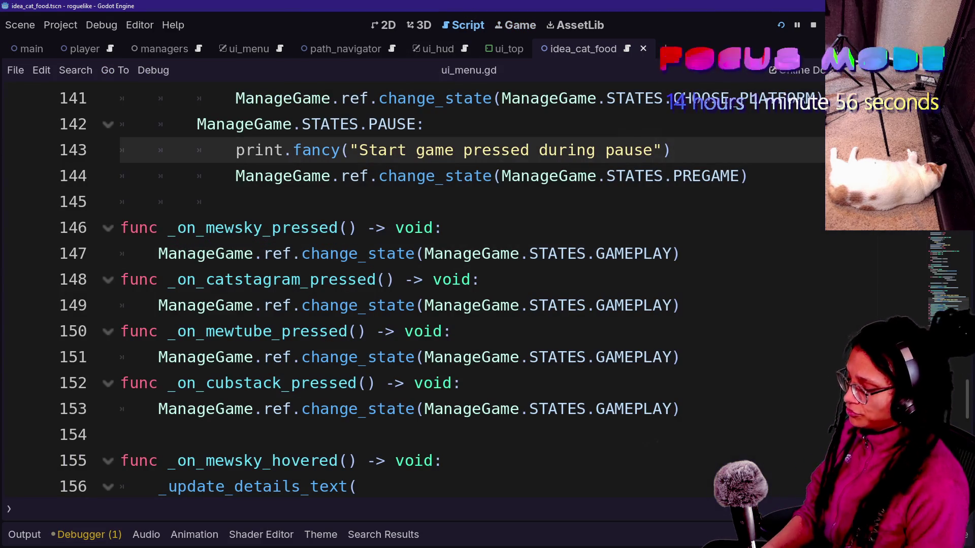
Jump from the Debugger's Errors list to the unused message_to_show variable in ui_hud.gd
{"action": "scroll", "coordinate": [406, 289], "scroll_direction": "down", "scroll_amount": 2}
{"action": "scroll", "coordinate": [528, 254], "scroll_direction": "up", "scroll_amount": 2}
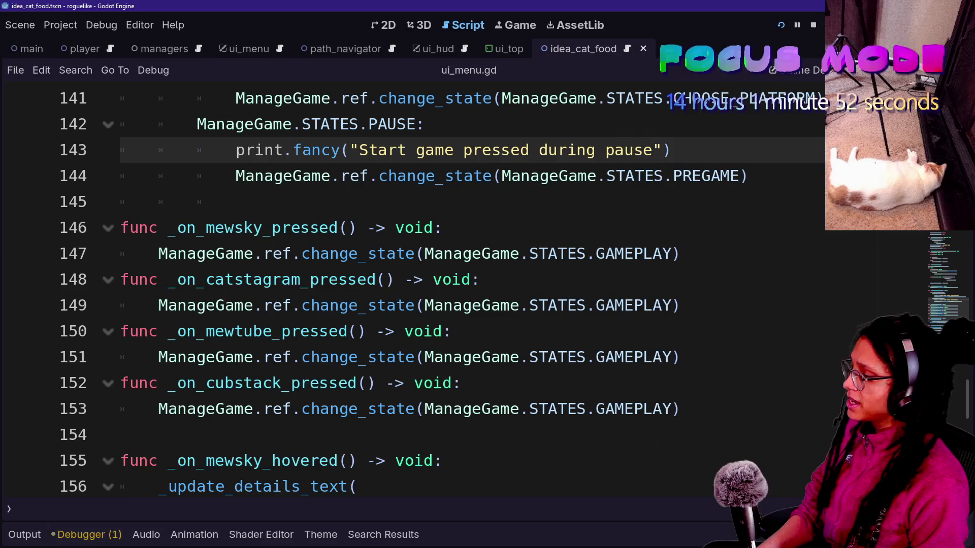
{"action": "left_click", "coordinate": [120, 540]}
{"action": "left_click", "coordinate": [133, 411]}
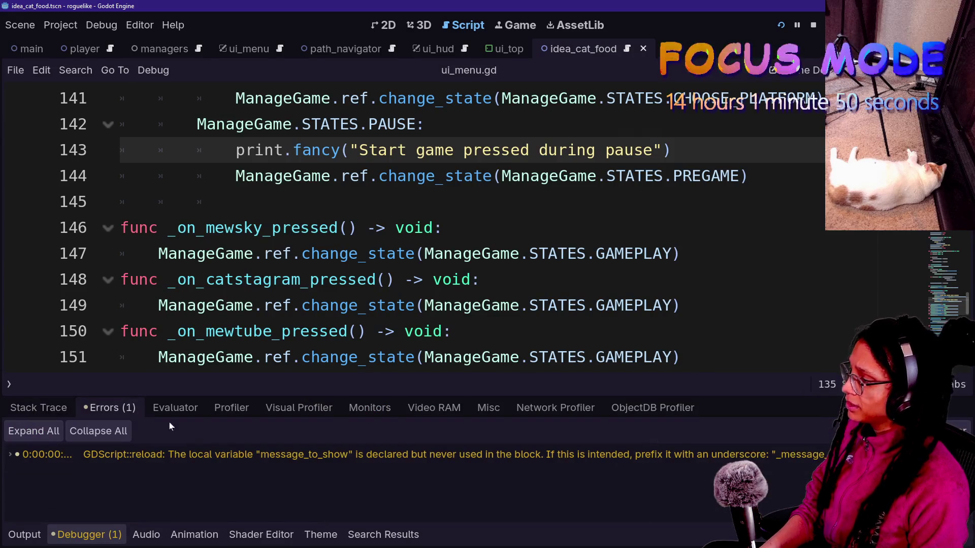
{"action": "left_click", "coordinate": [202, 454]}
{"action": "left_click", "coordinate": [347, 279]}
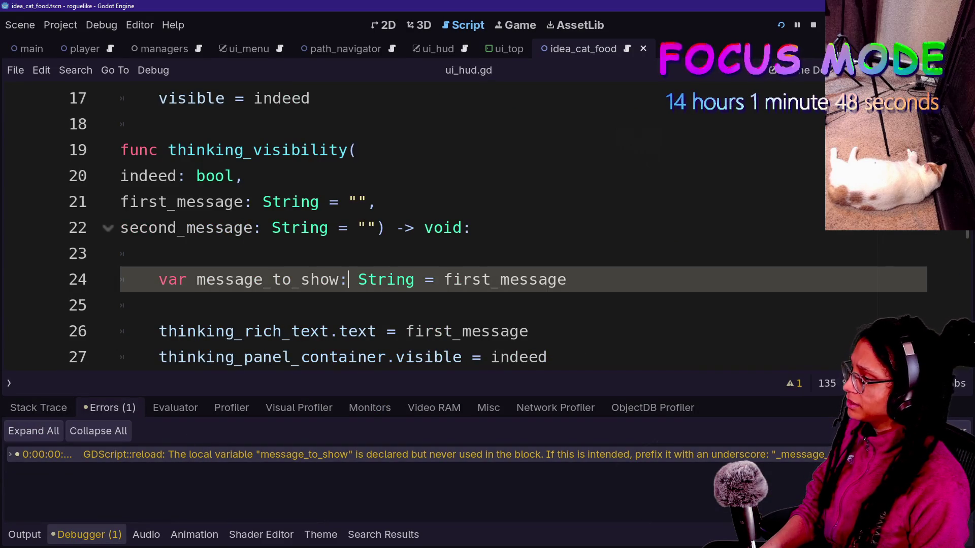
{"action": "scroll", "coordinate": [348, 279], "scroll_direction": "down", "scroll_amount": 1}
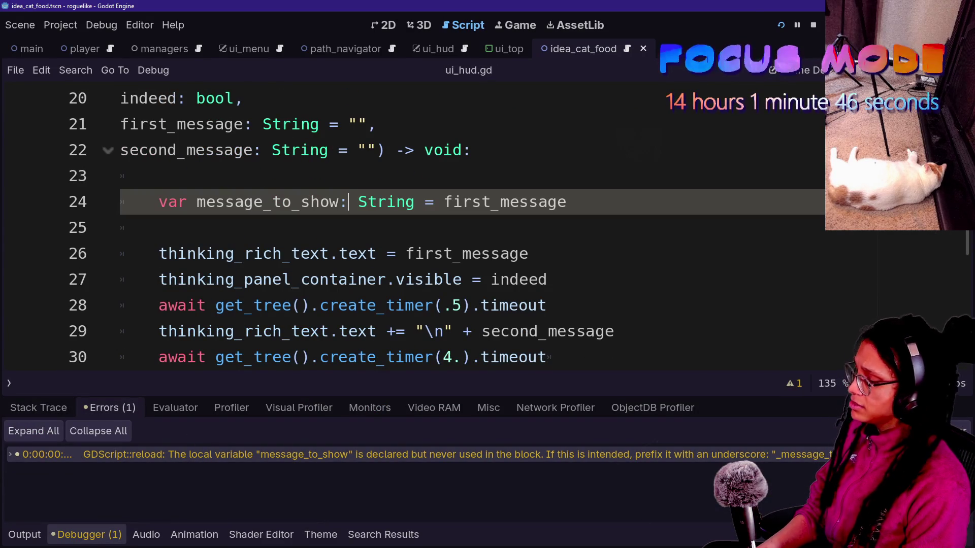
Trim trailing whitespace on line 30, comment out the message_to_show line 24, and save
{"action": "key", "text": "ctrl+j"}
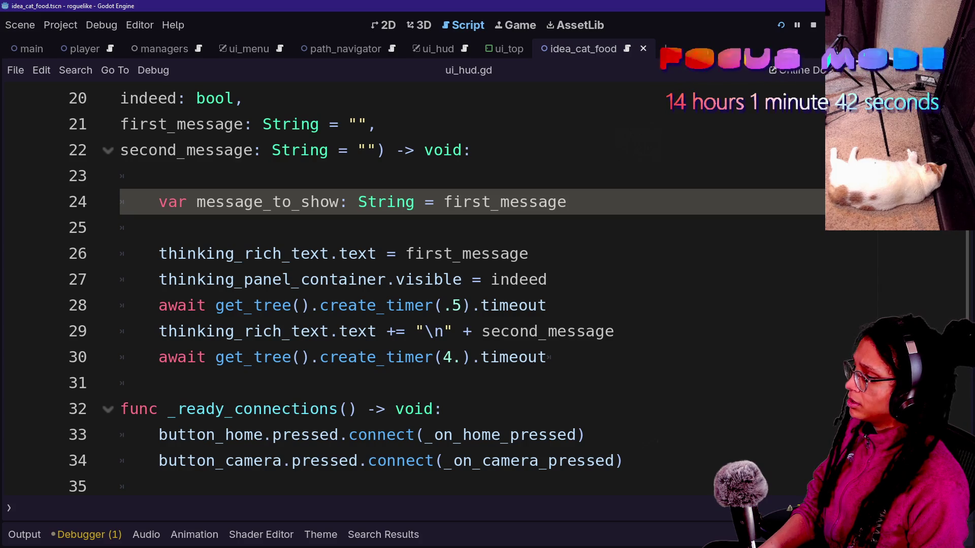
{"action": "left_click", "coordinate": [584, 356]}
{"action": "key", "text": "BackSpace"}
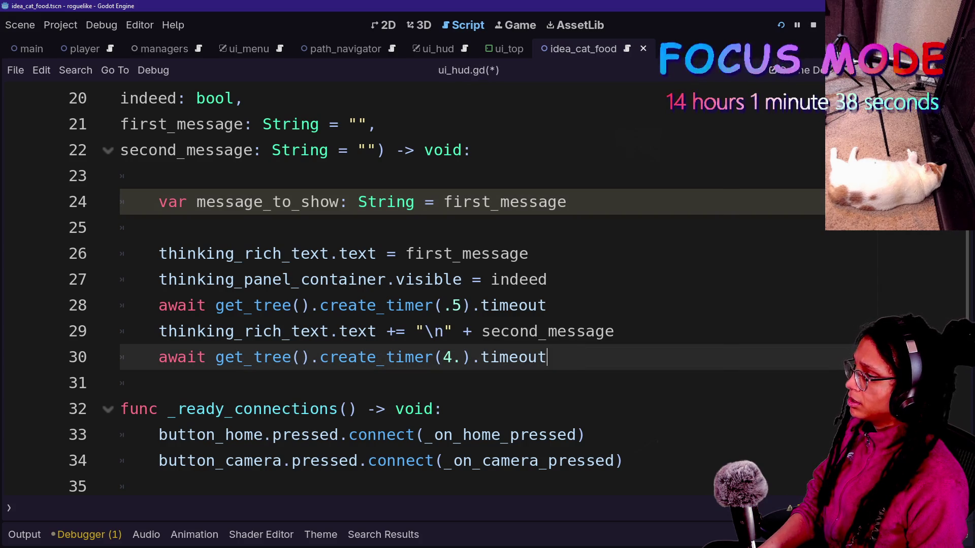
{"action": "left_click", "coordinate": [424, 253]}
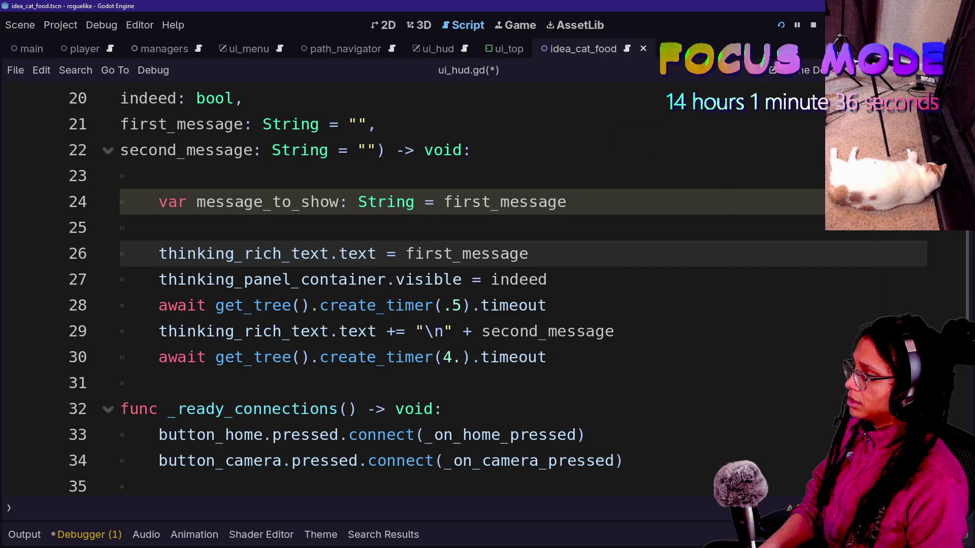
{"action": "left_click", "coordinate": [579, 202]}
{"action": "key", "text": "ctrl+k"}
{"action": "key", "text": "ctrl+s"}
Open manage_game.gd through the quick file search
{"action": "left_click", "coordinate": [24, 535]}
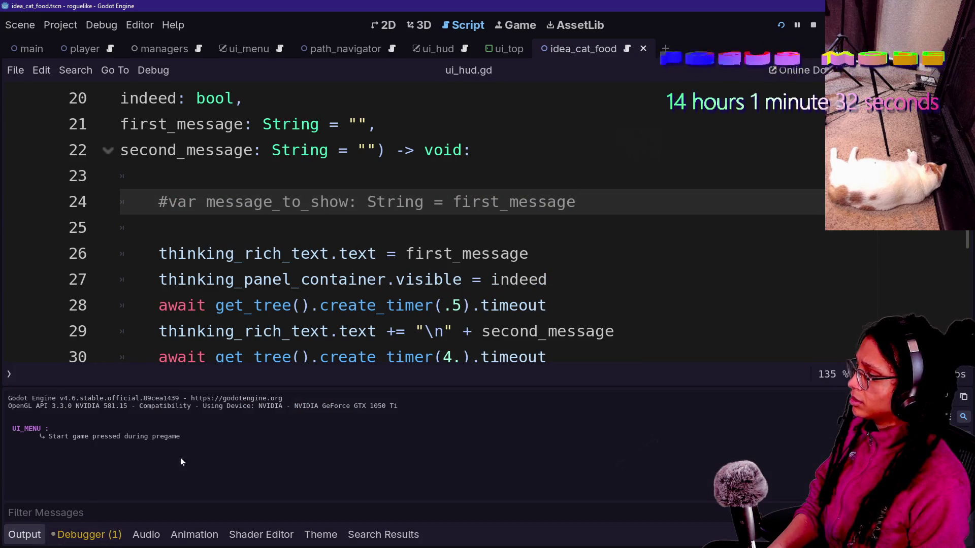
{"action": "key", "text": "shift+alt+o"}
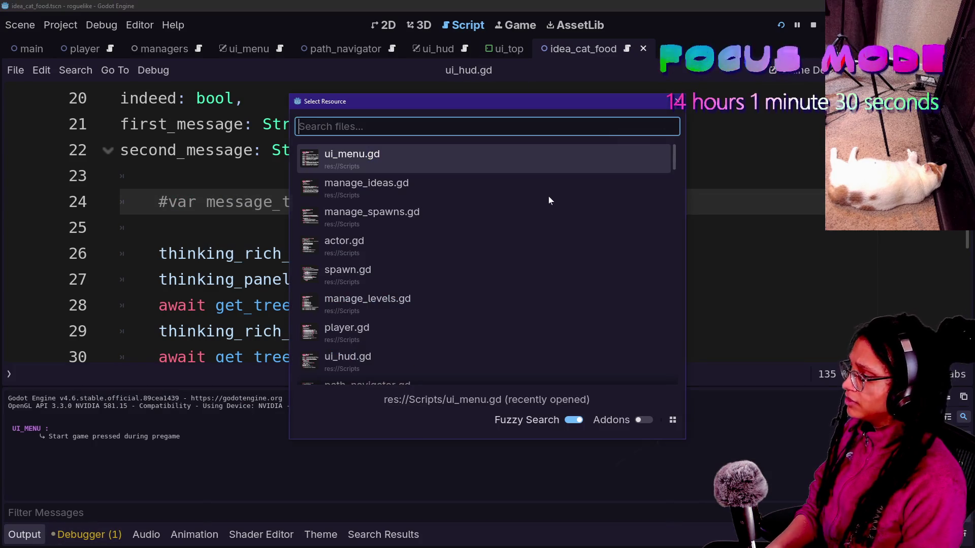
{"action": "type", "text": "ga,e"}
{"action": "key", "text": "Return"}
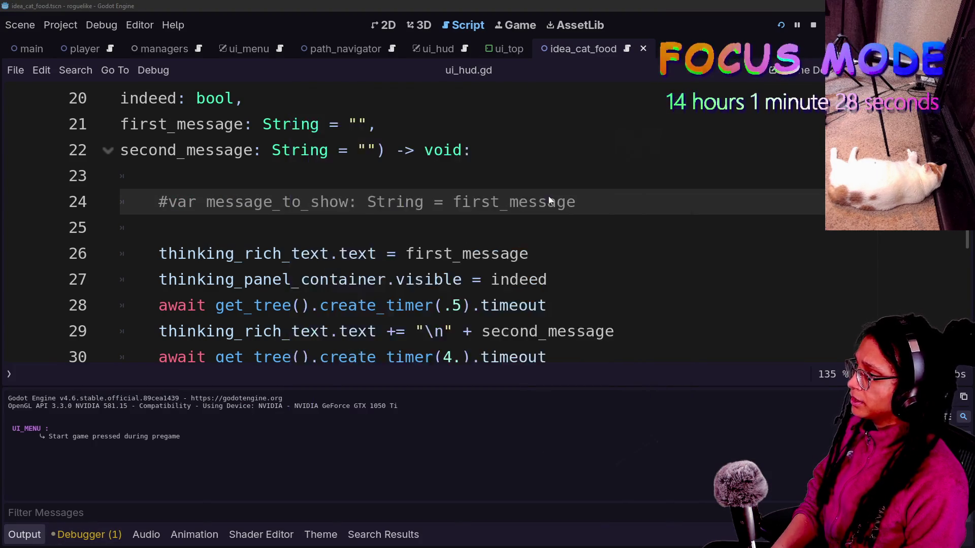
Trace change_state to _on_gameplay_state and locate its match block on last_state
{"action": "key", "text": "ctrl+j"}
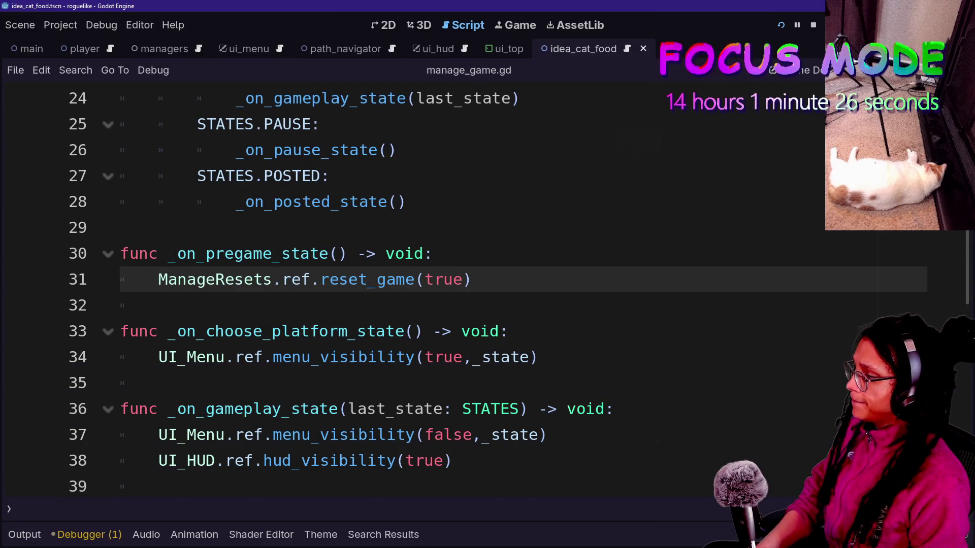
{"action": "scroll", "coordinate": [457, 290], "scroll_direction": "up", "scroll_amount": 8}
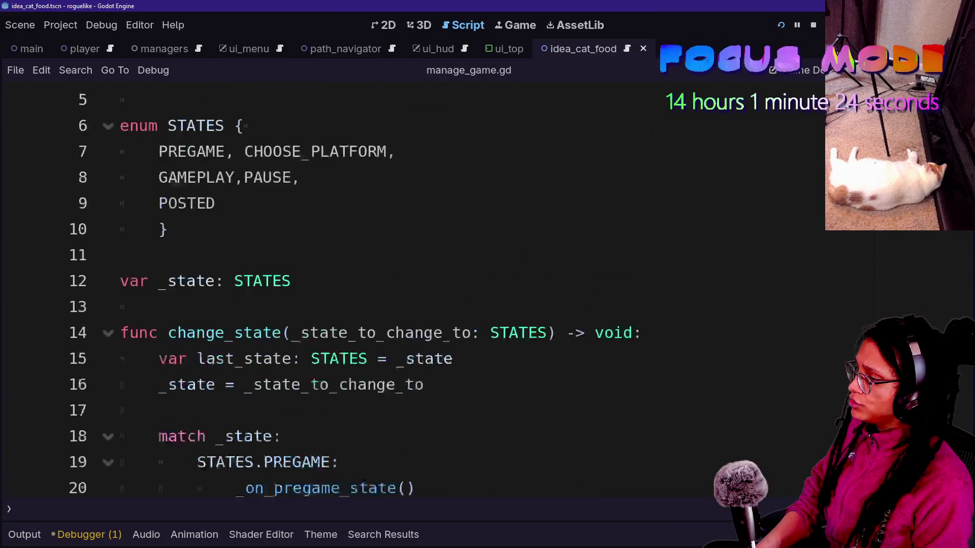
{"action": "scroll", "coordinate": [406, 289], "scroll_direction": "down", "scroll_amount": 3}
{"action": "left_click_drag", "start_coordinate": [168, 201], "coordinate": [301, 202]}
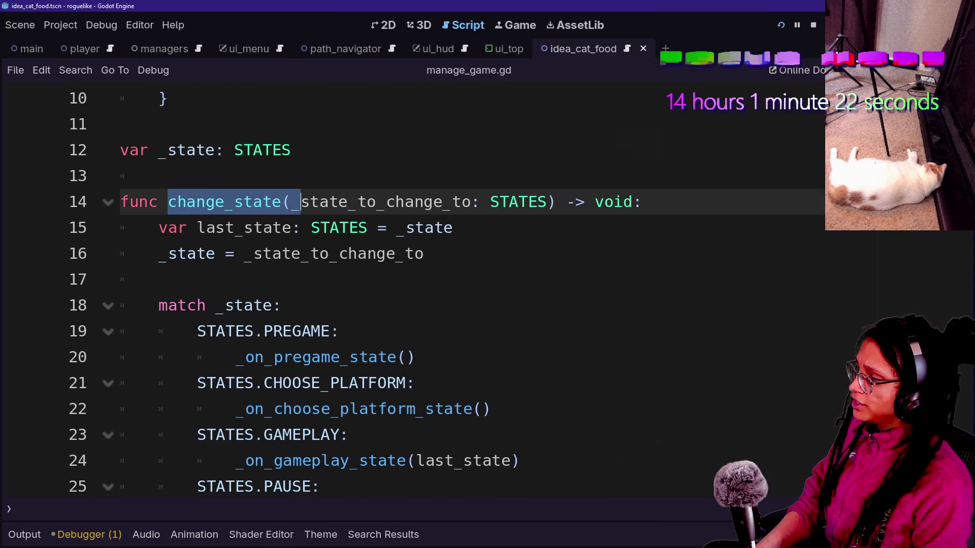
{"action": "scroll", "coordinate": [406, 356], "scroll_direction": "down", "scroll_amount": 3}
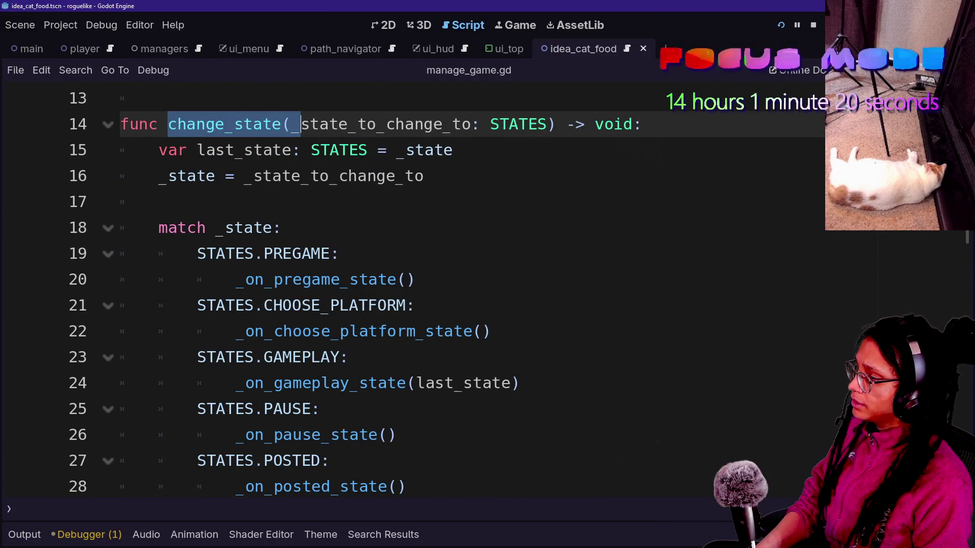
{"action": "left_click_drag", "start_coordinate": [348, 357], "coordinate": [207, 357]}
{"action": "scroll", "coordinate": [206, 357], "scroll_direction": "down", "scroll_amount": 2}
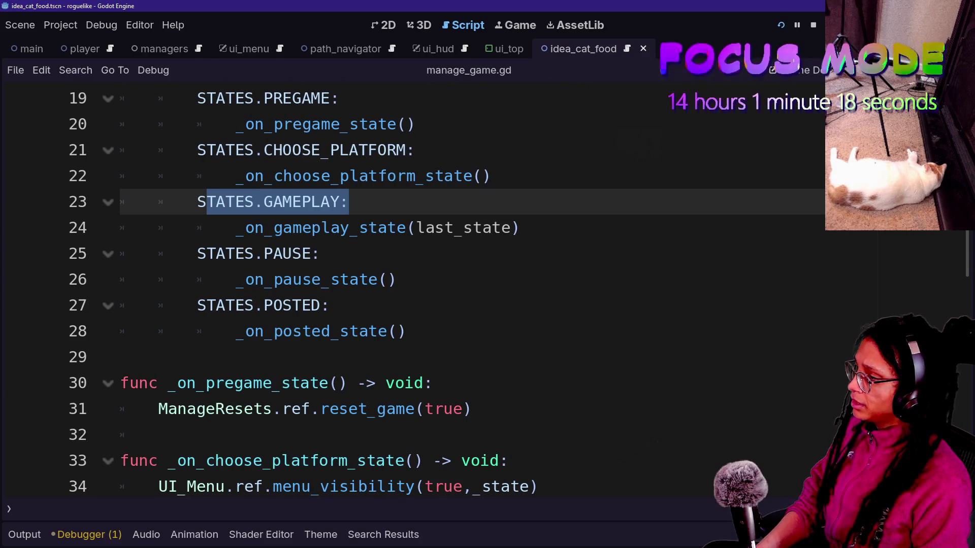
{"action": "double_click", "coordinate": [424, 227]}
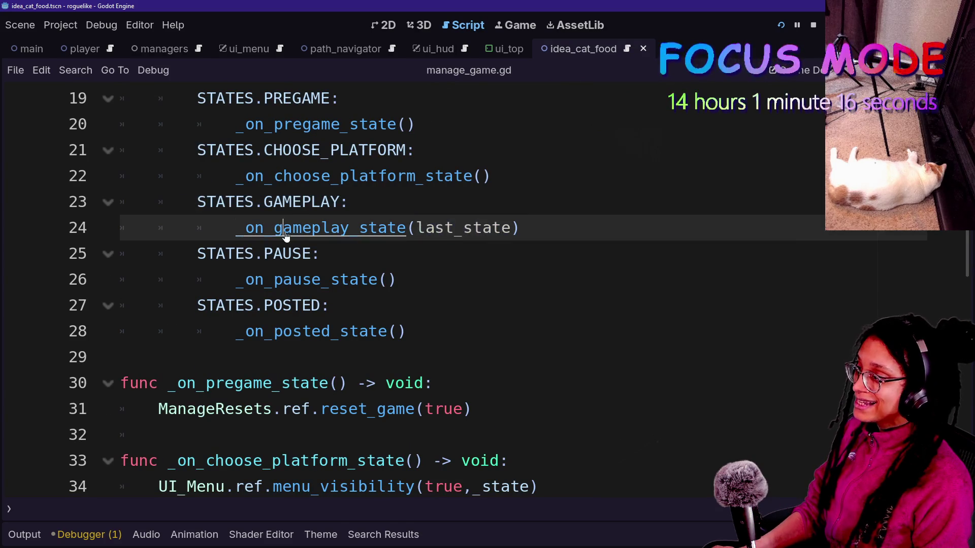
{"action": "left_click", "coordinate": [283, 228], "text": "ctrl"}
{"action": "scroll", "coordinate": [457, 292], "scroll_direction": "down", "scroll_amount": 1}
{"action": "left_click_drag", "start_coordinate": [159, 305], "coordinate": [330, 382]}
{"action": "mouse_move", "coordinate": [196, 331]}
{"action": "left_mouse_down"}
{"action": "mouse_move", "coordinate": [326, 357]}
{"action": "mouse_move", "coordinate": [359, 409]}
{"action": "left_mouse_up"}
{"action": "mouse_move", "coordinate": [200, 305]}
{"action": "left_mouse_down"}
{"action": "mouse_move", "coordinate": [349, 357]}
{"action": "mouse_move", "coordinate": [325, 383]}
{"action": "left_mouse_up"}
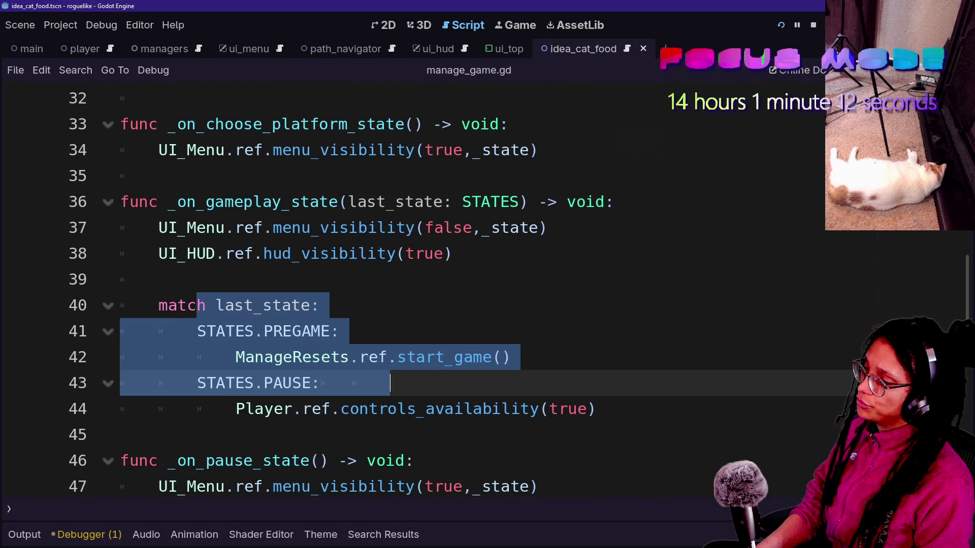
{"action": "left_click", "coordinate": [389, 382]}
Add a STATES.CHOOSE_PLATFORM: case after the PREGAME start_game() line
{"action": "left_click", "coordinate": [595, 409]}
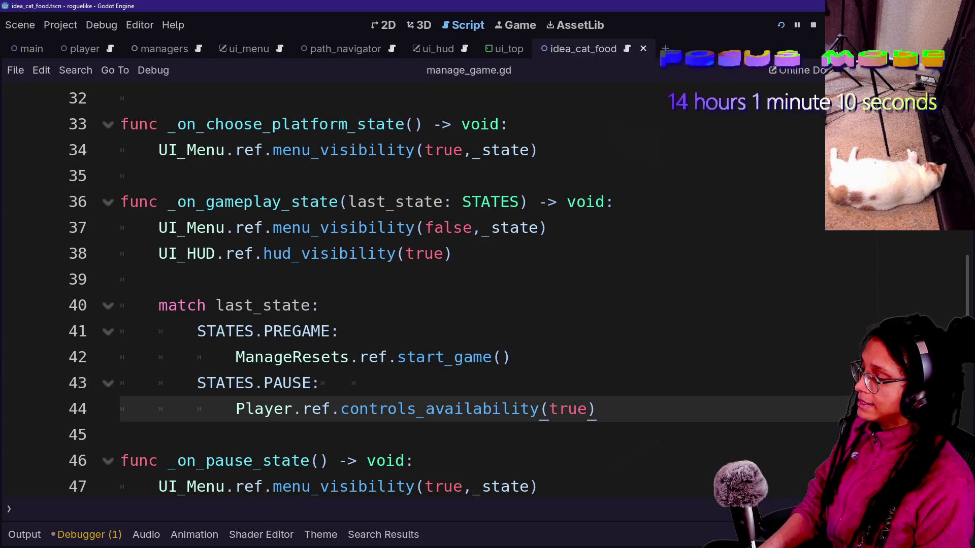
{"action": "left_click", "coordinate": [511, 357]}
{"action": "key", "text": "Return"}
{"action": "key", "text": "BackSpace"}
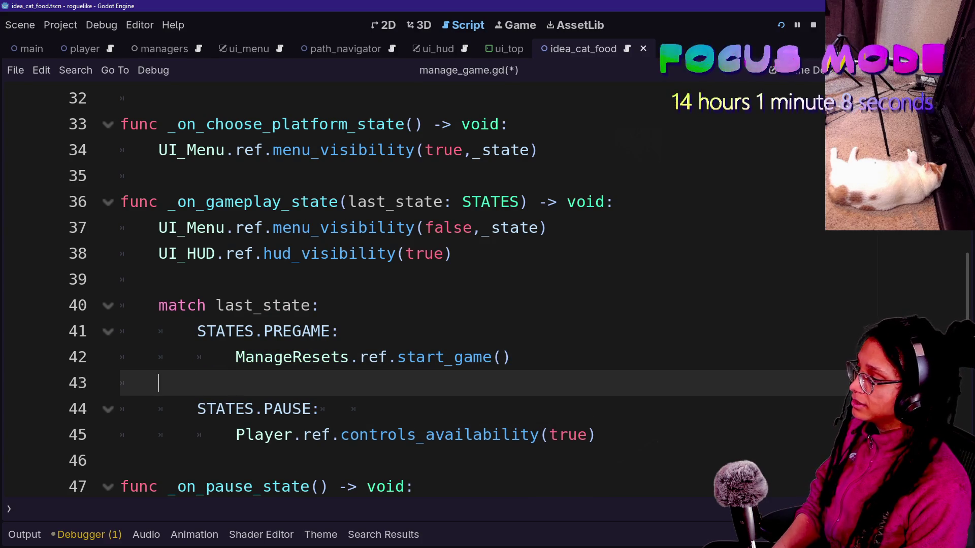
{"action": "type", "text": "STATES."}
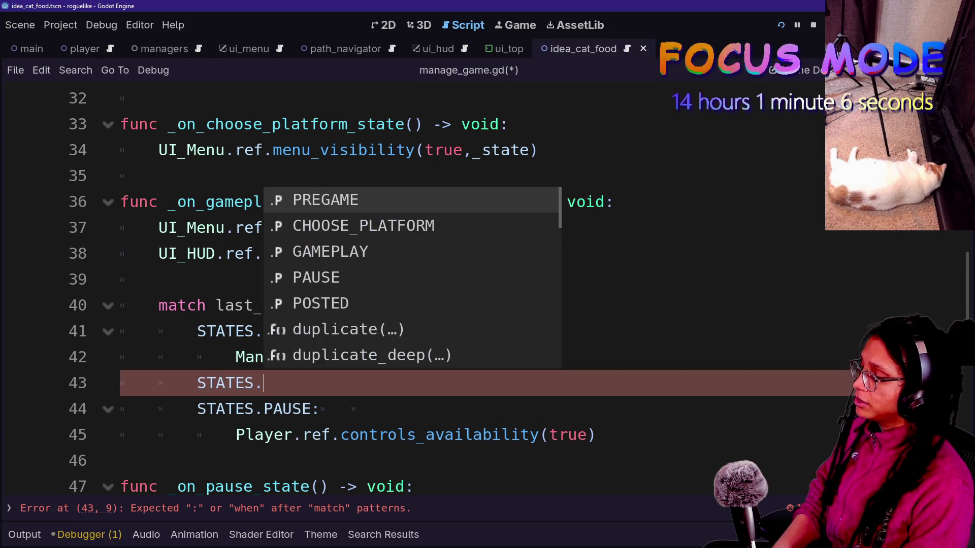
{"action": "key", "text": "Down"}
{"action": "key", "text": "Return"}
{"action": "type", "text": ":"}
{"action": "key", "text": "Return"}
Give the CHOOSE_PLATFORM case a ManageResets.ref.start_game() call and save manage_game.gd
{"action": "key", "text": "Up"}
{"action": "key", "text": "Up"}
{"action": "key", "text": "shift+Up"}
{"action": "key", "text": "ctrl+c"}
{"action": "key", "text": "Down"}
{"action": "key", "text": "Down"}
{"action": "key", "text": "ctrl+v"}
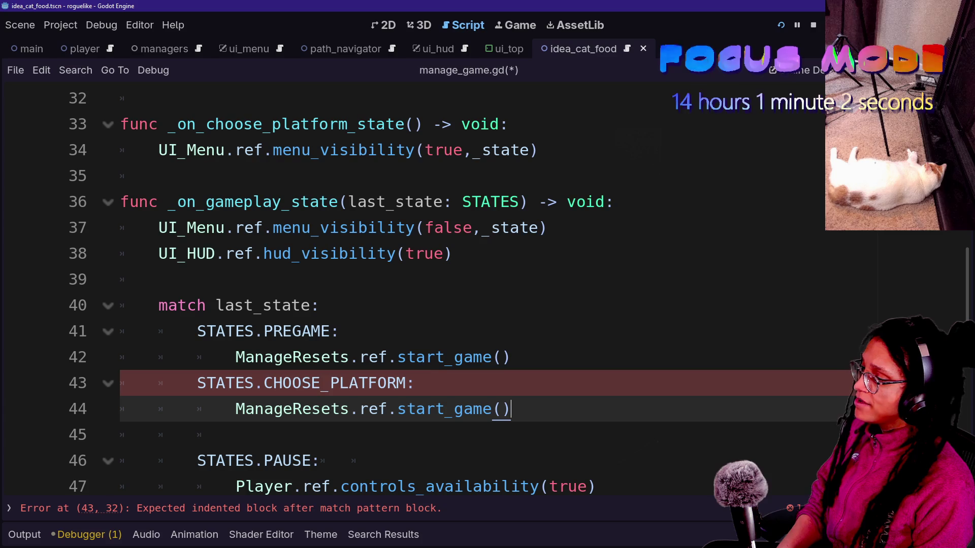
{"action": "key", "text": "Down"}
{"action": "key", "text": "BackSpace"}
{"action": "key", "text": "BackSpace"}
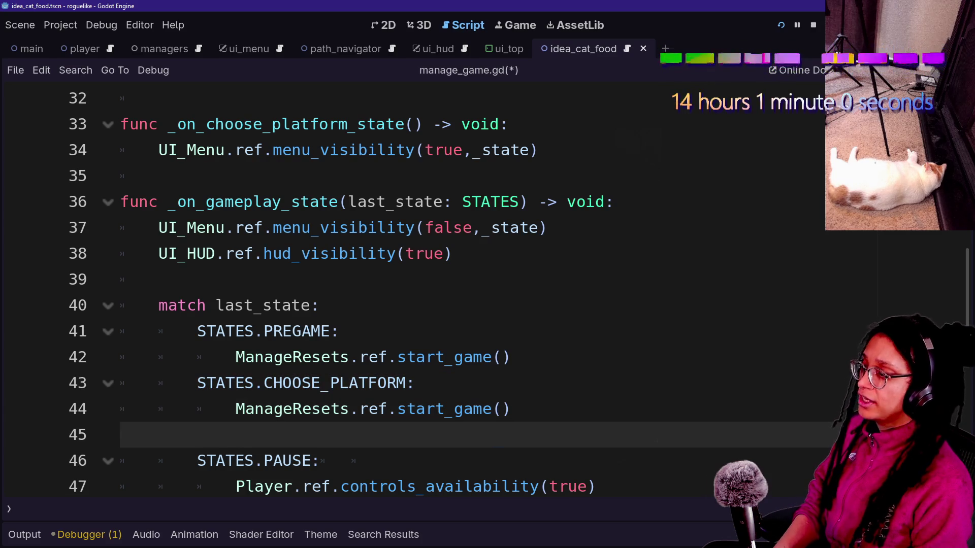
{"action": "key", "text": "BackSpace"}
{"action": "key", "text": "ctrl+s"}
Run the game into a level and view the Output log's repeated 'Bumping an idea...!' messages
{"action": "left_click", "coordinate": [780, 25]}
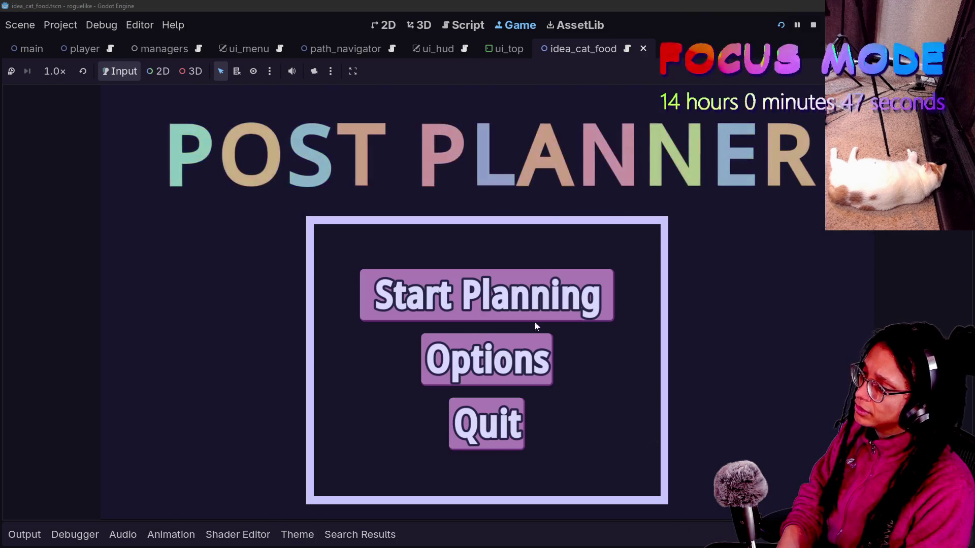
{"action": "left_click", "coordinate": [539, 305]}
{"action": "left_click", "coordinate": [556, 285]}
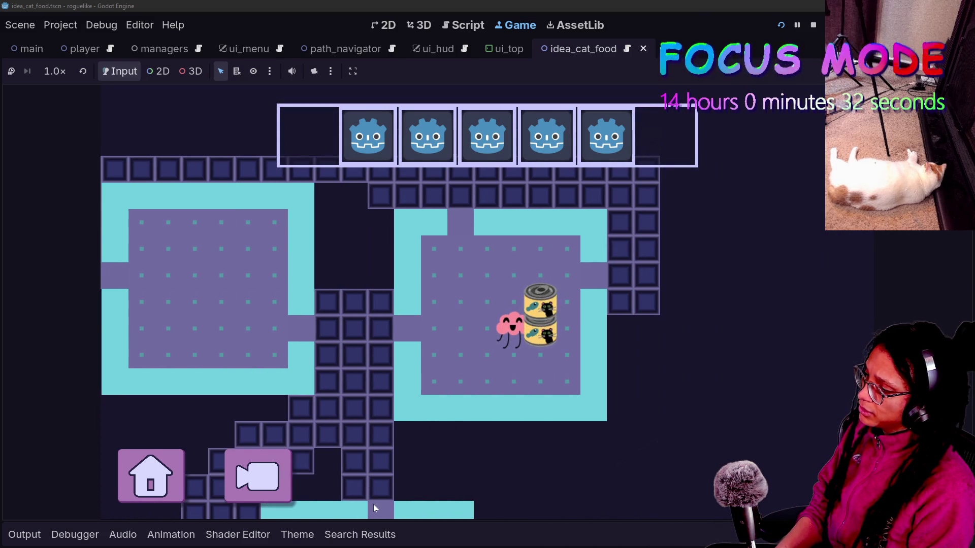
{"action": "left_click", "coordinate": [25, 534]}
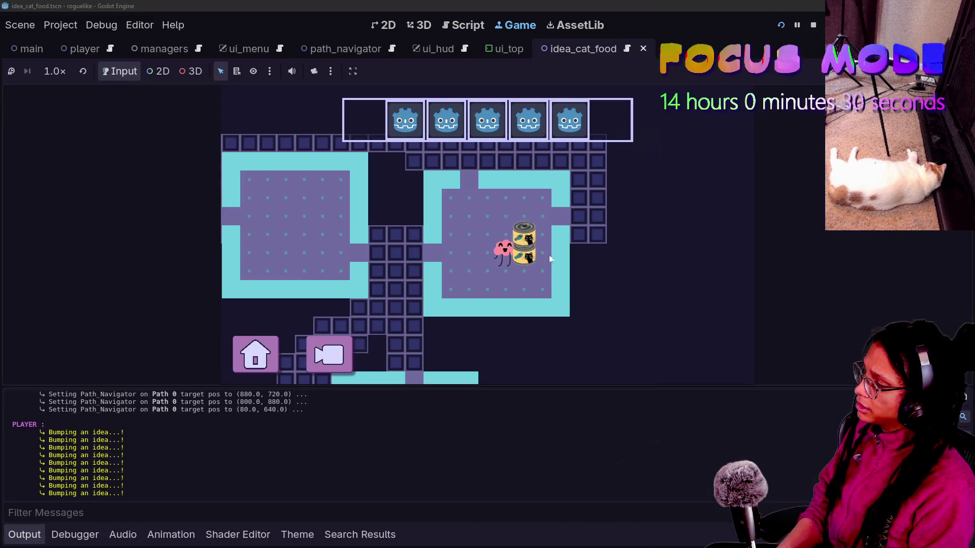
{"action": "left_click", "coordinate": [478, 26]}
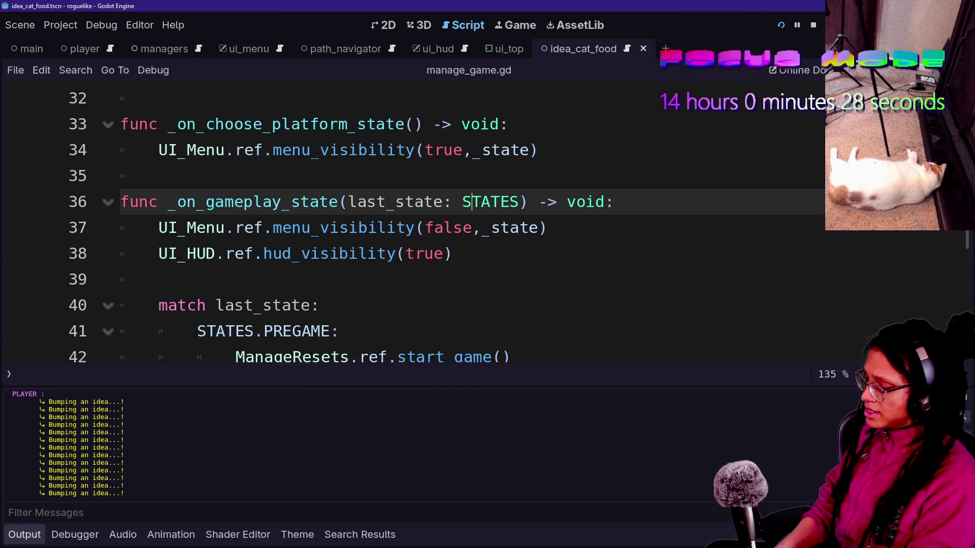
{"action": "key", "text": "ctrl+alt+o"}
{"action": "key", "text": "Escape"}
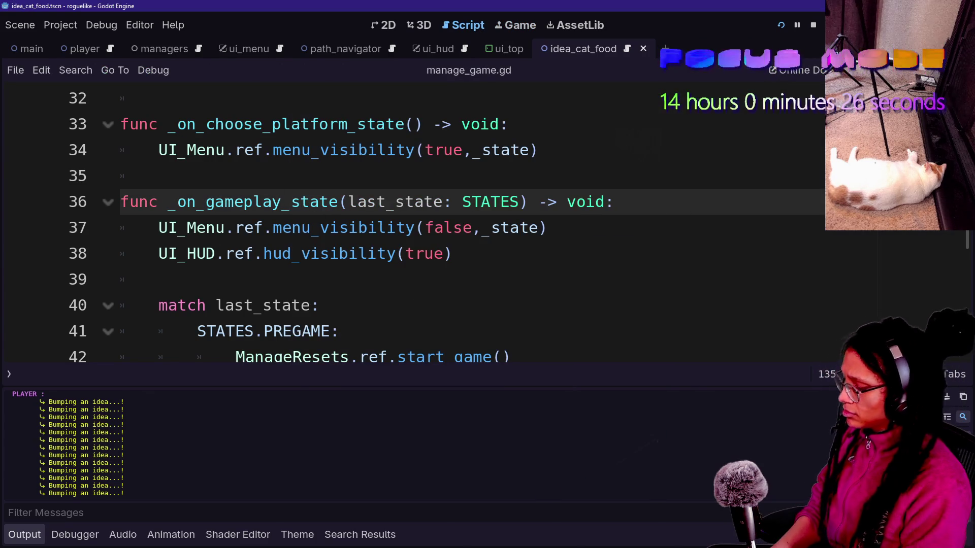
{"action": "key", "text": "ctrl+shift+f"}
{"action": "type", "text": "bumping"}
{"action": "key", "text": "Return"}
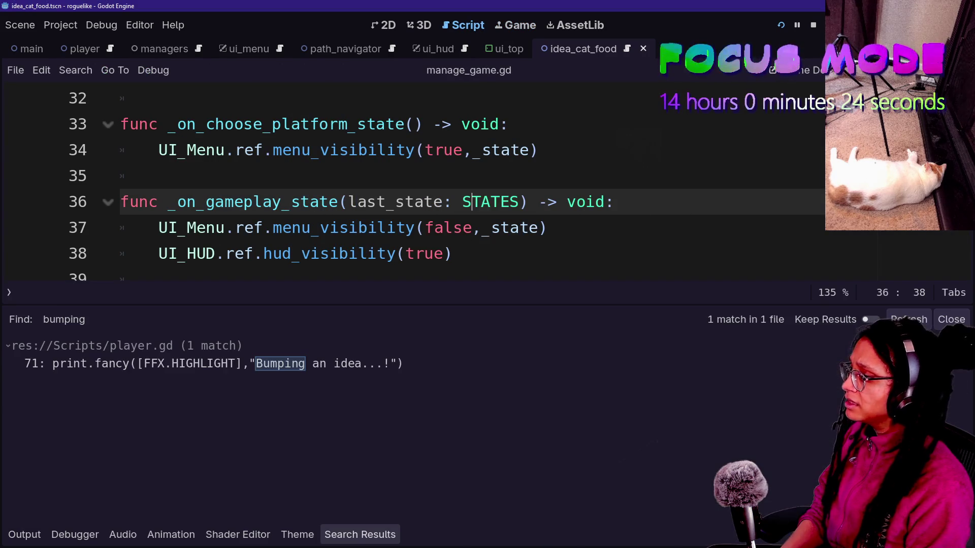
{"action": "left_click", "coordinate": [279, 363]}
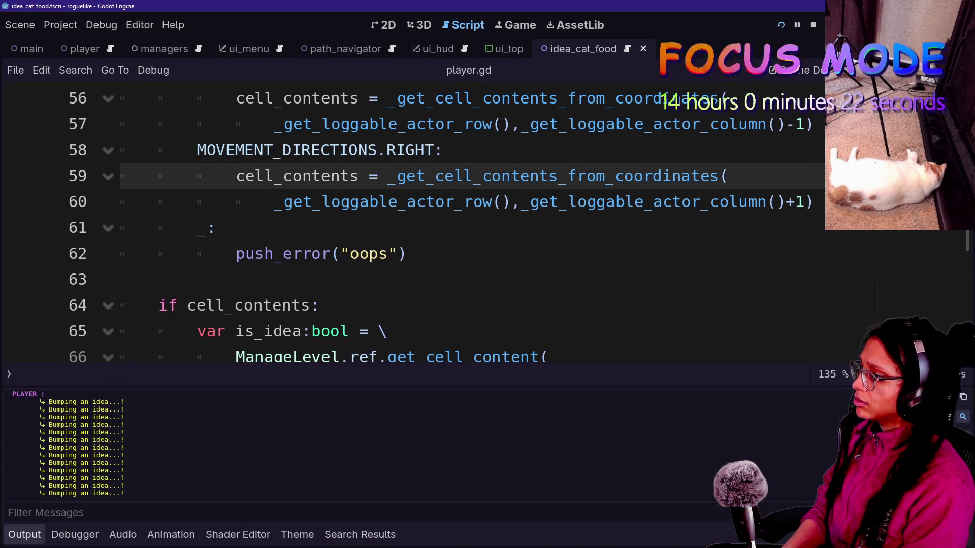
{"action": "scroll", "coordinate": [457, 223], "scroll_direction": "up", "scroll_amount": 1}
{"action": "scroll", "coordinate": [457, 223], "scroll_direction": "down", "scroll_amount": 1}
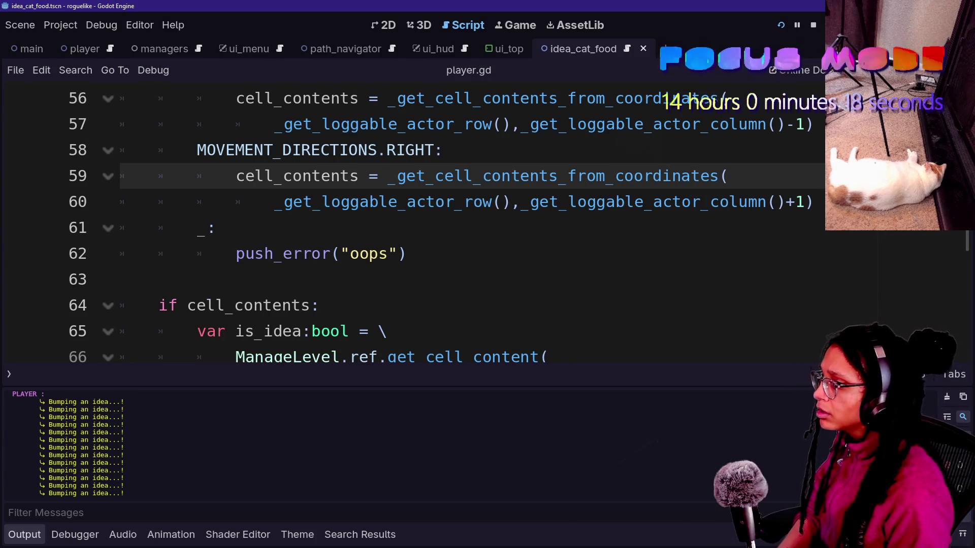
{"action": "left_click", "coordinate": [457, 279]}
{"action": "key", "text": "ctrl+f"}
{"action": "type", "text": "bumping"}
{"action": "left_click", "coordinate": [359, 202]}
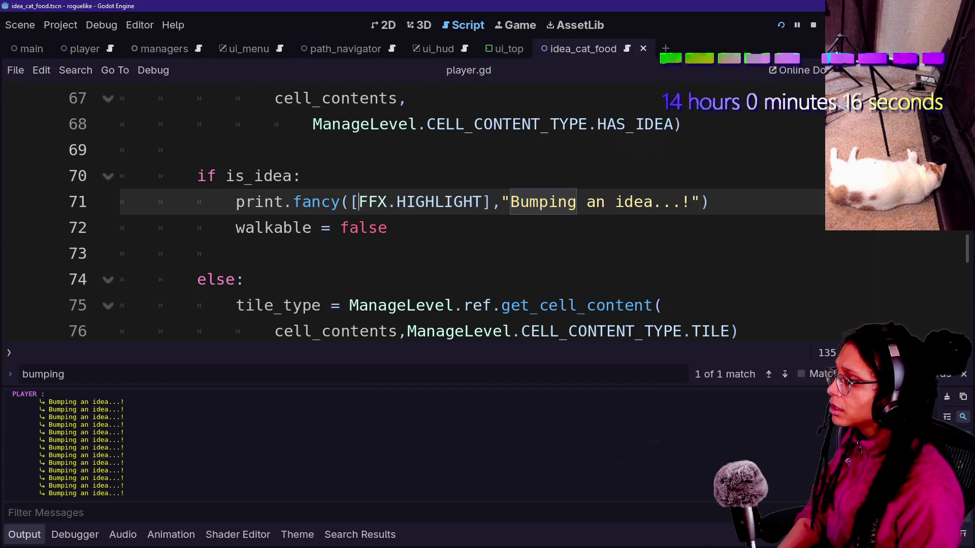
{"action": "mouse_move", "coordinate": [453, 201]}
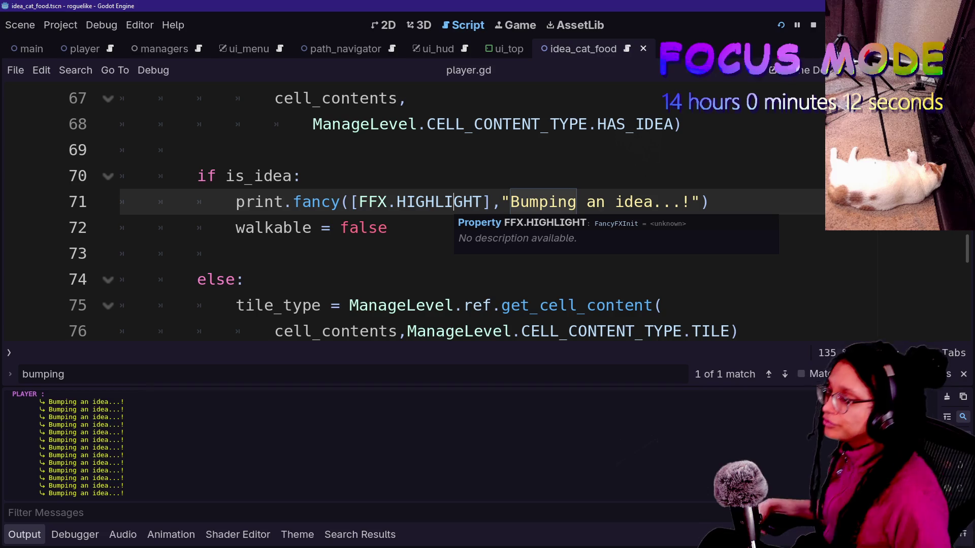
{"action": "key", "text": "ctrl+j"}
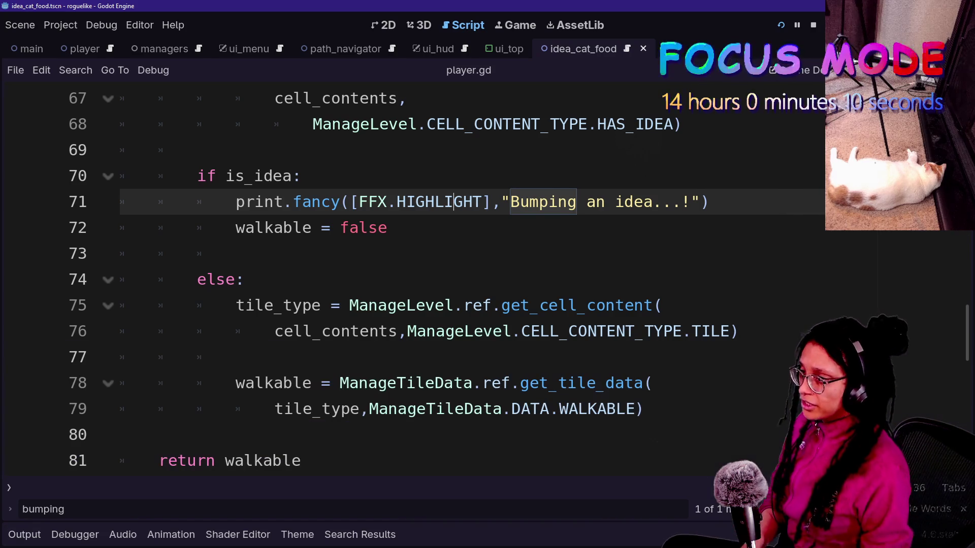
{"action": "scroll", "coordinate": [453, 201], "scroll_direction": "up", "scroll_amount": 2}
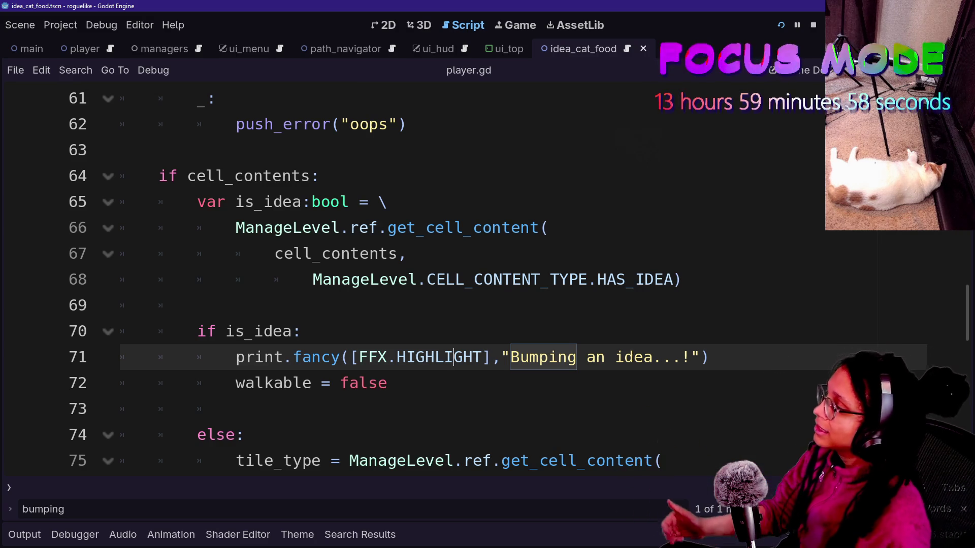
{"action": "left_click", "coordinate": [120, 149]}
{"action": "key", "text": "shift+alt+o"}
{"action": "type", "text": "manage-lev"}
{"action": "key", "text": "Return"}
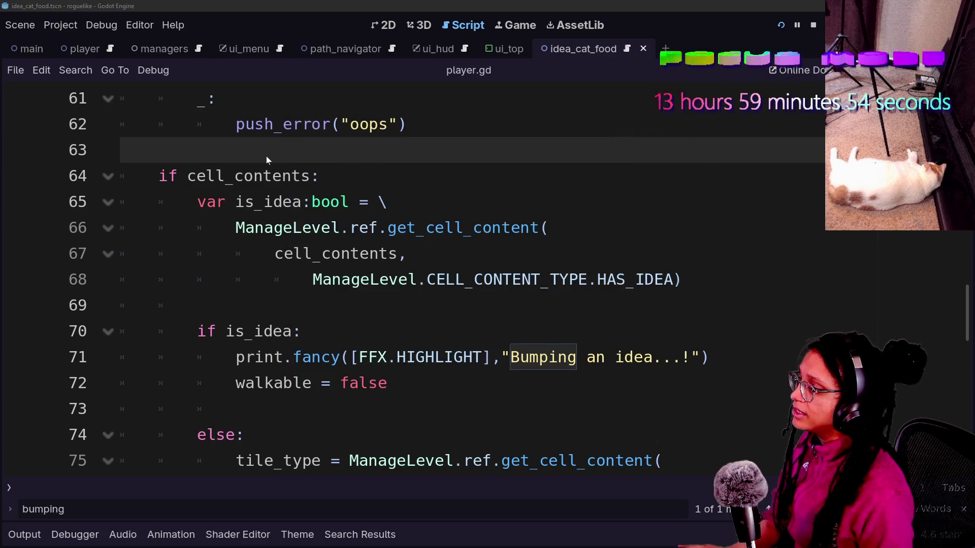
{"action": "left_click", "coordinate": [282, 279]}
{"action": "key", "text": "Home"}
{"action": "key", "text": "shift+End"}
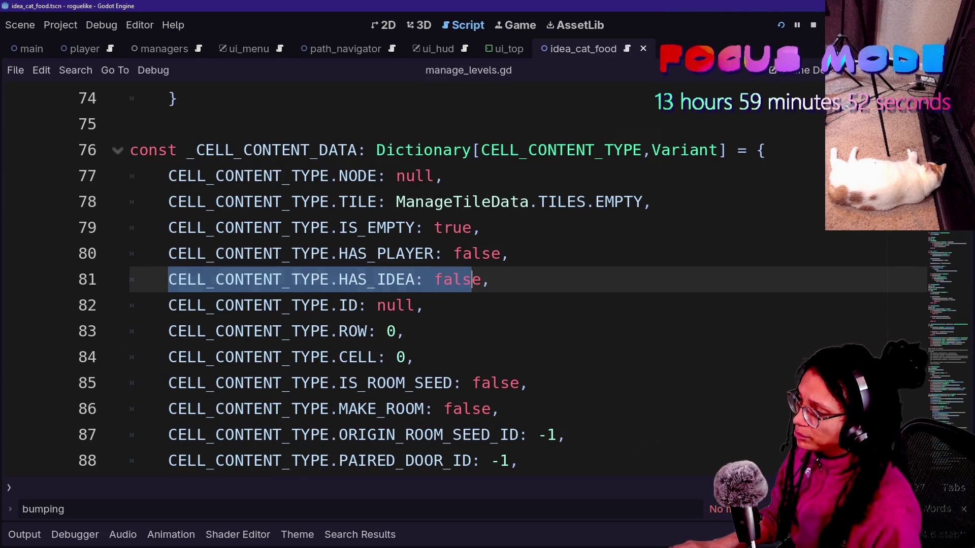
{"action": "key", "text": "End"}
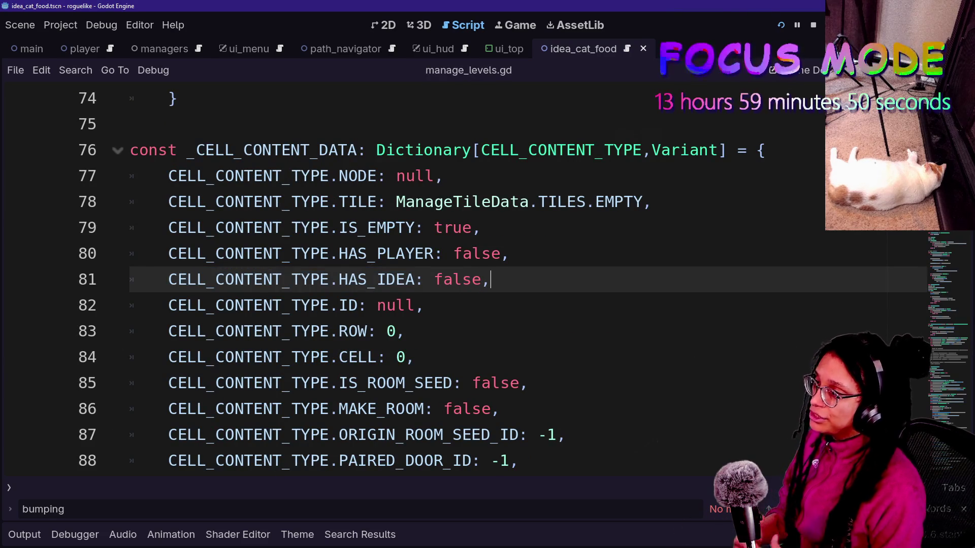
{"action": "key", "text": "ctrl+F4"}
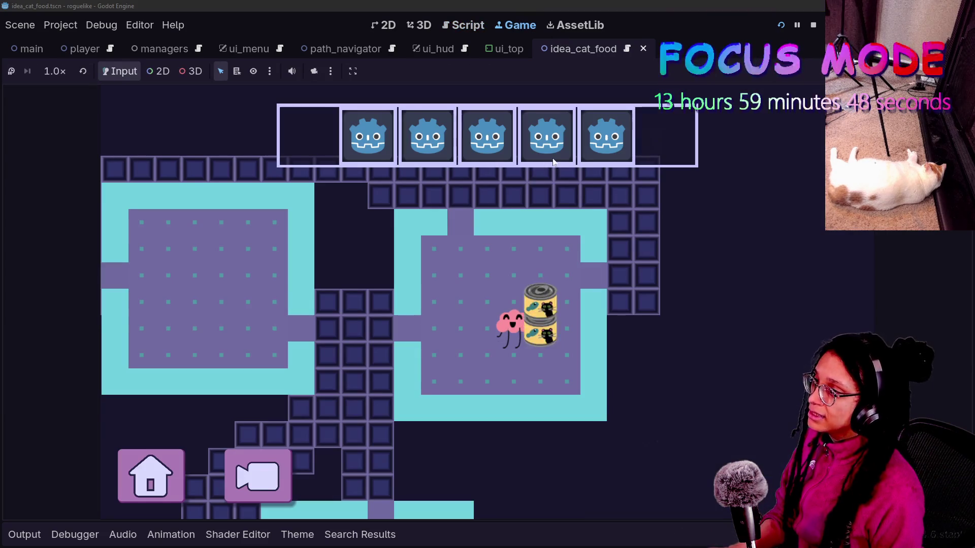
Inspect a floor tile's cell data, then view manage_levels.gd's _CELL_CONTENT_DATA defaults with HAS_IDEA false
{"action": "left_click", "coordinate": [470, 274]}
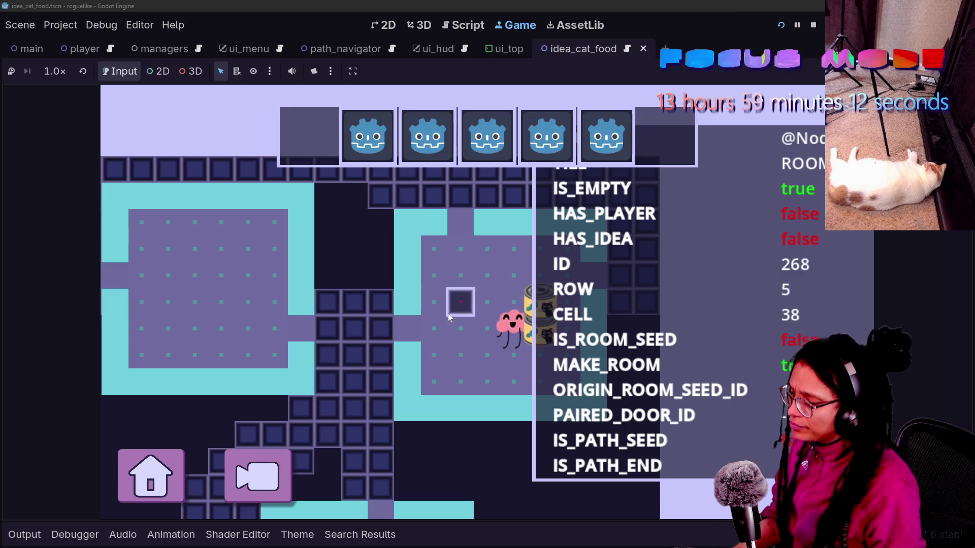
{"action": "left_click", "coordinate": [461, 31]}
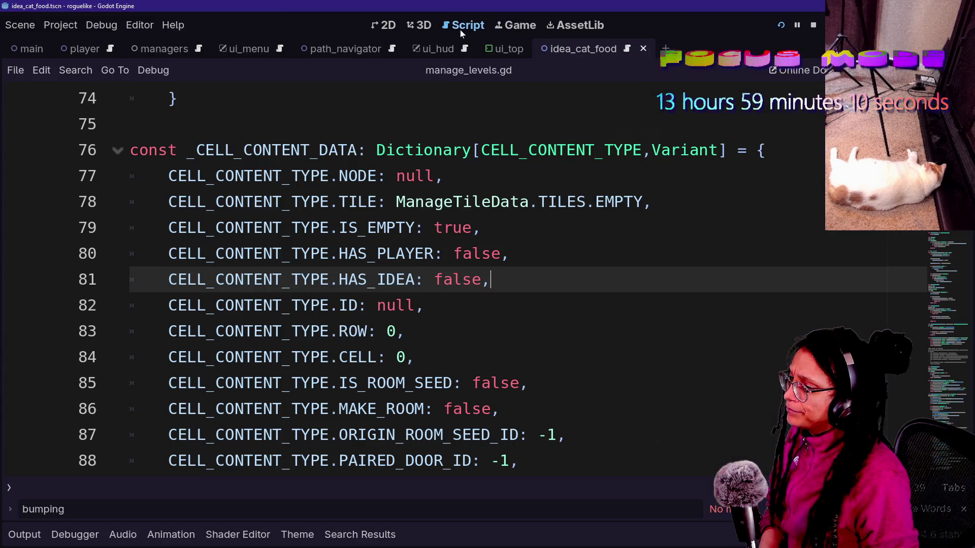
Place the caret after the HAS_PLAYER default, then switch to the running game view
{"action": "left_click", "coordinate": [510, 253]}
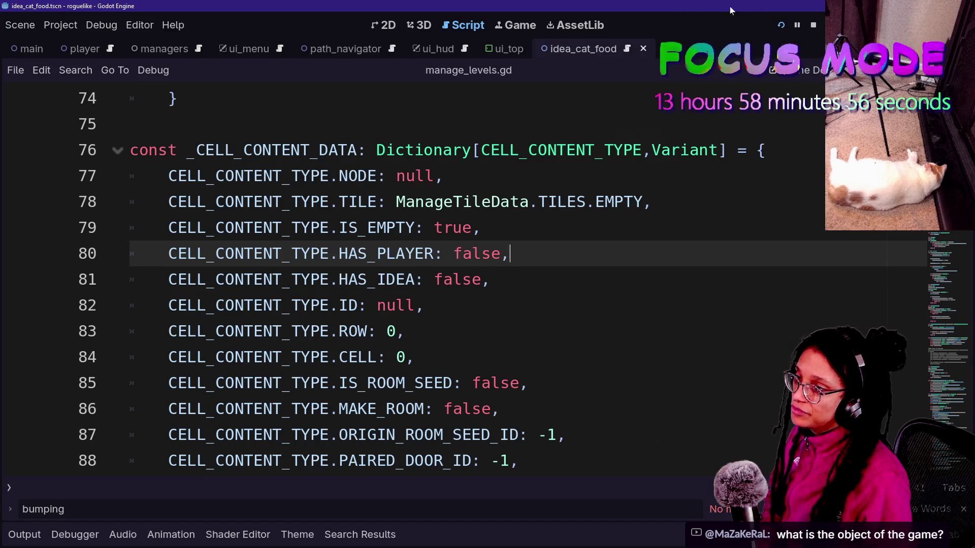
{"action": "left_click", "coordinate": [515, 25]}
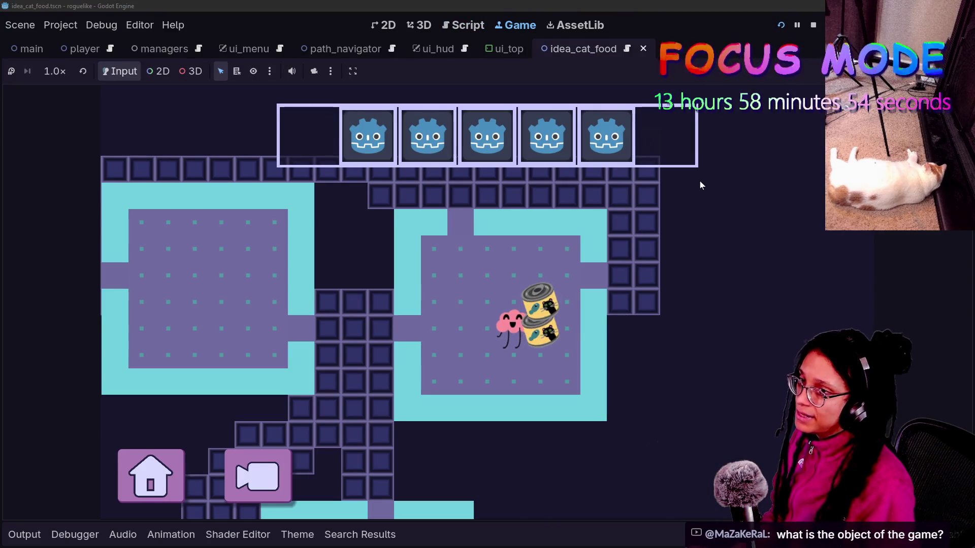
Open the Tamagotchi-like game page in the browser and its jam page in a new tab
{"action": "key", "text": "alt+Tab"}
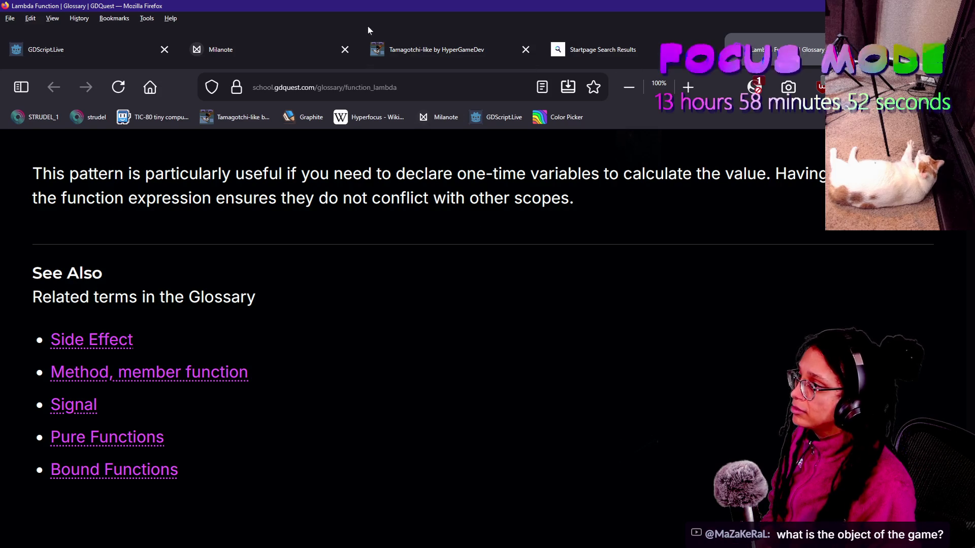
{"action": "left_click", "coordinate": [380, 37]}
{"action": "left_click", "coordinate": [537, 329]}
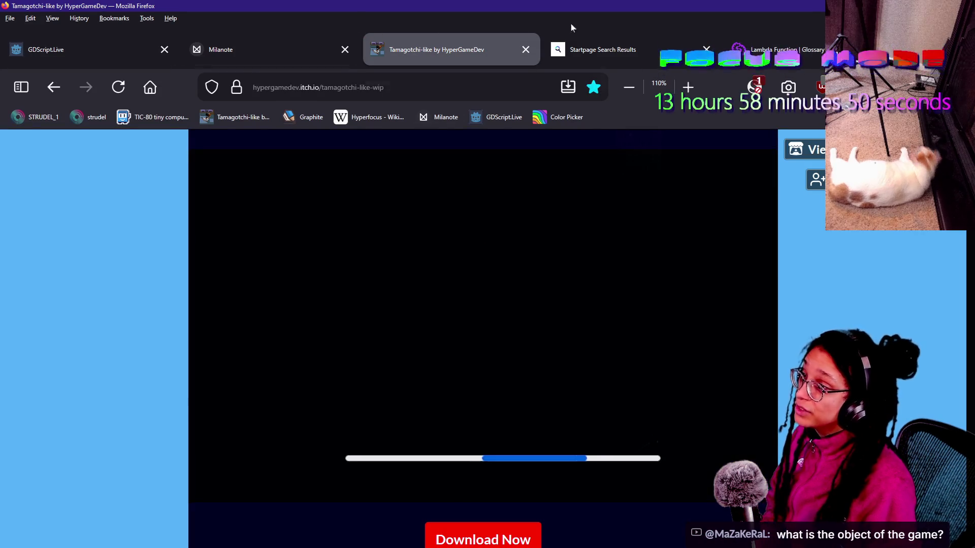
{"action": "key", "text": "alt+Tab"}
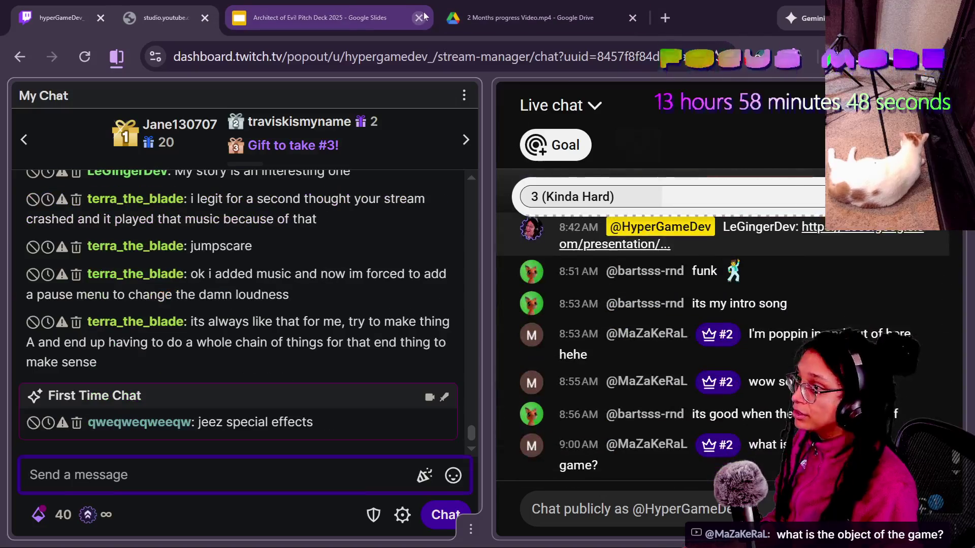
{"action": "key", "text": "alt+Tab"}
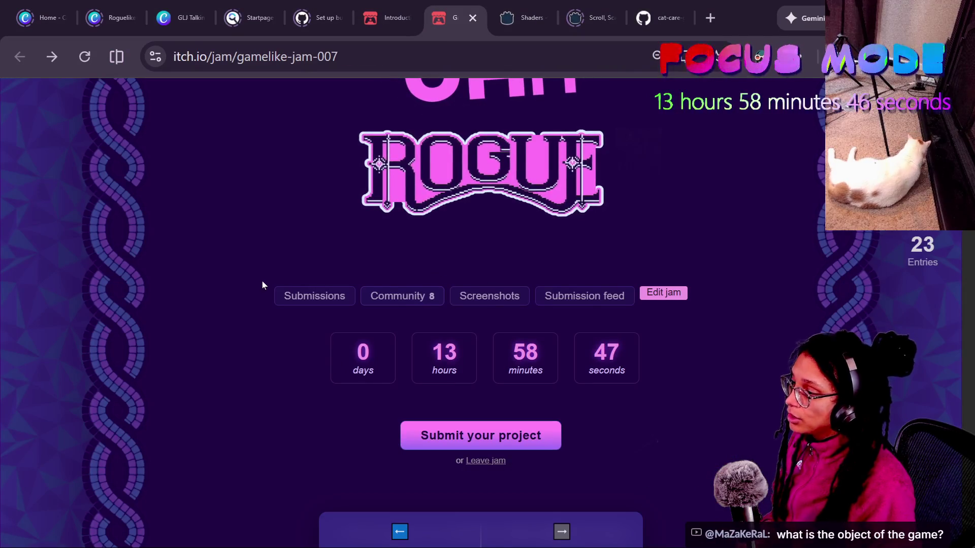
{"action": "right_click", "coordinate": [398, 505]}
{"action": "left_click", "coordinate": [473, 303]}
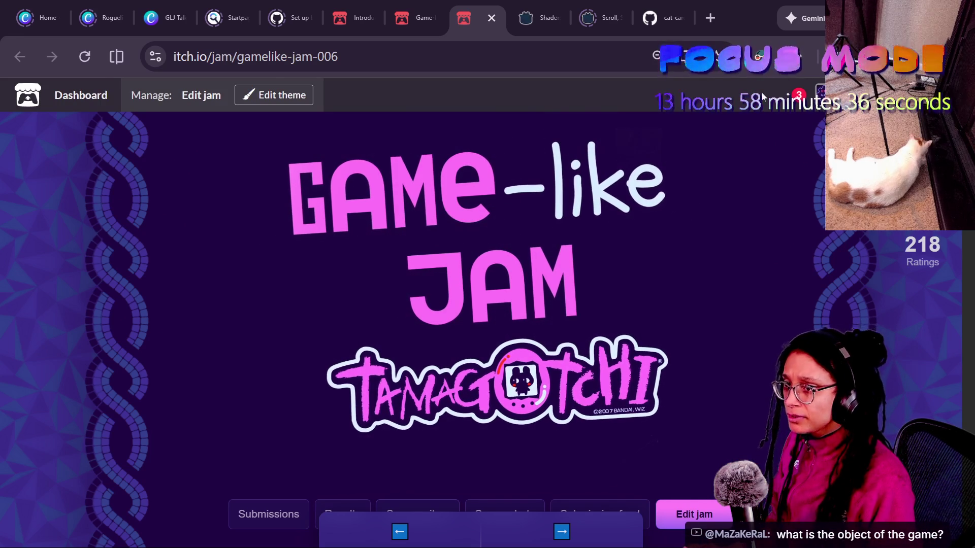
Reload the game page, start the web build, and open the in-game Video Editor app
{"action": "key", "text": "alt+Tab"}
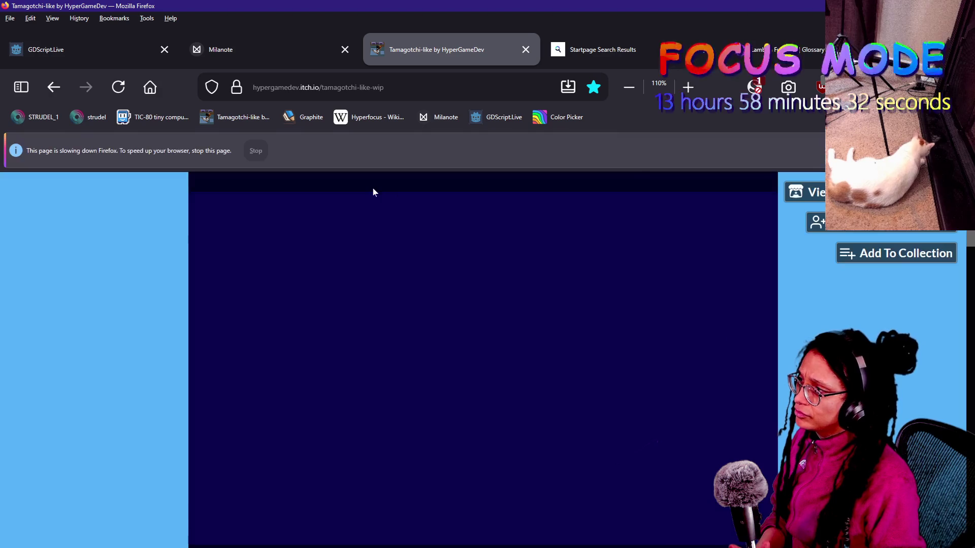
{"action": "left_click", "coordinate": [118, 88]}
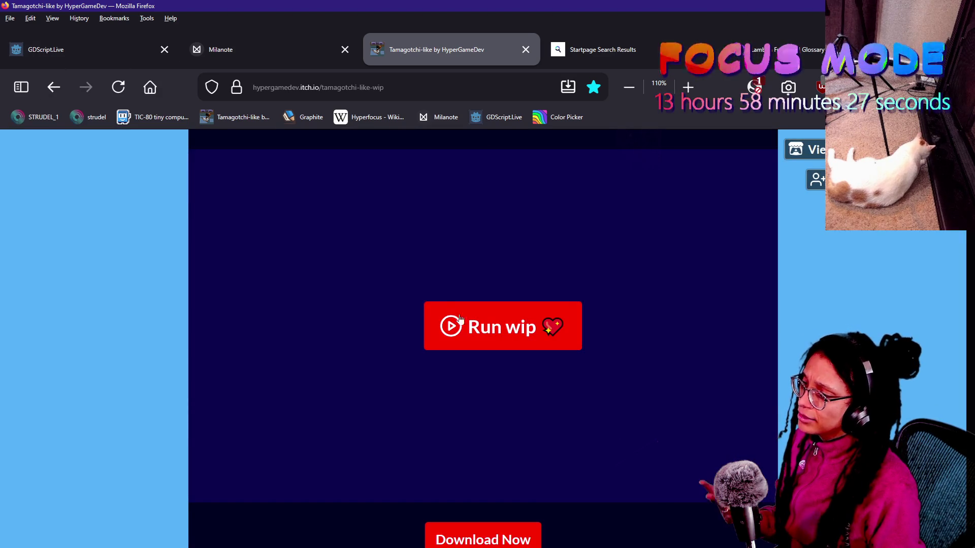
{"action": "left_click", "coordinate": [467, 328]}
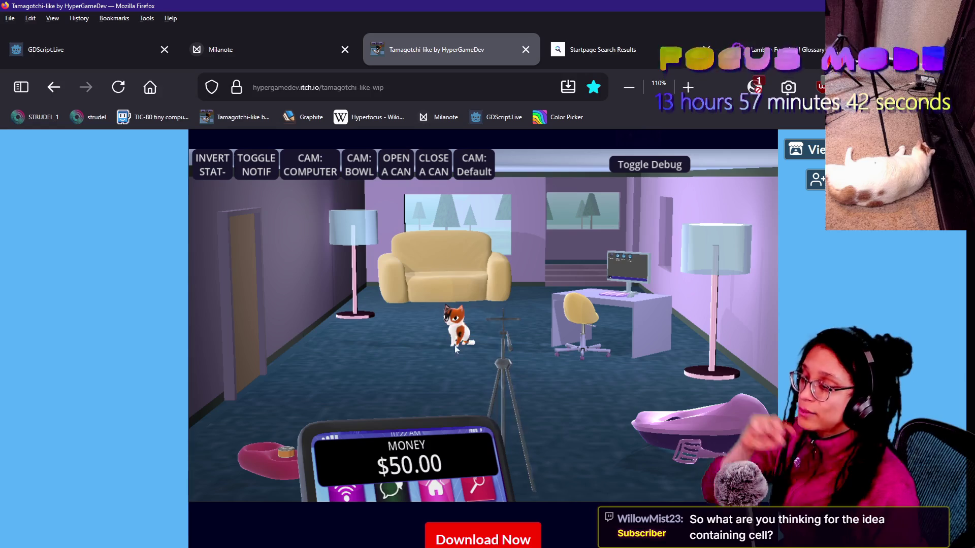
{"action": "left_click", "coordinate": [294, 160]}
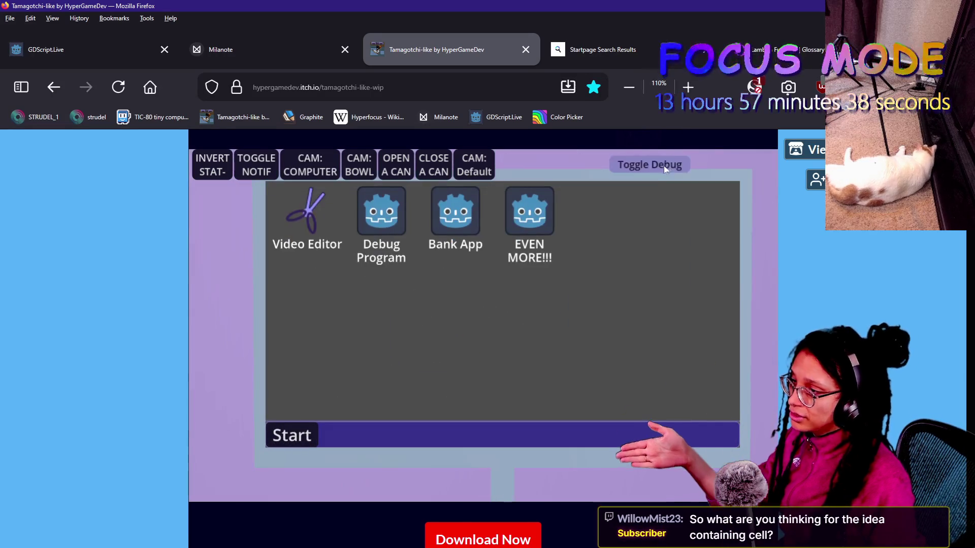
{"action": "left_click", "coordinate": [663, 166]}
{"action": "left_click", "coordinate": [303, 229]}
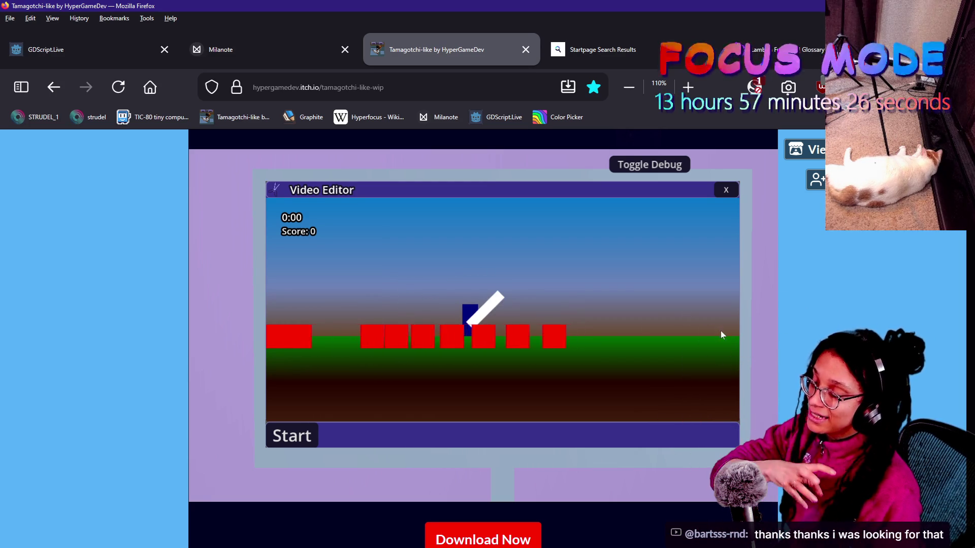
Close the in-game Video Editor, check the stream chat, and return to the running Godot game
{"action": "left_click", "coordinate": [297, 438]}
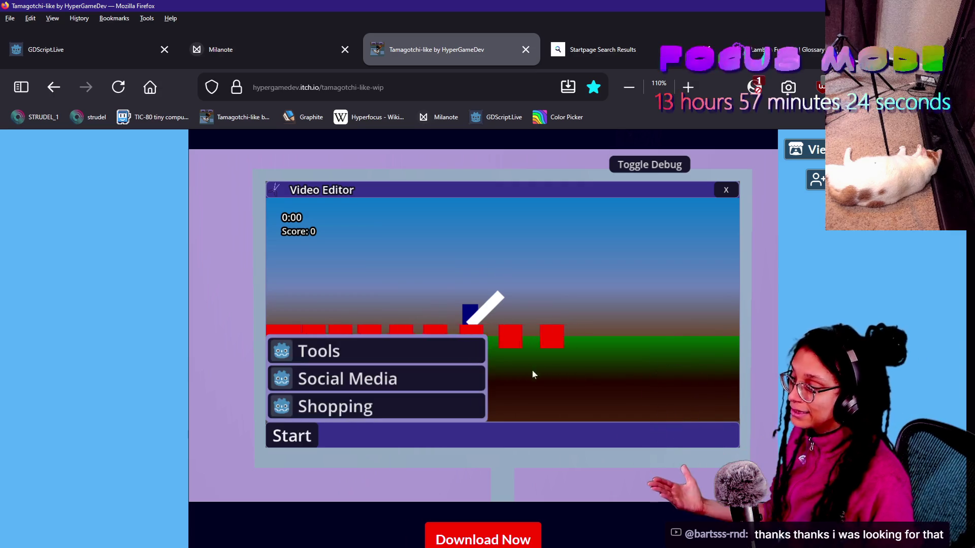
{"action": "left_click", "coordinate": [719, 193]}
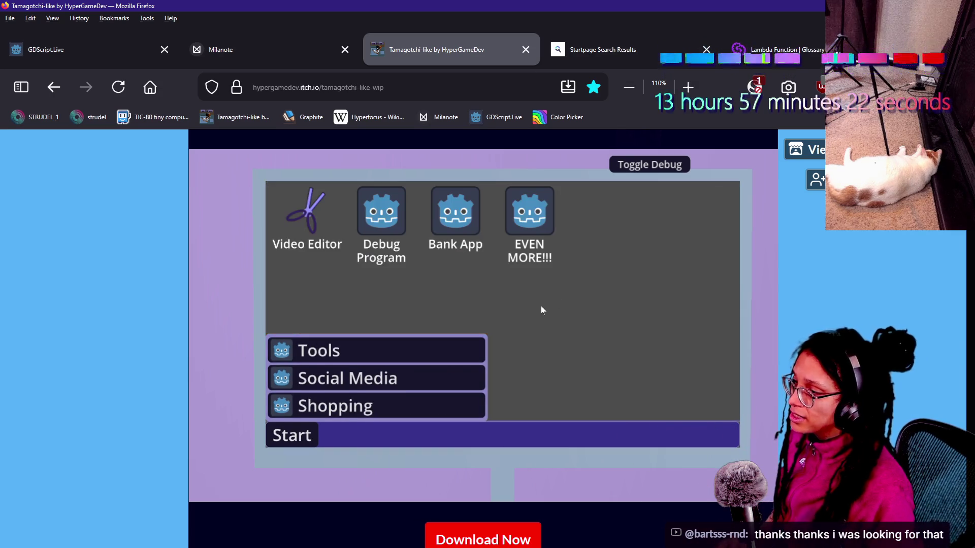
{"action": "left_click", "coordinate": [468, 176]}
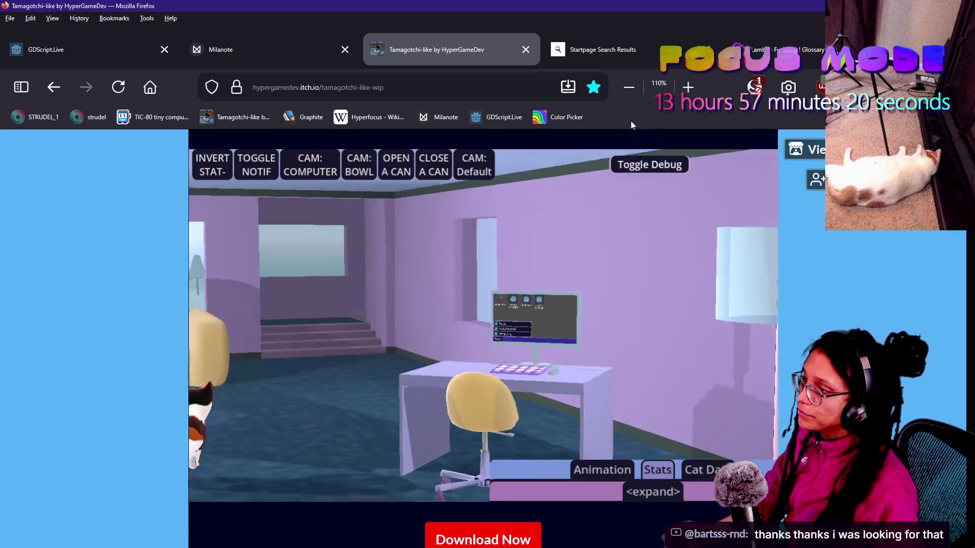
{"action": "left_click", "coordinate": [224, 117]}
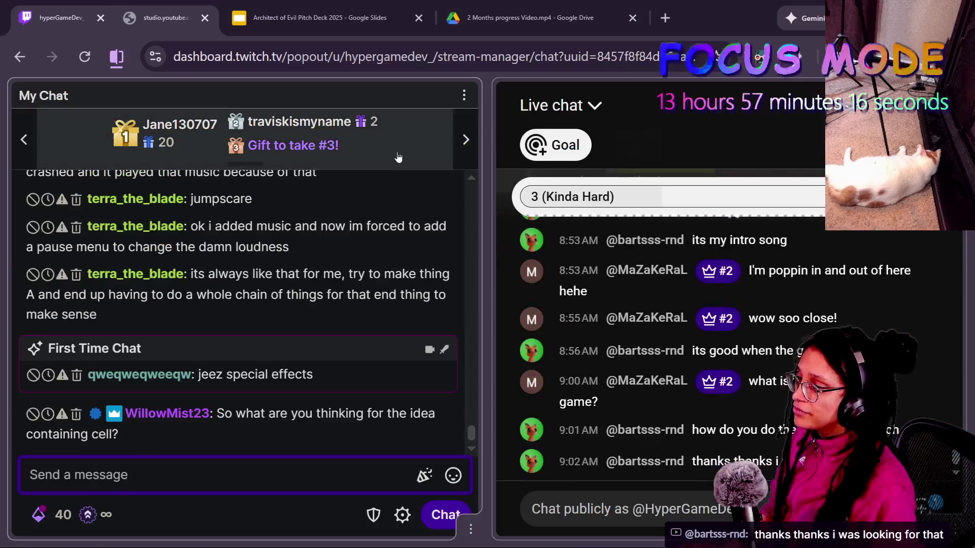
{"action": "key", "text": "alt+Tab"}
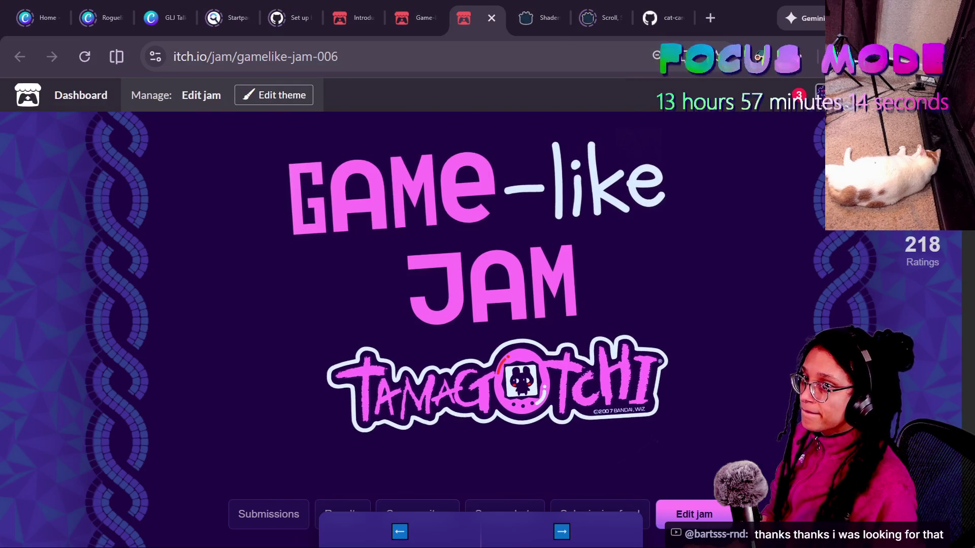
{"action": "key", "text": "alt+Tab"}
{"action": "key", "text": "Left"}
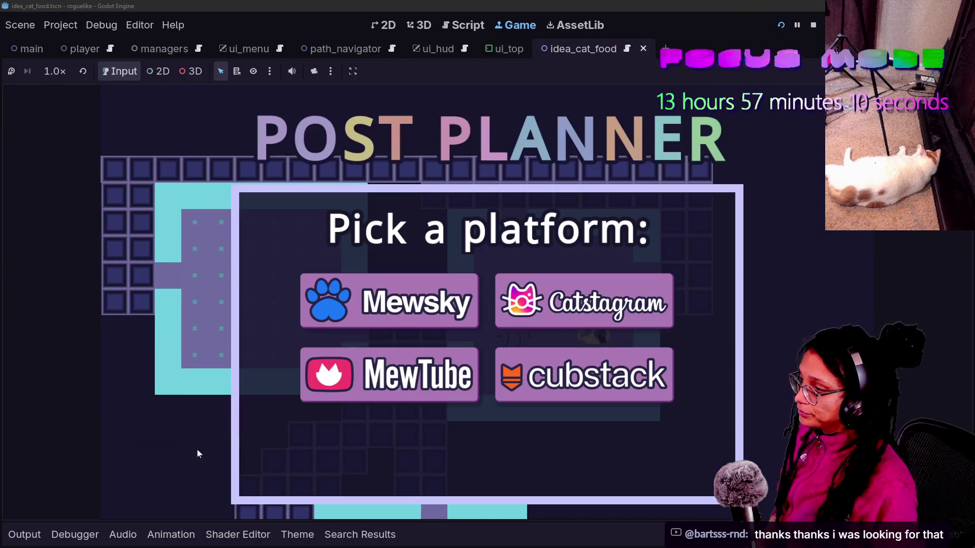
Restart the game and pick the cubstack platform: 12 ideas, long informative blog posts
{"action": "left_click", "coordinate": [781, 24]}
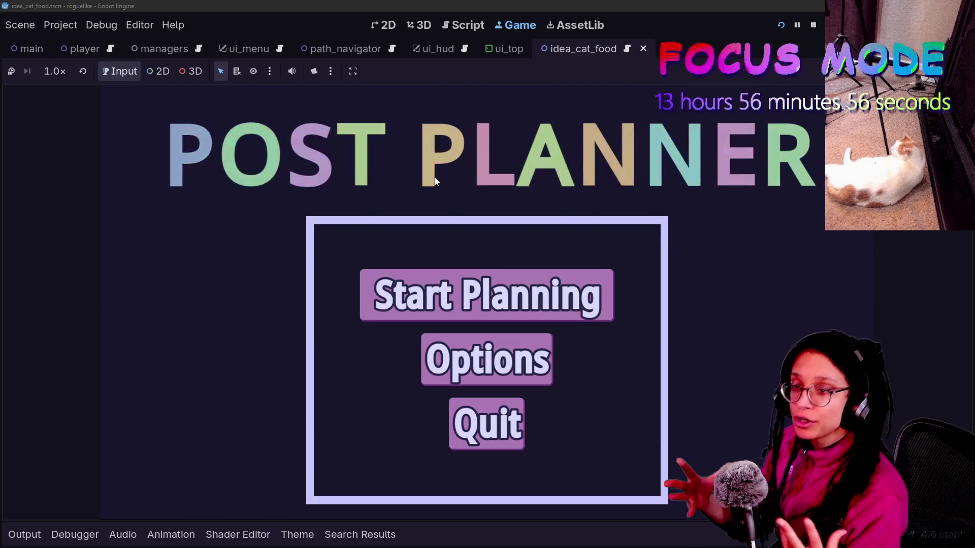
{"action": "left_click", "coordinate": [376, 284]}
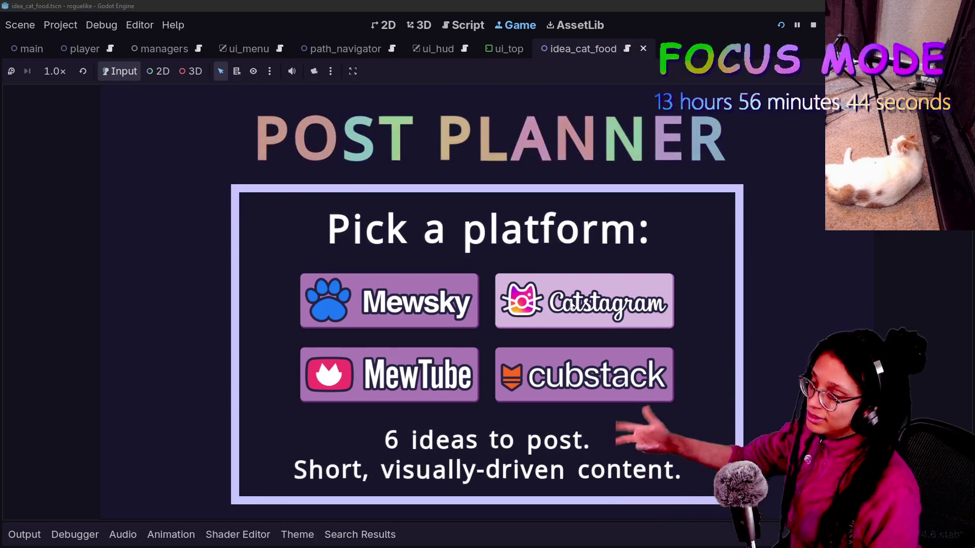
{"action": "left_click", "coordinate": [574, 380]}
{"action": "left_click", "coordinate": [509, 370]}
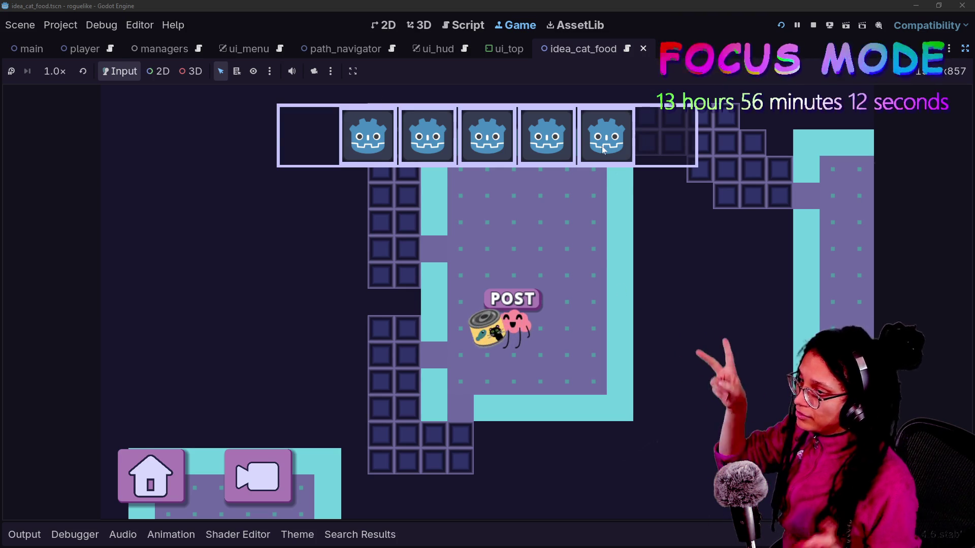
Walk the character from the food can up through the doorway and right into the next room
{"action": "key", "text": "Down"}
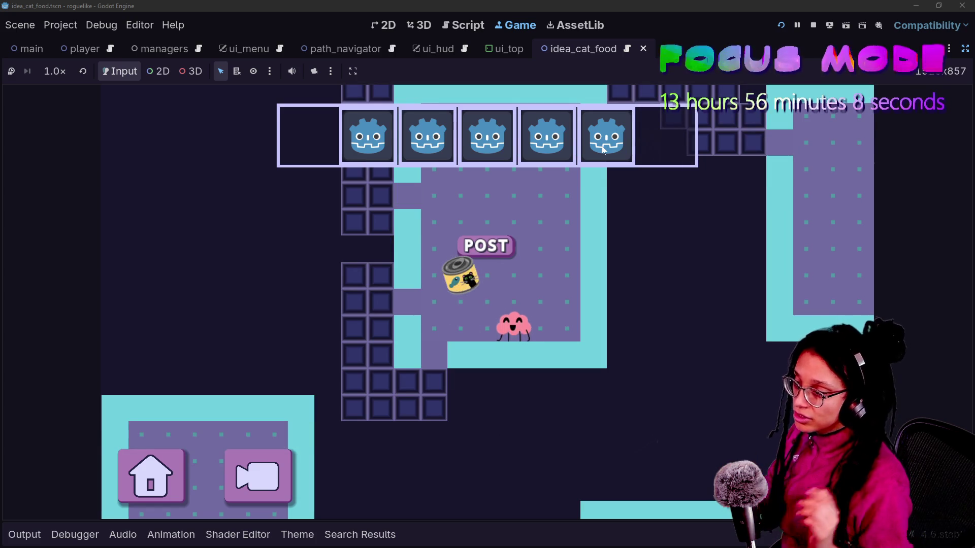
{"action": "key", "text": "Up"}
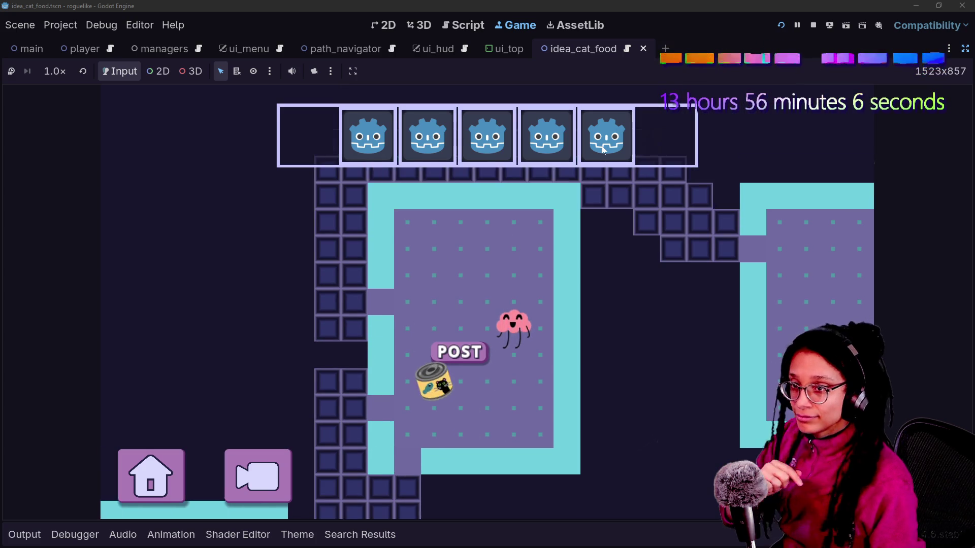
{"action": "key", "text": "Left"}
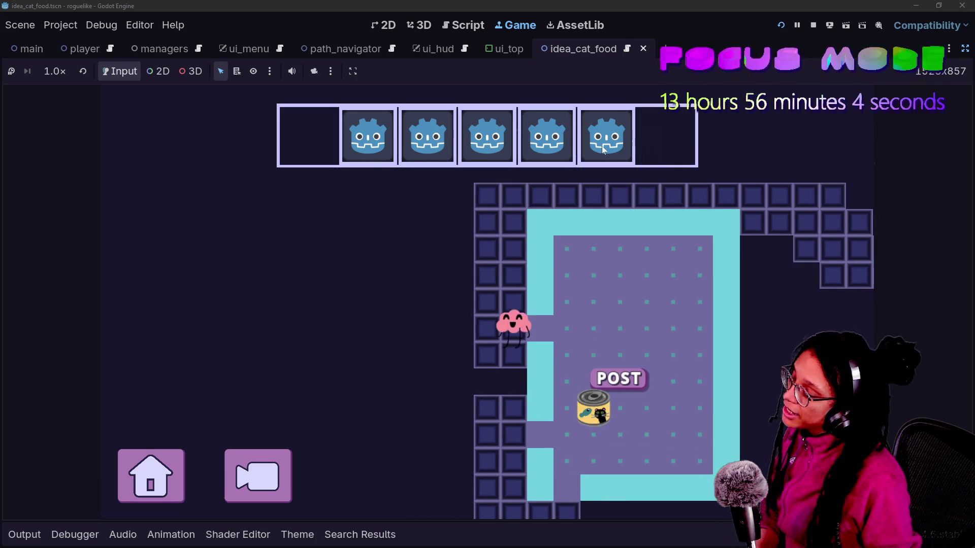
{"action": "key", "text": "Up"}
{"action": "key", "text": "Right"}
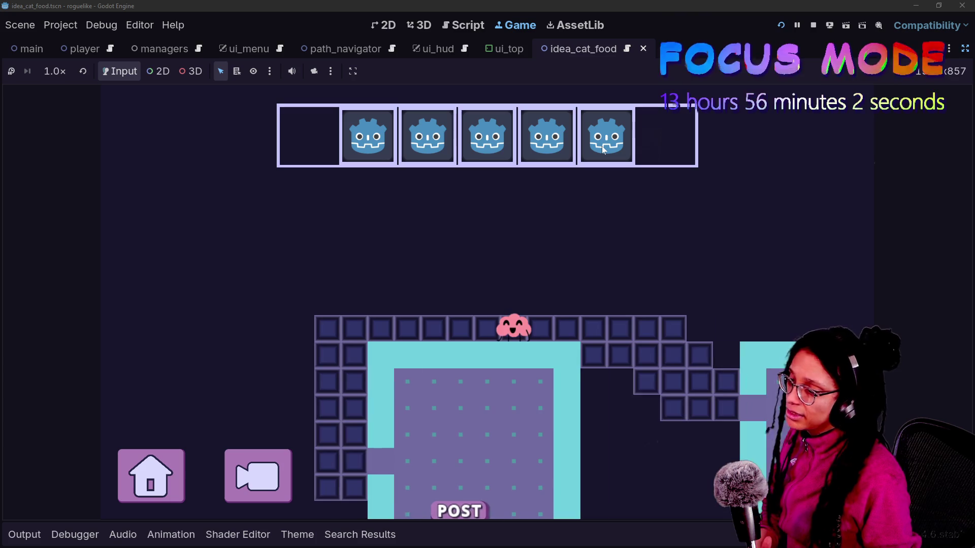
{"action": "key", "text": "Right"}
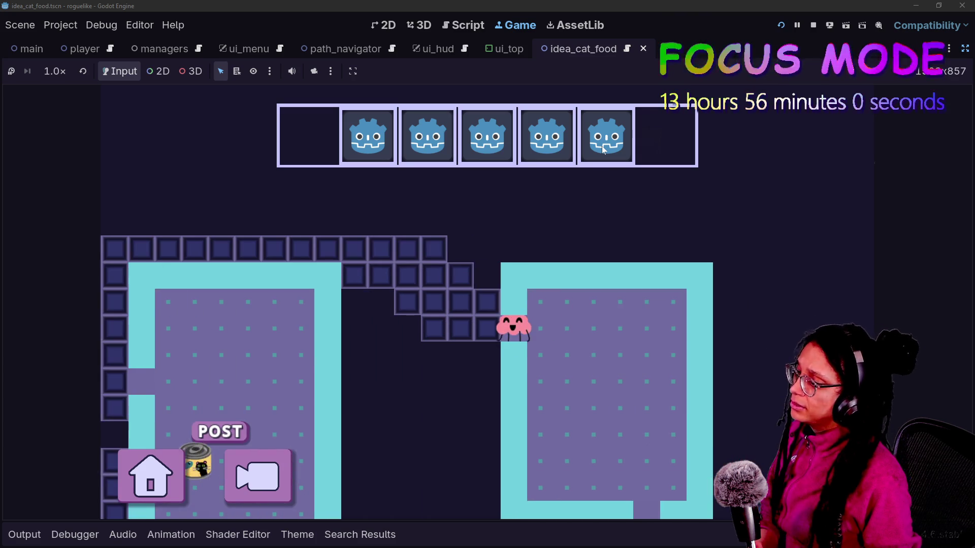
{"action": "key", "text": "Right"}
Walk down through the bottom doorway a few tiles, then stop the game
{"action": "key", "text": "Down"}
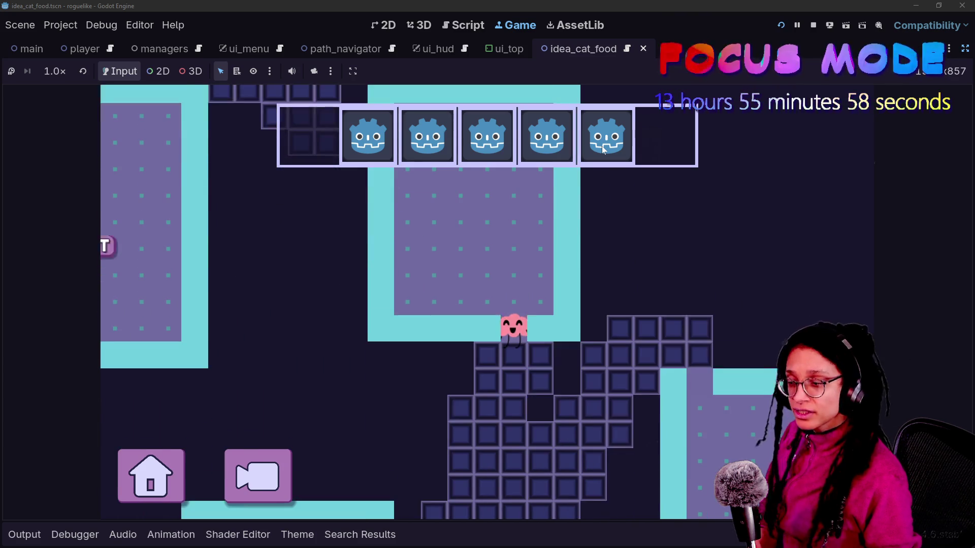
{"action": "key", "text": "Down"}
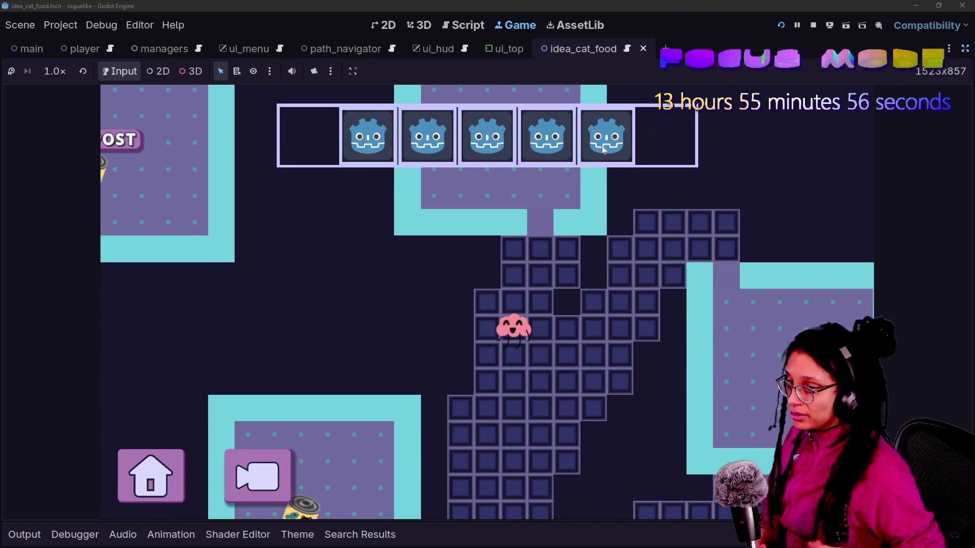
{"action": "key", "text": "Down"}
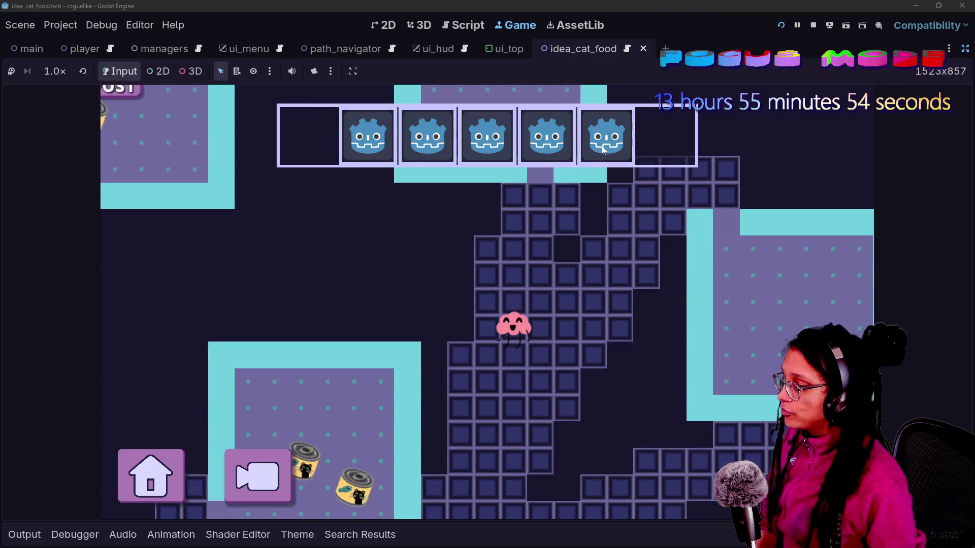
{"action": "key", "text": "Down"}
{"action": "key", "text": "Down"}
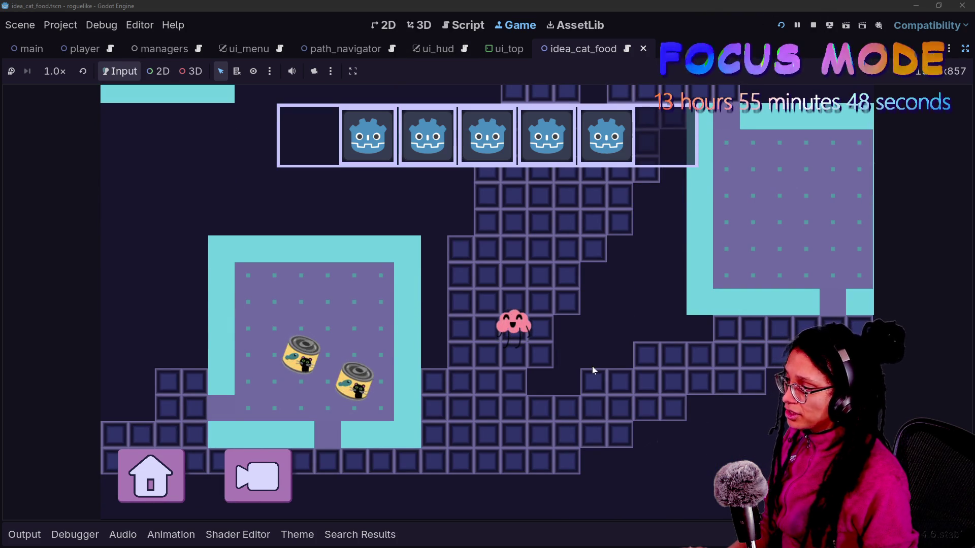
{"action": "key", "text": "Up"}
{"action": "key", "text": "Up"}
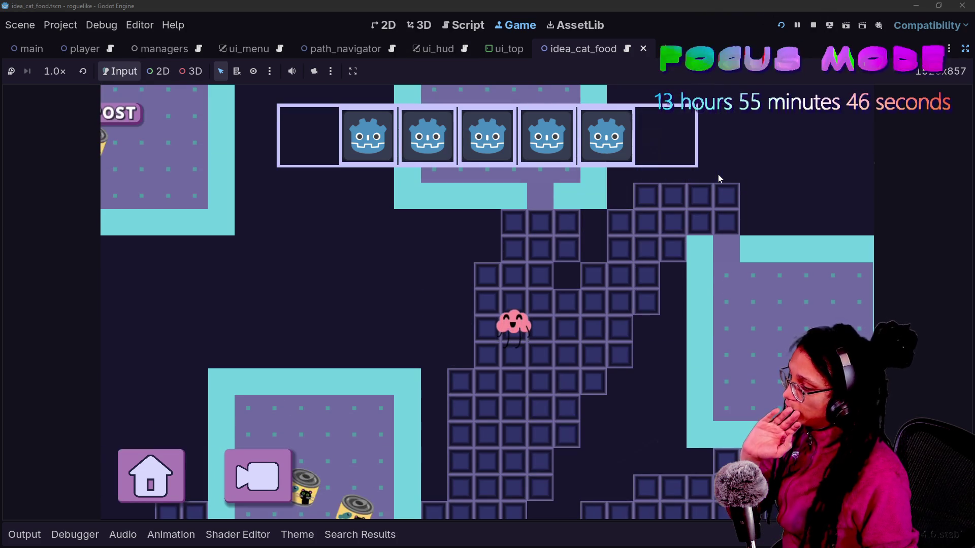
{"action": "left_click", "coordinate": [814, 25]}
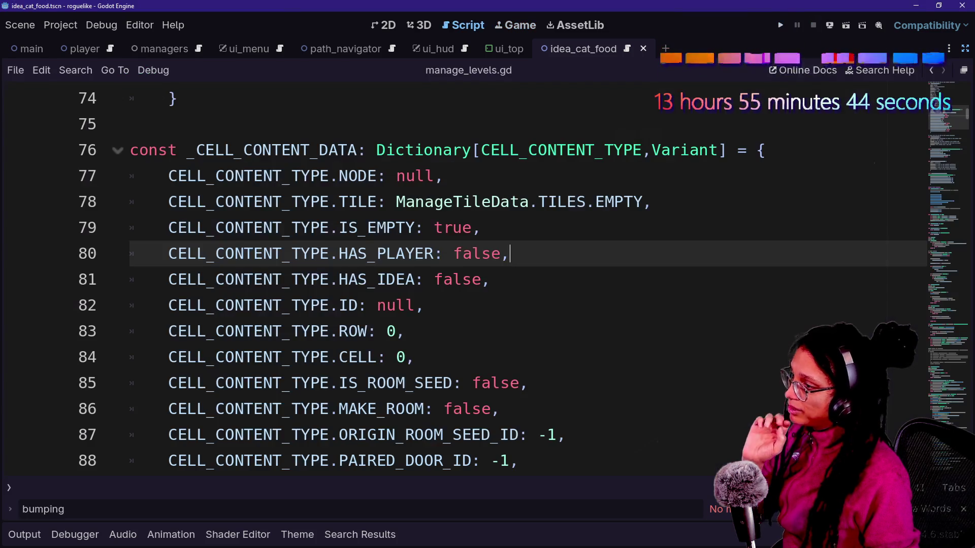
Browse Quick Open to manage_ideas.gd, then cancel without opening it
{"action": "left_click", "coordinate": [386, 279]}
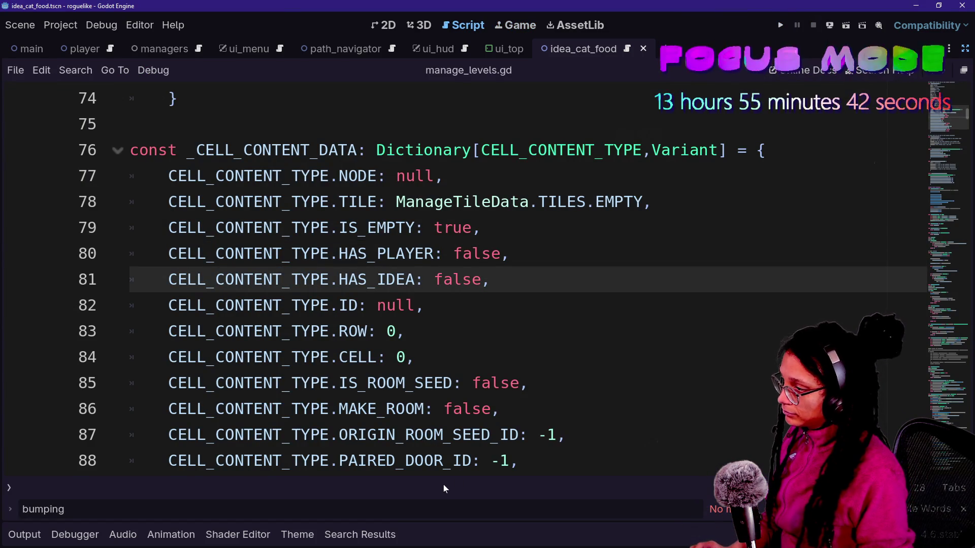
{"action": "key", "text": "ctrl+alt+o"}
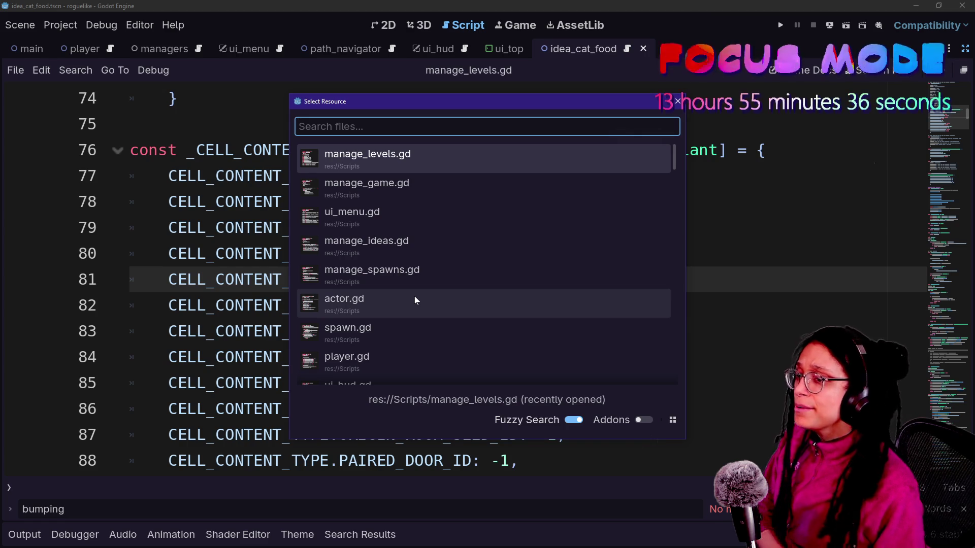
{"action": "key", "text": "Down"}
{"action": "key", "text": "Down"}
{"action": "key", "text": "Down"}
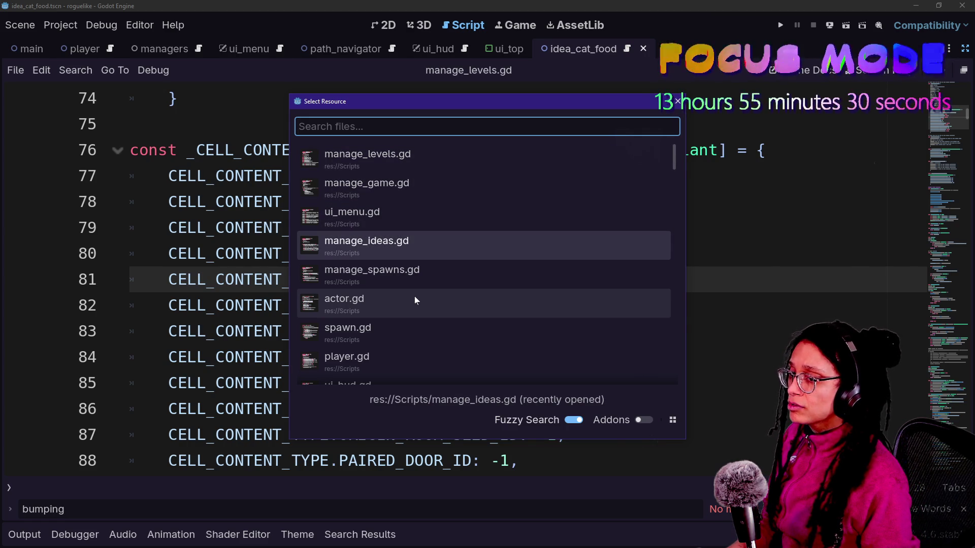
{"action": "key", "text": "Escape"}
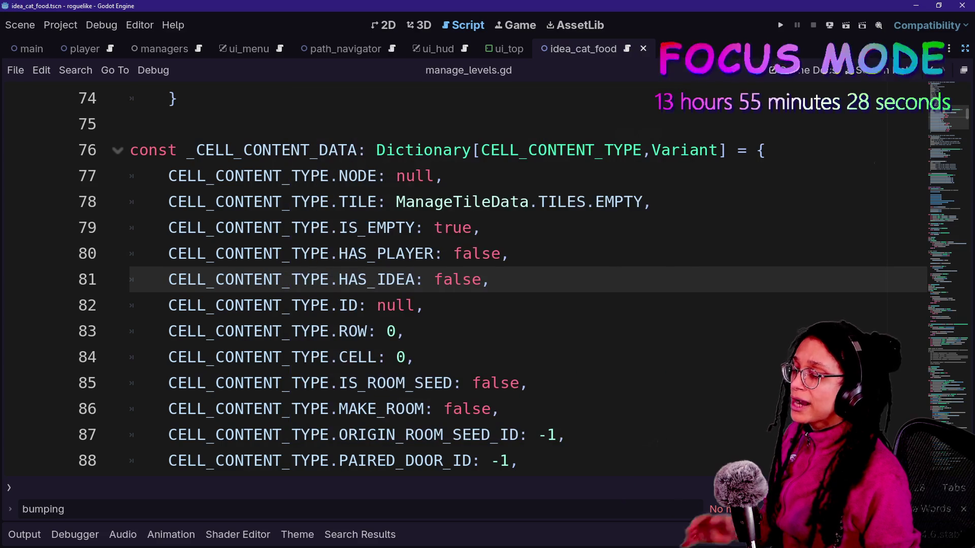
Add and remove a blank line under HAS_IDEA, then save manage_levels.gd unchanged
{"action": "mouse_move", "coordinate": [358, 203]}
{"action": "left_click", "coordinate": [527, 383]}
{"action": "left_click", "coordinate": [489, 279]}
{"action": "key", "text": "Return"}
{"action": "key", "text": "BackSpace"}
{"action": "key", "text": "ctrl+s"}
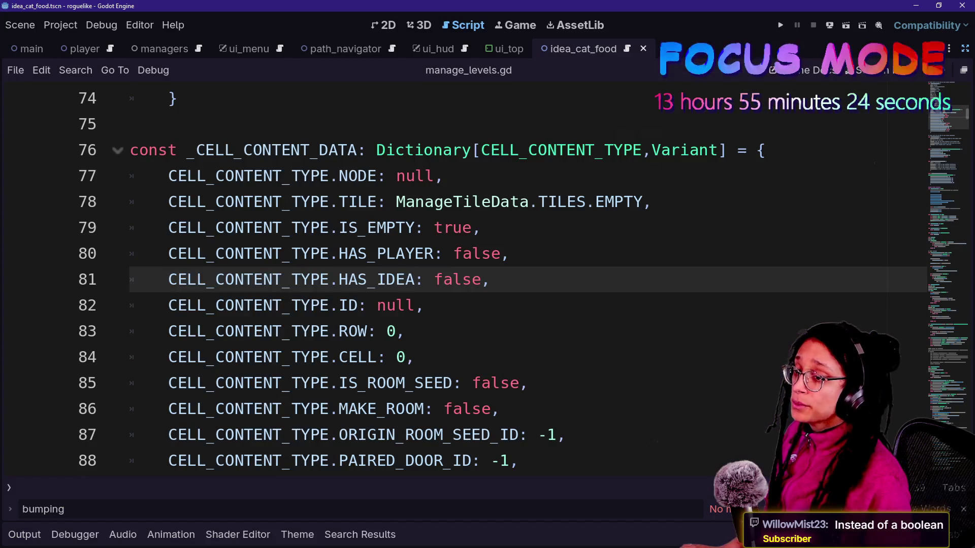
Select around the TILE, NODE and ID entries on lines 78-82, then run the project
{"action": "mouse_move", "coordinate": [423, 305]}
{"action": "left_mouse_down"}
{"action": "mouse_move", "coordinate": [508, 253]}
{"action": "mouse_move", "coordinate": [490, 279]}
{"action": "left_mouse_up"}
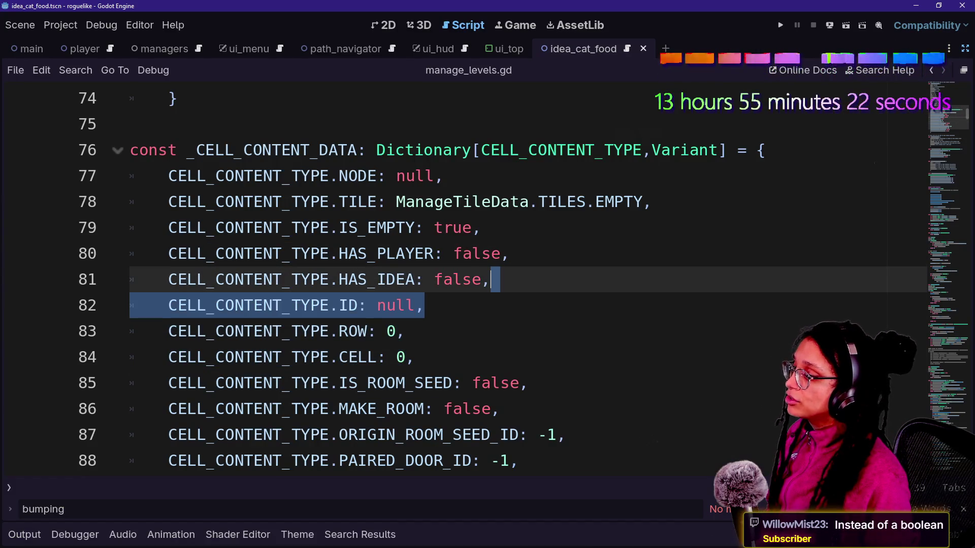
{"action": "left_click", "coordinate": [416, 201]}
{"action": "left_click_drag", "start_coordinate": [441, 176], "coordinate": [168, 201]}
{"action": "triple_click", "coordinate": [508, 201]}
{"action": "left_click", "coordinate": [457, 227]}
{"action": "left_click_drag", "start_coordinate": [396, 201], "coordinate": [547, 202]}
{"action": "left_click_drag", "start_coordinate": [442, 176], "coordinate": [387, 202]}
{"action": "left_click", "coordinate": [652, 202]}
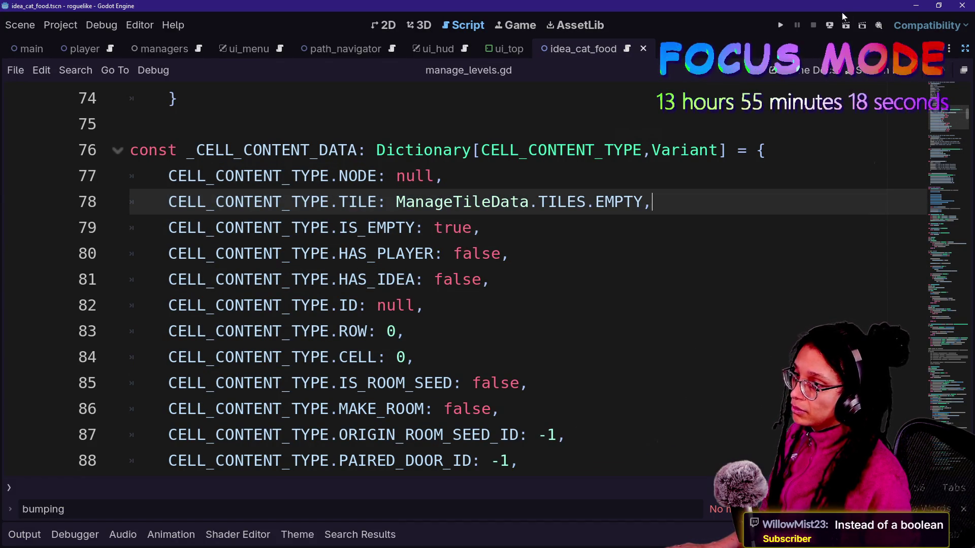
{"action": "left_click", "coordinate": [783, 29]}
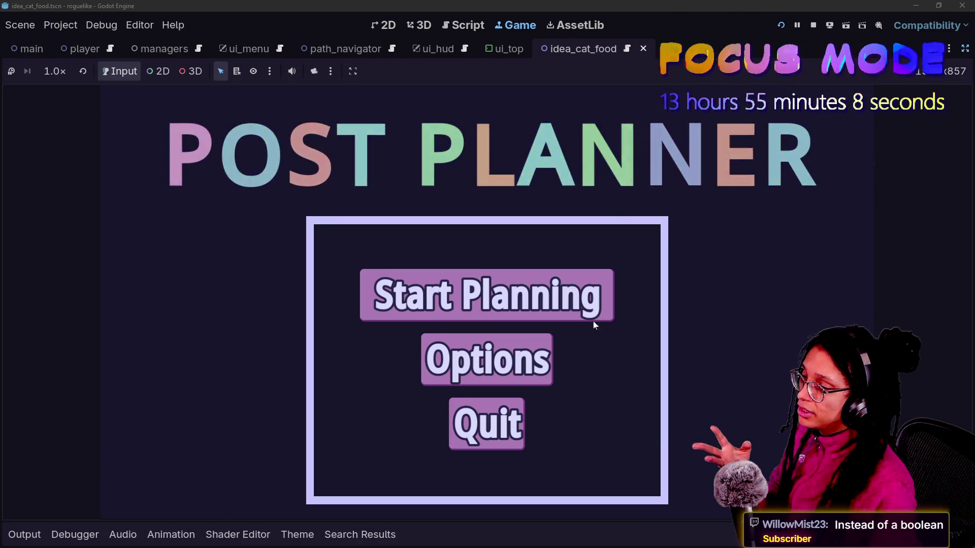
Start planning, pick the Mewsky platform, and restore the Scene, FileSystem and Inspector docks
{"action": "left_click", "coordinate": [593, 320]}
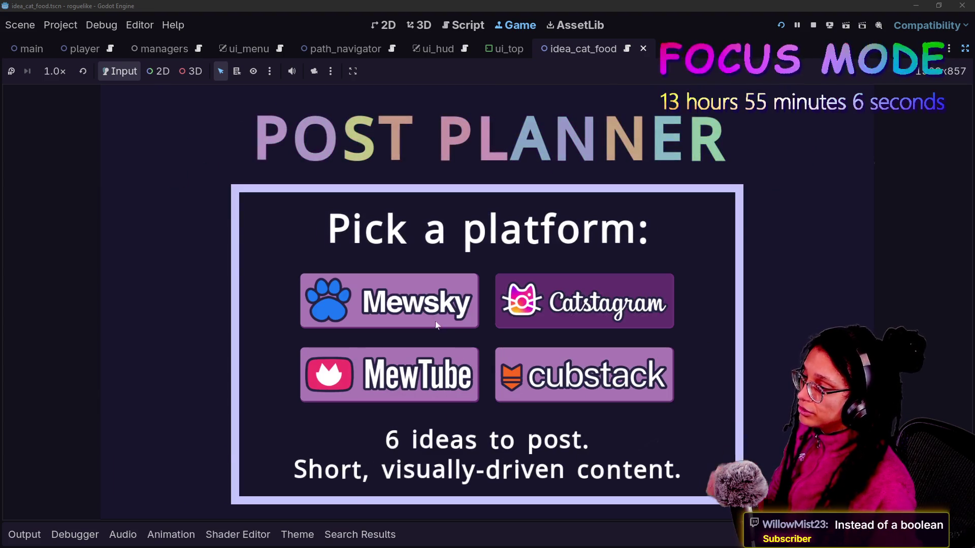
{"action": "left_click", "coordinate": [436, 325]}
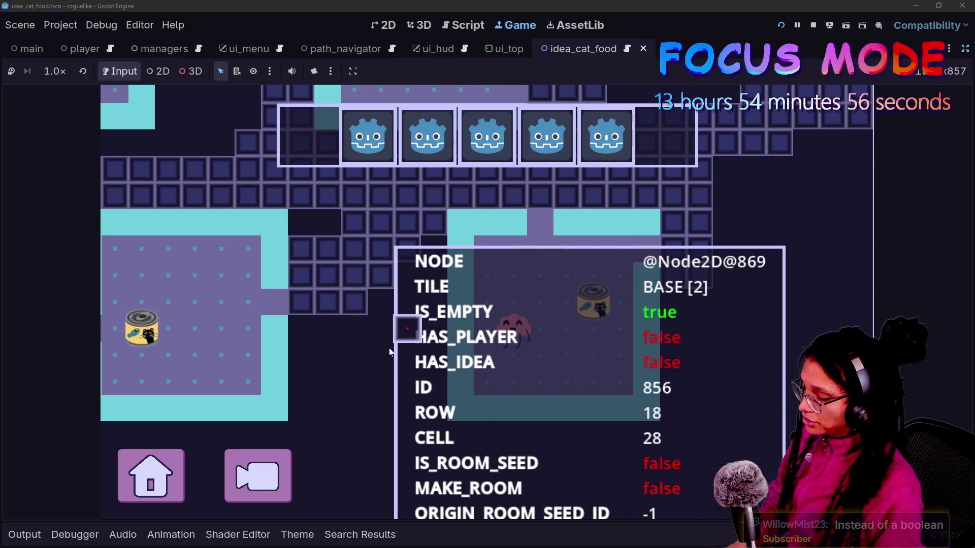
{"action": "mouse_move", "coordinate": [379, 273]}
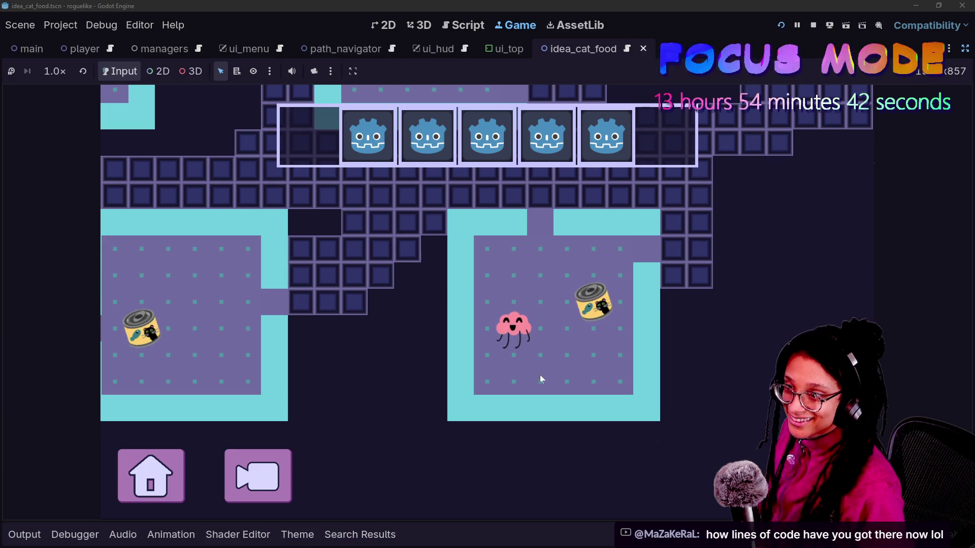
{"action": "key", "text": "ctrl+shift+F11"}
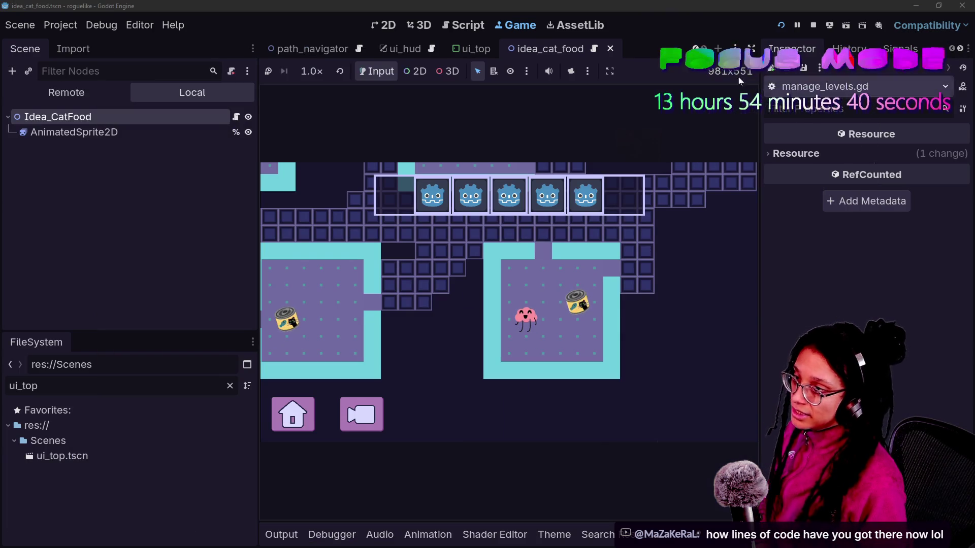
Stop the game, hide the side docks, and look over manage_levels.gd's cell data dictionary
{"action": "key", "text": "F8"}
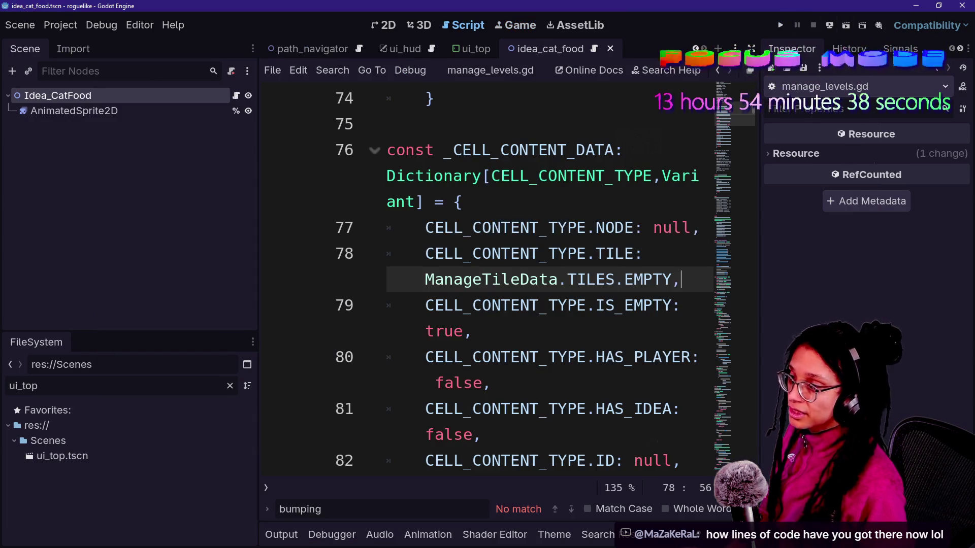
{"action": "key", "text": "ctrl+shift+F11"}
{"action": "left_click", "coordinate": [491, 279]}
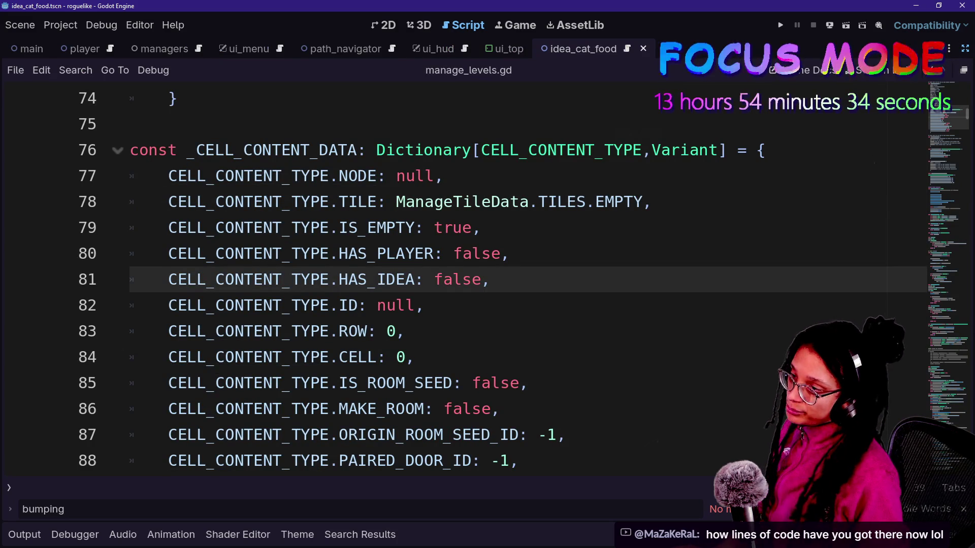
{"action": "left_click_drag", "start_coordinate": [650, 202], "coordinate": [284, 176]}
{"action": "left_click", "coordinate": [262, 201]}
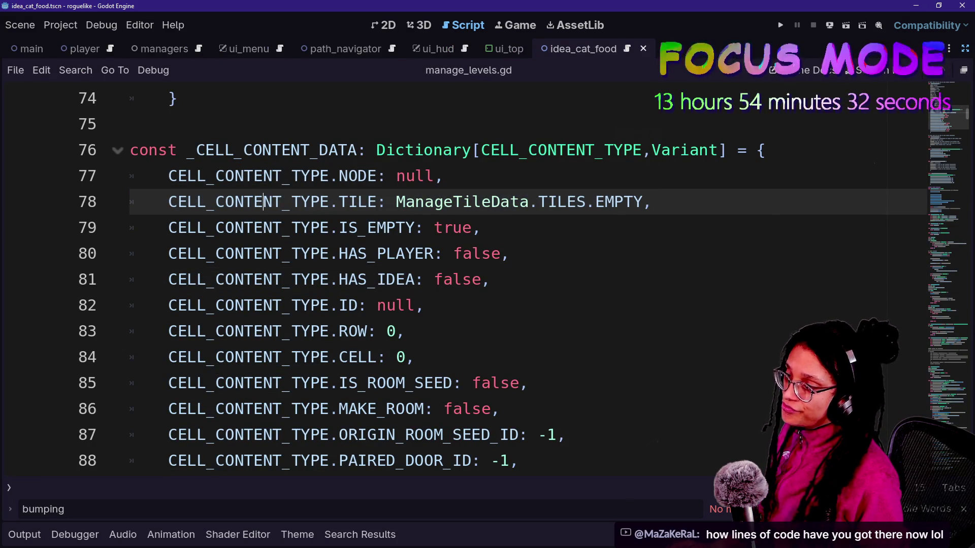
{"action": "left_click", "coordinate": [507, 253]}
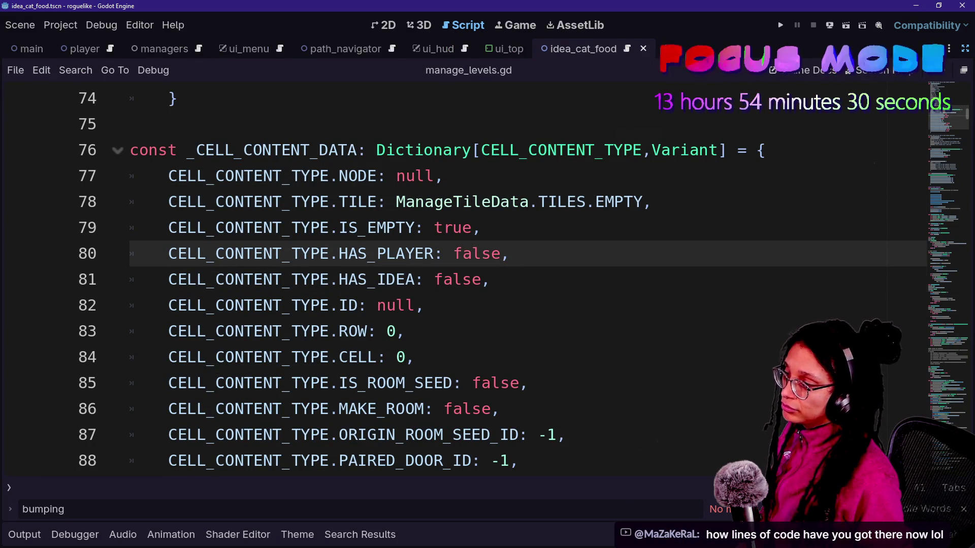
{"action": "key", "text": "ctrl+alt+o"}
{"action": "key", "text": "Escape"}
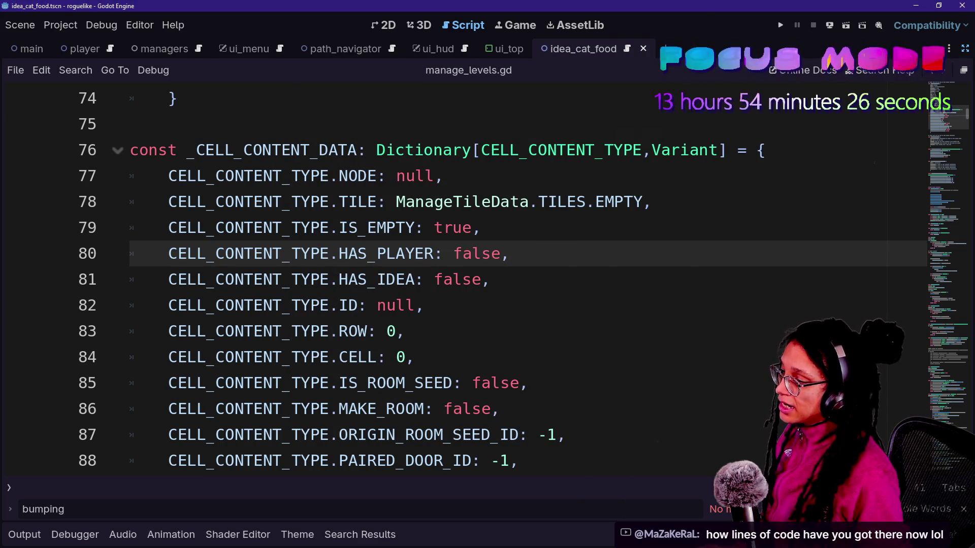
Search the whole project for .HAS_IDEA, then switch to the stream chat
{"action": "left_click_drag", "start_coordinate": [329, 279], "coordinate": [415, 280]}
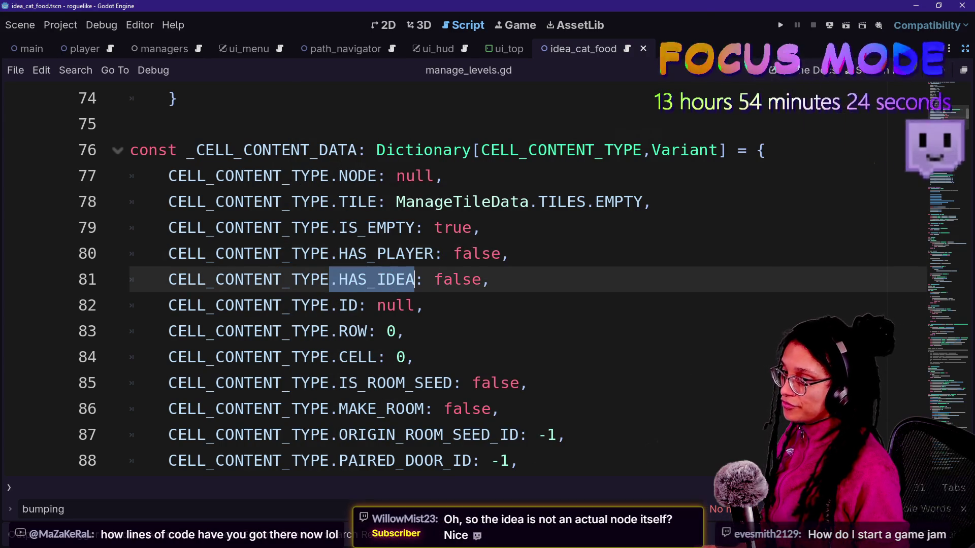
{"action": "key", "text": "ctrl+shift+f"}
{"action": "key", "text": "Return"}
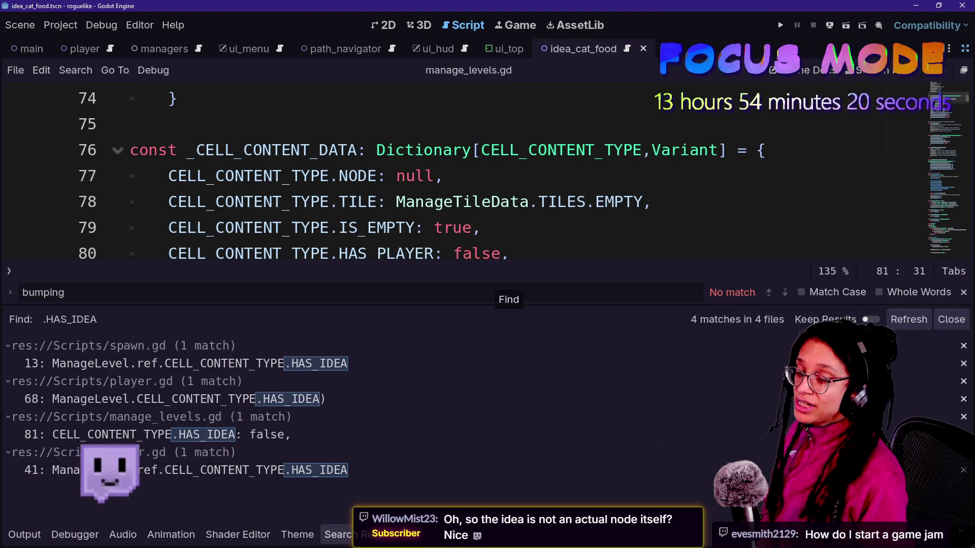
{"action": "key", "text": "alt+Tab"}
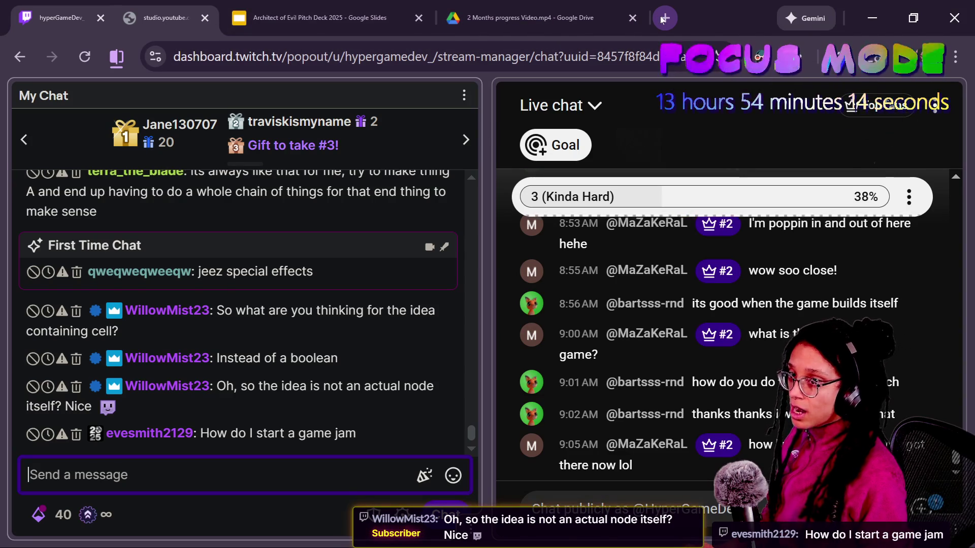
Go from the Game-like Jam page to itch.io's Host a new jam form via Dashboard > Game jams
{"action": "left_click", "coordinate": [872, 18]}
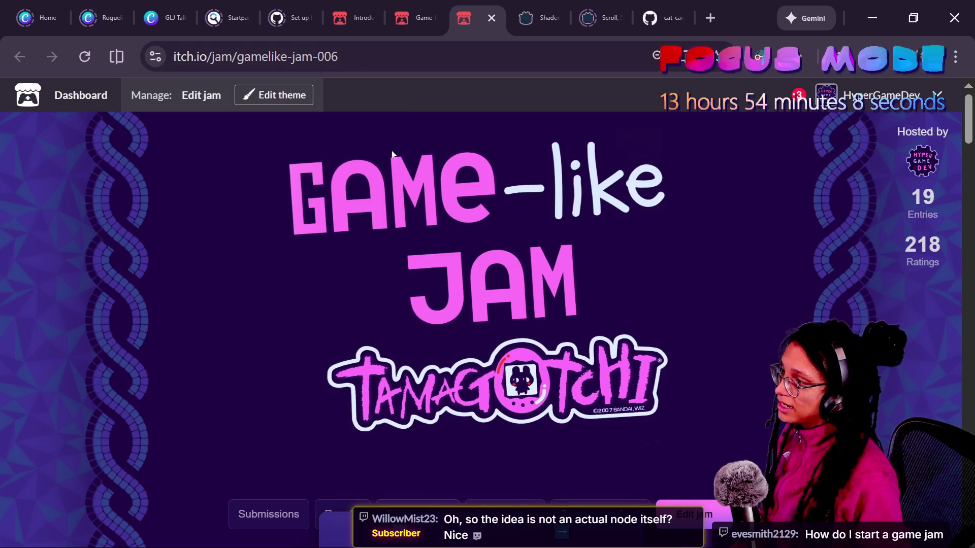
{"action": "scroll", "coordinate": [170, 284], "scroll_direction": "down", "scroll_amount": 6}
{"action": "scroll", "coordinate": [170, 282], "scroll_direction": "up", "scroll_amount": 6}
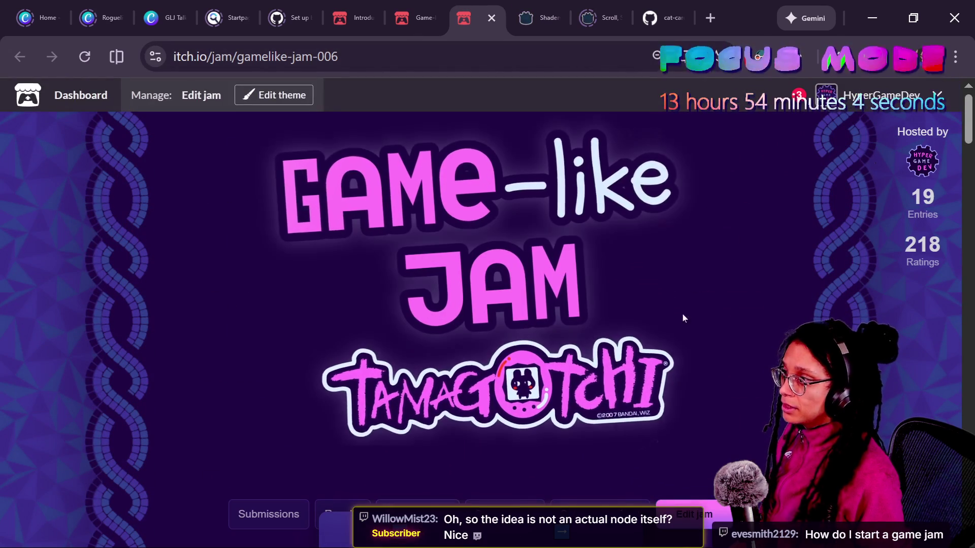
{"action": "left_click", "coordinate": [92, 98]}
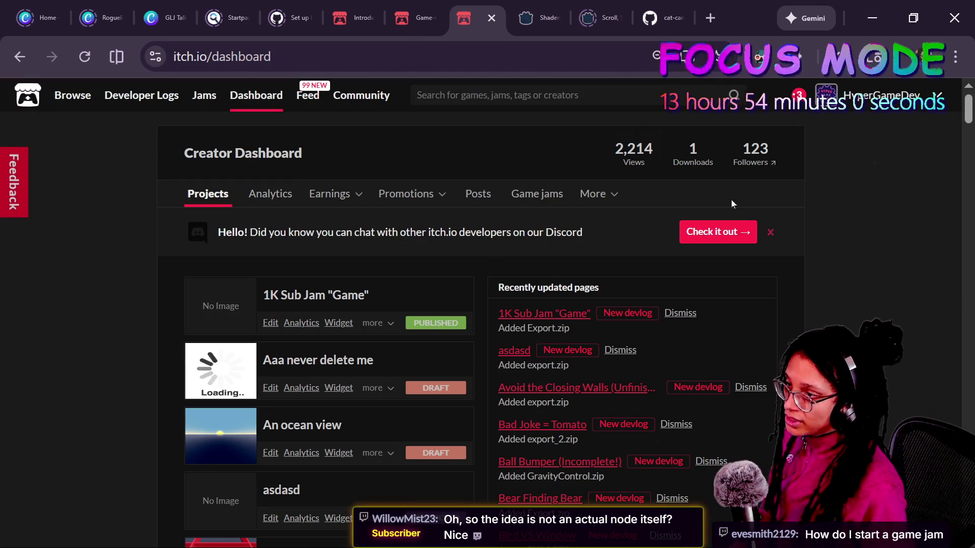
{"action": "left_click", "coordinate": [533, 198]}
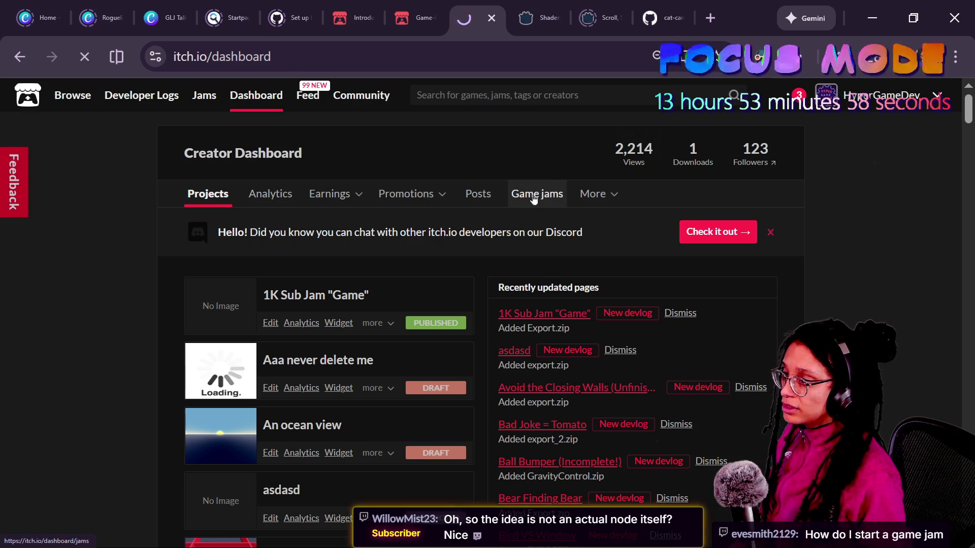
{"action": "left_click", "coordinate": [290, 301]}
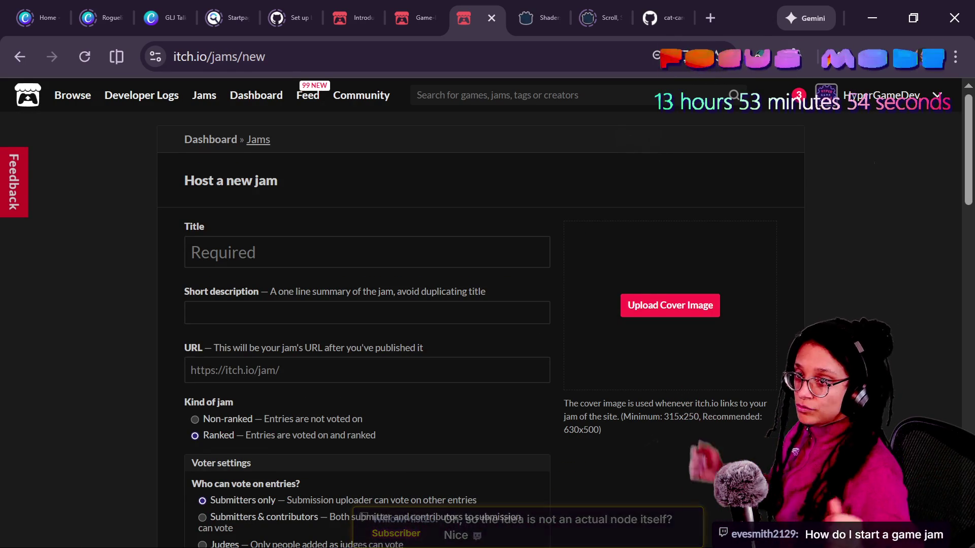
{"action": "scroll", "coordinate": [398, 307], "scroll_direction": "down", "scroll_amount": 15}
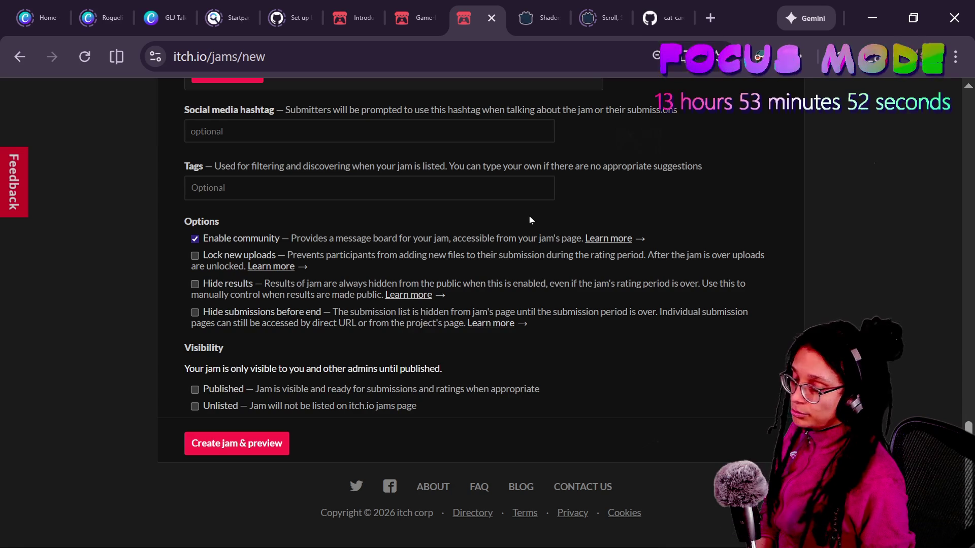
Post the itch.io/jams/new link in Twitch chat and return to Godot
{"action": "key", "text": "ctrl+l"}
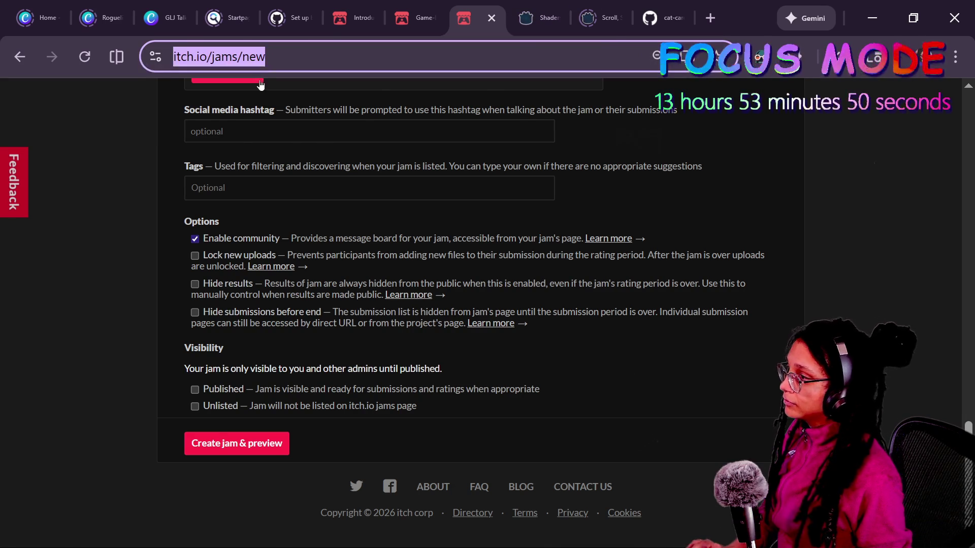
{"action": "key", "text": "alt+Tab"}
{"action": "type", "text": "https://itch.io/jams/new"}
{"action": "key", "text": "Return"}
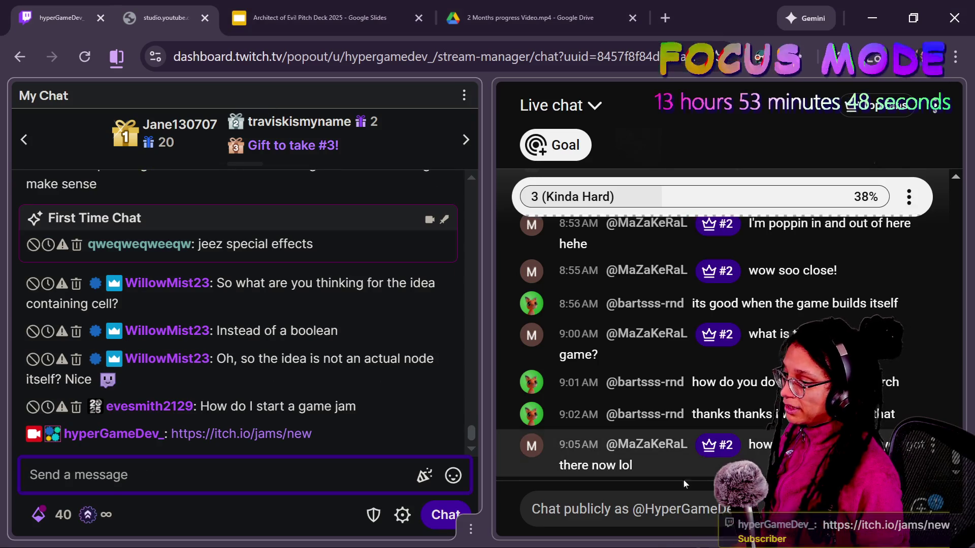
{"action": "left_click", "coordinate": [646, 529]}
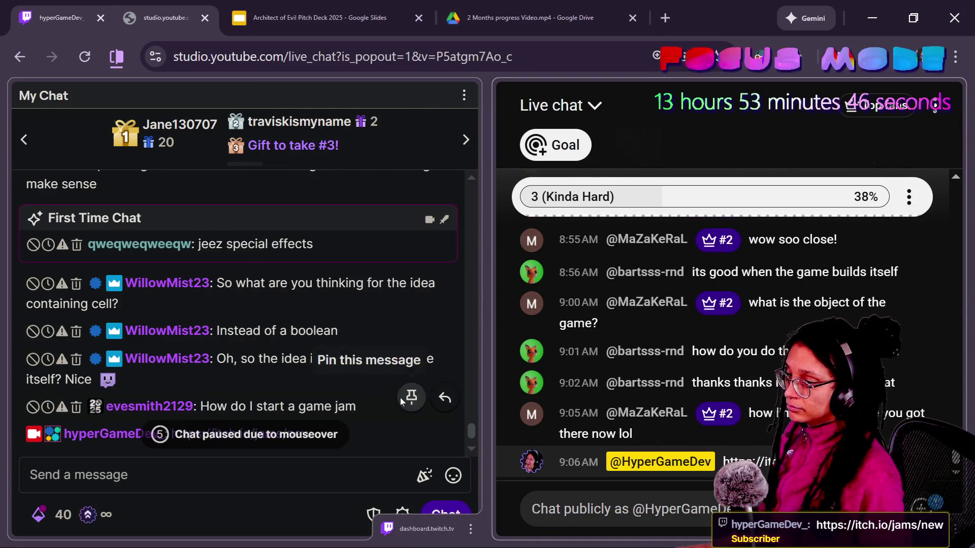
{"action": "key", "text": "alt+Tab"}
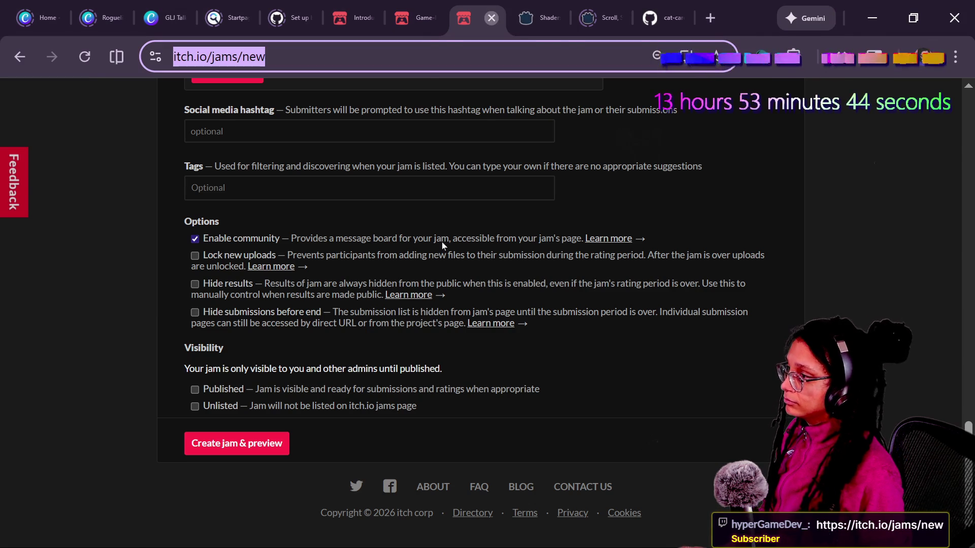
{"action": "key", "text": "ctrl+shift+Tab"}
{"action": "key", "text": "alt+Tab"}
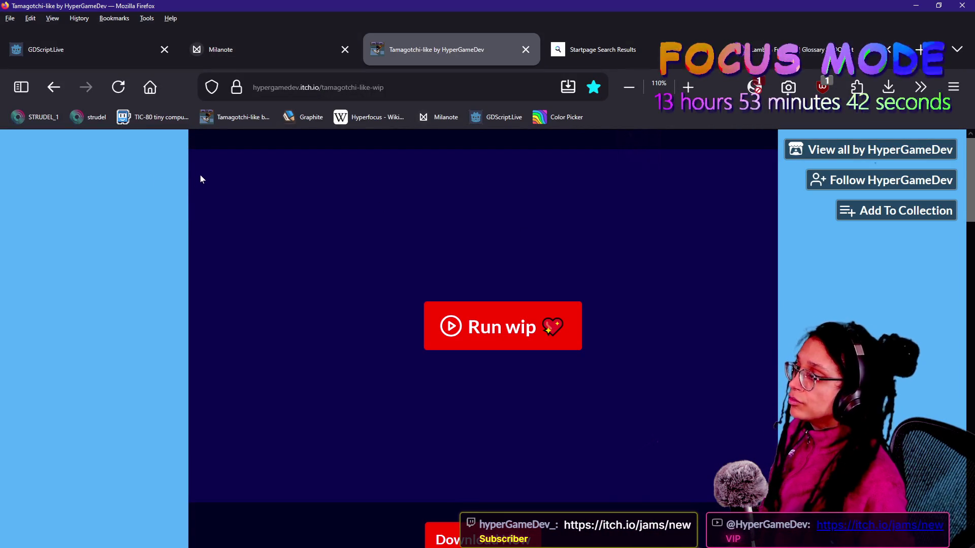
{"action": "key", "text": "alt+Tab"}
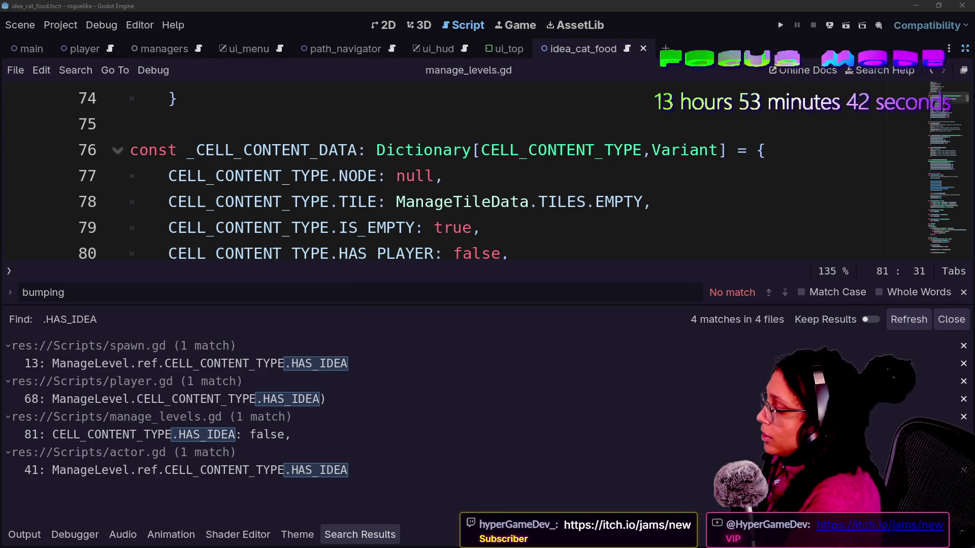
Open the spawn.gd .HAS_IDEA match at line 13 and close the search results
{"action": "left_click", "coordinate": [240, 362]}
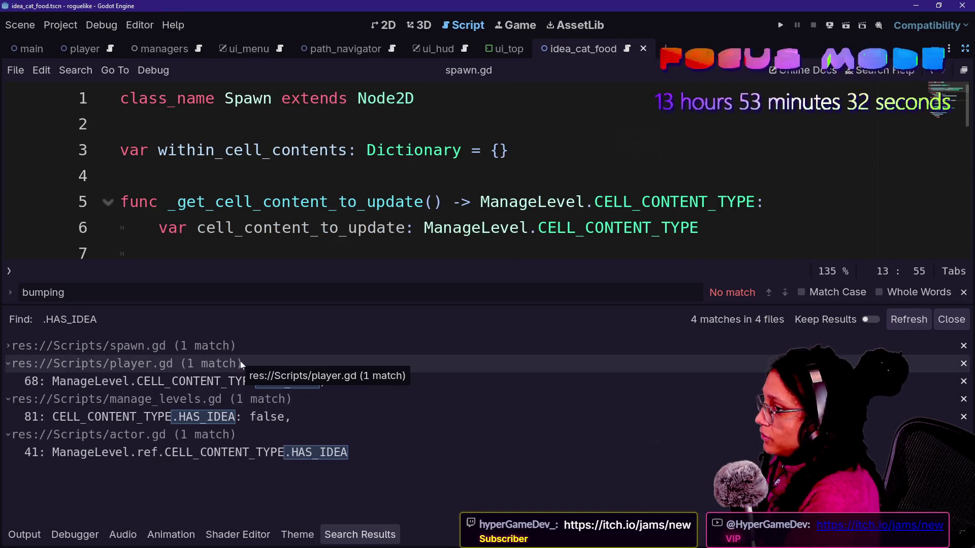
{"action": "left_click", "coordinate": [246, 349]}
{"action": "left_click", "coordinate": [249, 364]}
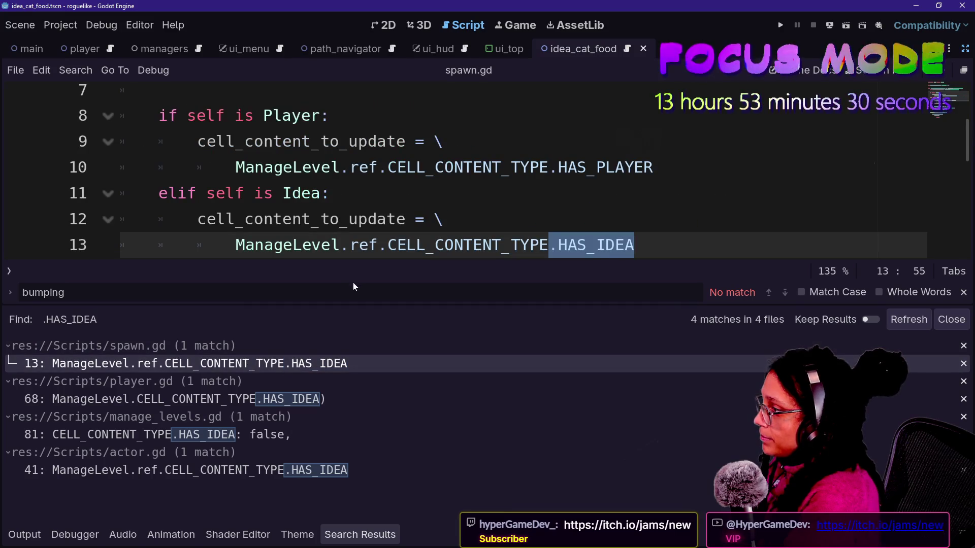
{"action": "left_click_drag", "start_coordinate": [235, 245], "coordinate": [445, 245]}
{"action": "left_click", "coordinate": [444, 245]}
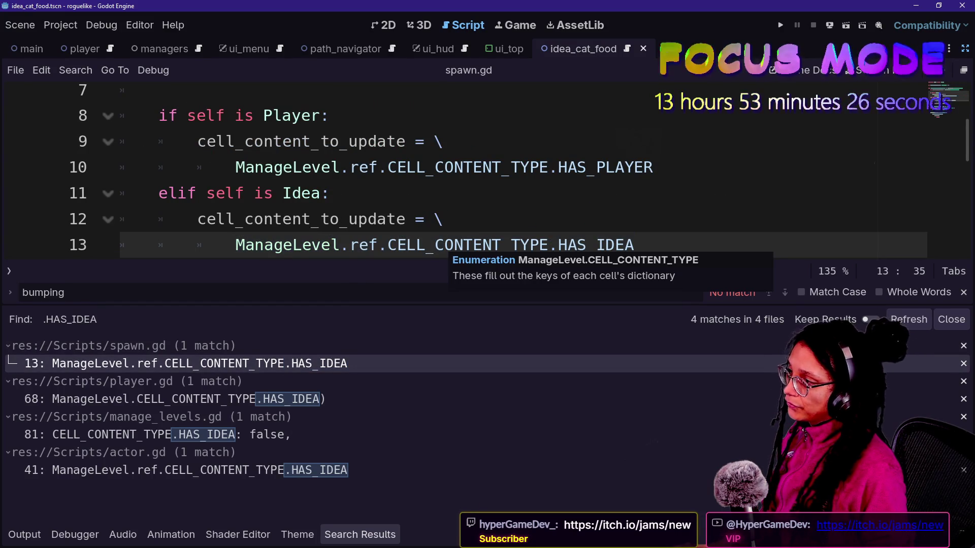
{"action": "key", "text": "ctrl+j"}
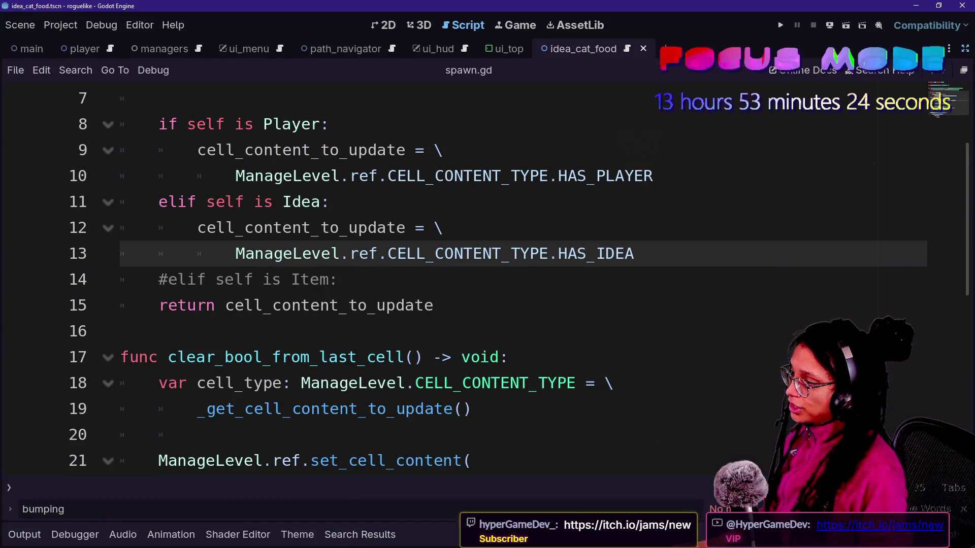
Review _get_cell_content_to_update from the Player check down to the HAS_IDEA line
{"action": "scroll", "coordinate": [456, 279], "scroll_direction": "up", "scroll_amount": 3}
{"action": "left_click_drag", "start_coordinate": [172, 202], "coordinate": [447, 227]}
{"action": "left_click", "coordinate": [453, 228]}
{"action": "left_click", "coordinate": [330, 279]}
{"action": "scroll", "coordinate": [330, 279], "scroll_direction": "down", "scroll_amount": 1}
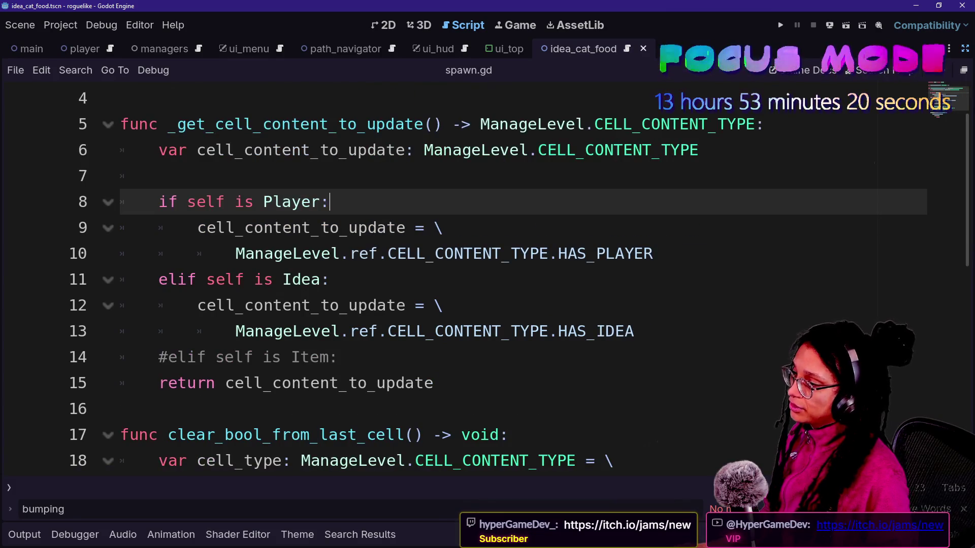
{"action": "left_click", "coordinate": [633, 331]}
{"action": "left_click_drag", "start_coordinate": [633, 331], "coordinate": [407, 331]}
{"action": "left_click", "coordinate": [406, 331]}
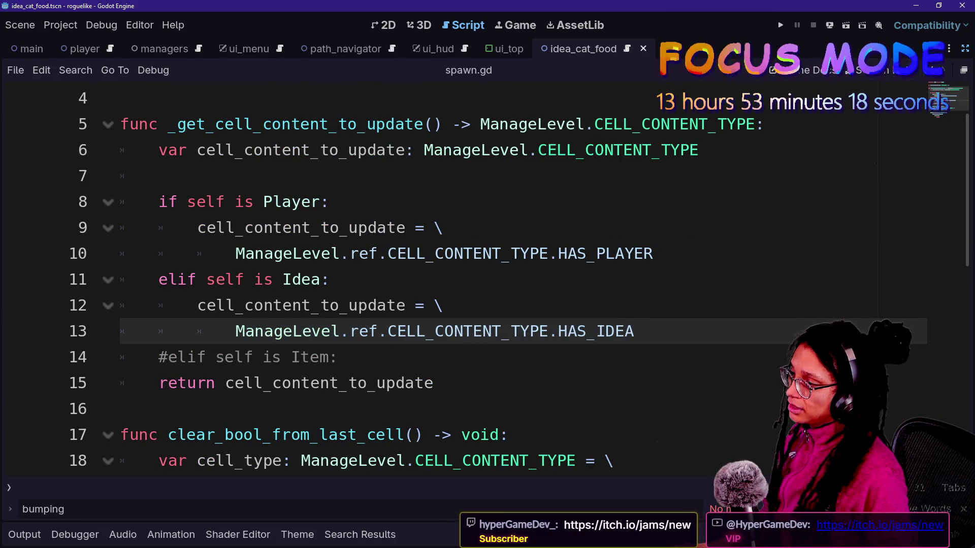
Confirm line 13 reads ManageLevel.ref.CELL_CONTENT_TYPE.HAS_IDEA under the Idea branch
{"action": "left_click_drag", "start_coordinate": [197, 305], "coordinate": [416, 305]}
{"action": "left_click", "coordinate": [416, 305]}
{"action": "mouse_move", "coordinate": [350, 331]}
{"action": "left_mouse_down"}
{"action": "mouse_move", "coordinate": [335, 357]}
{"action": "mouse_move", "coordinate": [615, 331]}
{"action": "mouse_move", "coordinate": [472, 331]}
{"action": "left_mouse_up"}
{"action": "left_click", "coordinate": [634, 331]}
{"action": "left_click", "coordinate": [472, 331]}
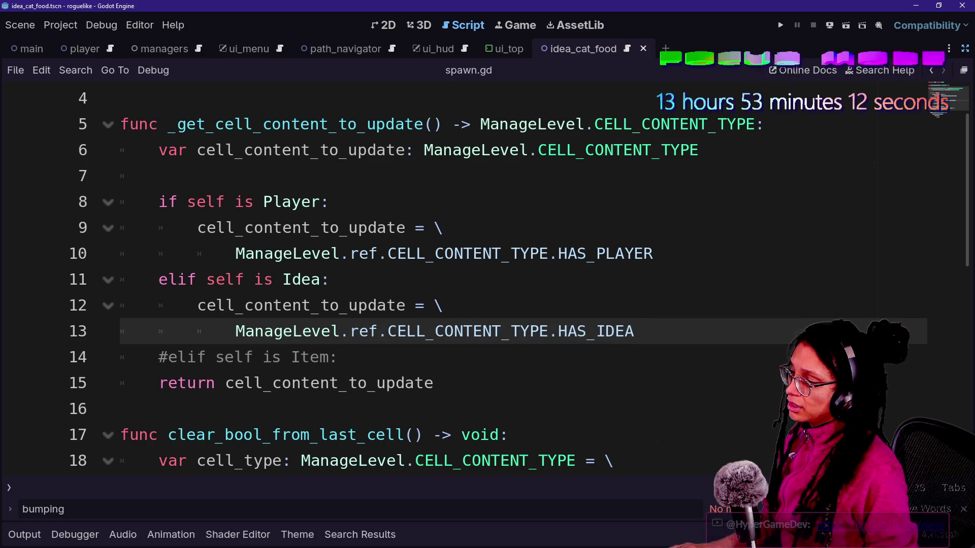
{"action": "left_click_drag", "start_coordinate": [634, 331], "coordinate": [386, 331]}
{"action": "mouse_move", "coordinate": [633, 331]}
{"action": "left_mouse_down"}
{"action": "mouse_move", "coordinate": [339, 331]}
{"action": "mouse_move", "coordinate": [406, 331]}
{"action": "left_mouse_up"}
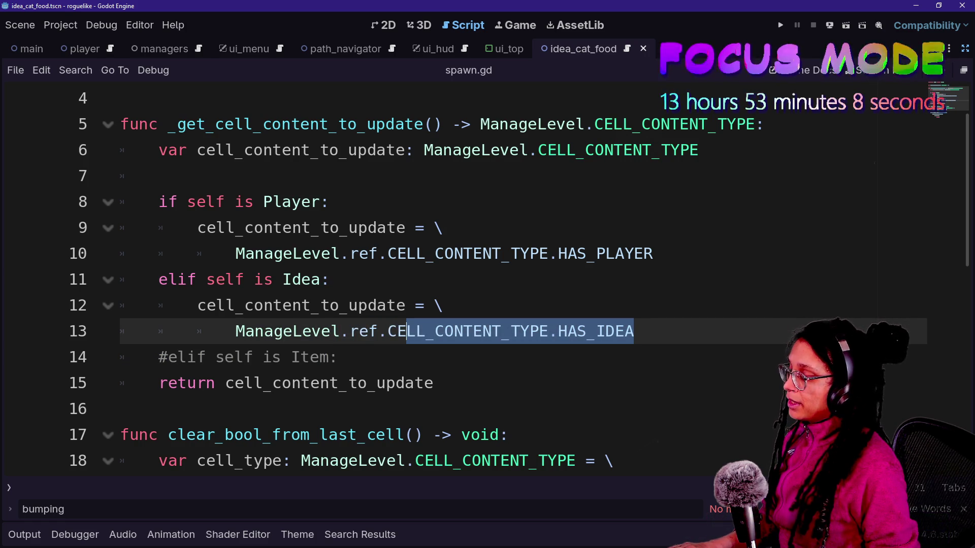
{"action": "left_click", "coordinate": [396, 331]}
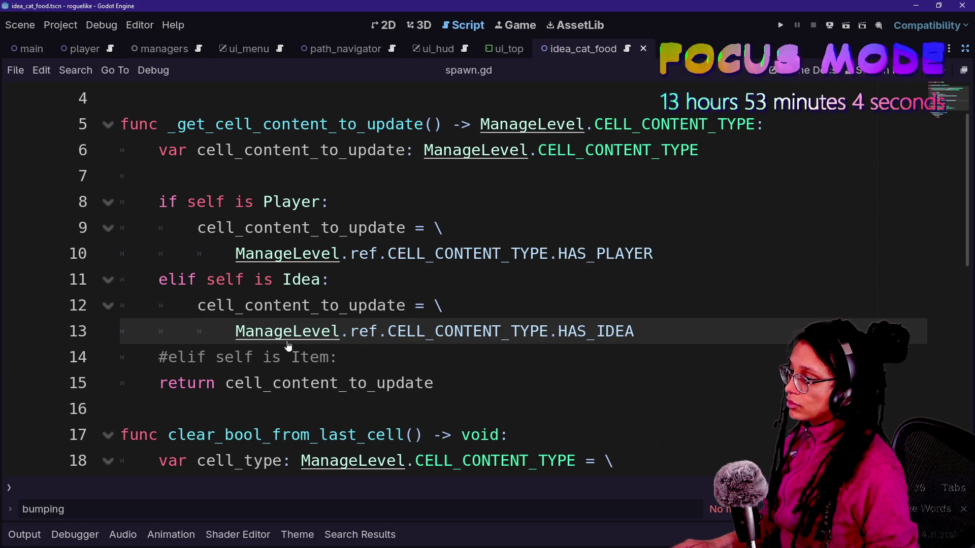
{"action": "key", "text": "ctrl+alt+o"}
Open manage_ideas.gd, add NULL as the first IDEA_TYPES value, and save
{"action": "type", "text": "manage_ideas"}
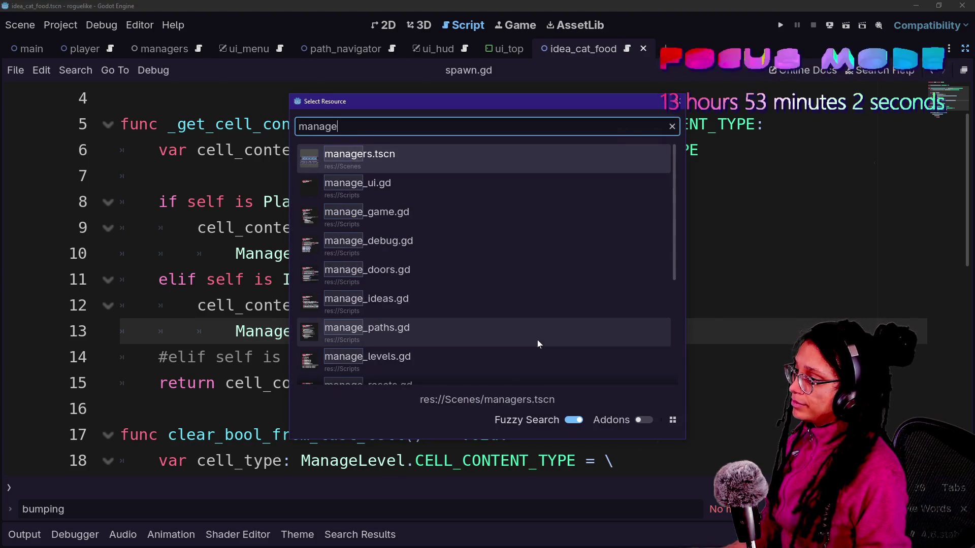
{"action": "key", "text": "Return"}
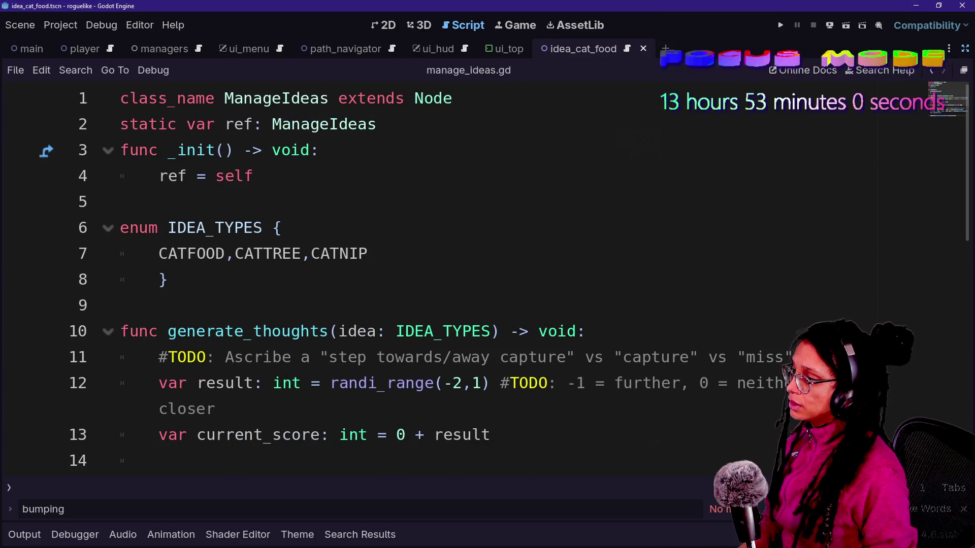
{"action": "left_click", "coordinate": [350, 253]}
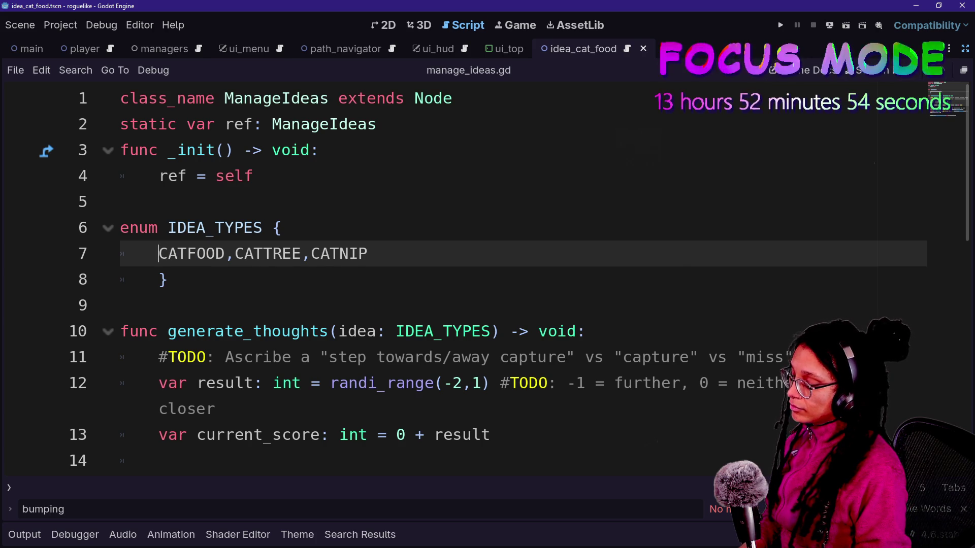
{"action": "type", "text": "NULL,"}
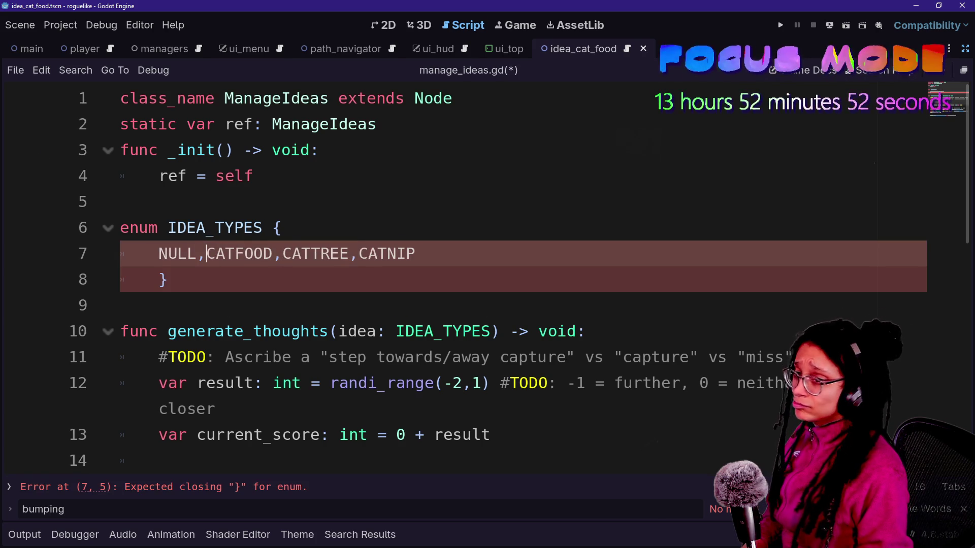
{"action": "left_click", "coordinate": [282, 227]}
{"action": "left_click", "coordinate": [387, 254]}
{"action": "key", "text": "ctrl+s"}
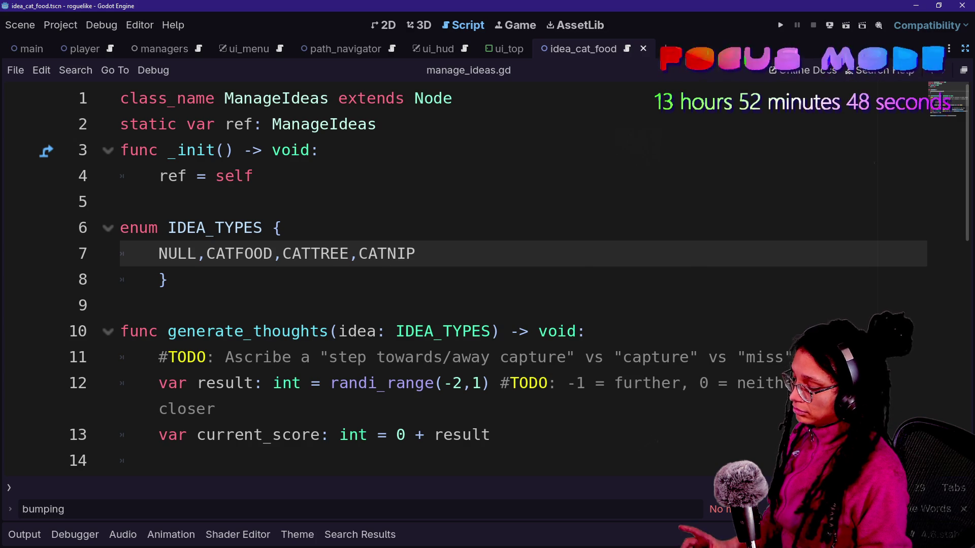
{"action": "key", "text": "ctrl+alt+o"}
{"action": "key", "text": "Down"}
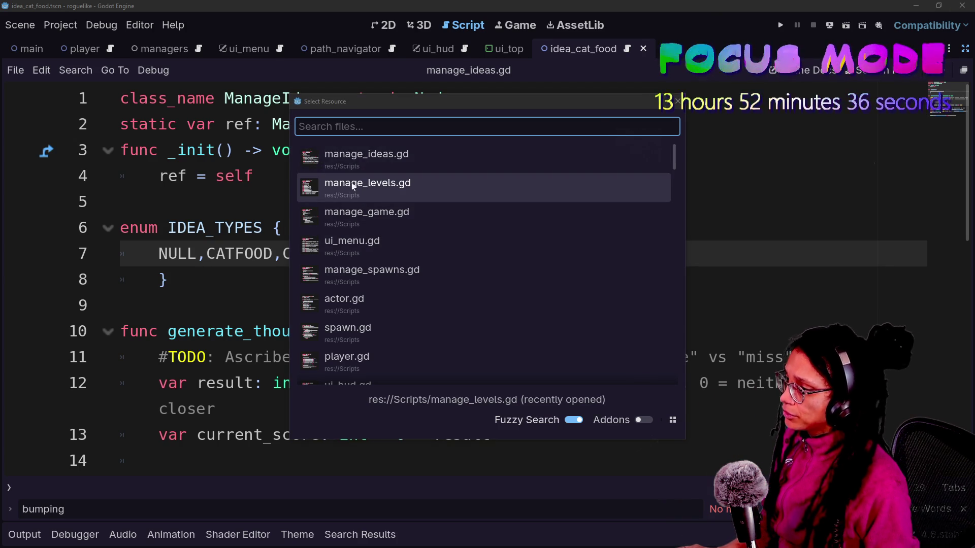
Open manage_levels.gd at line 81, then return to spawn.gd
{"action": "left_click", "coordinate": [335, 187]}
{"action": "left_click", "coordinate": [441, 271]}
{"action": "key", "text": "shift+alt+o"}
{"action": "type", "text": "s"}
{"action": "key", "text": "Escape"}
{"action": "key", "text": "alt+Left"}
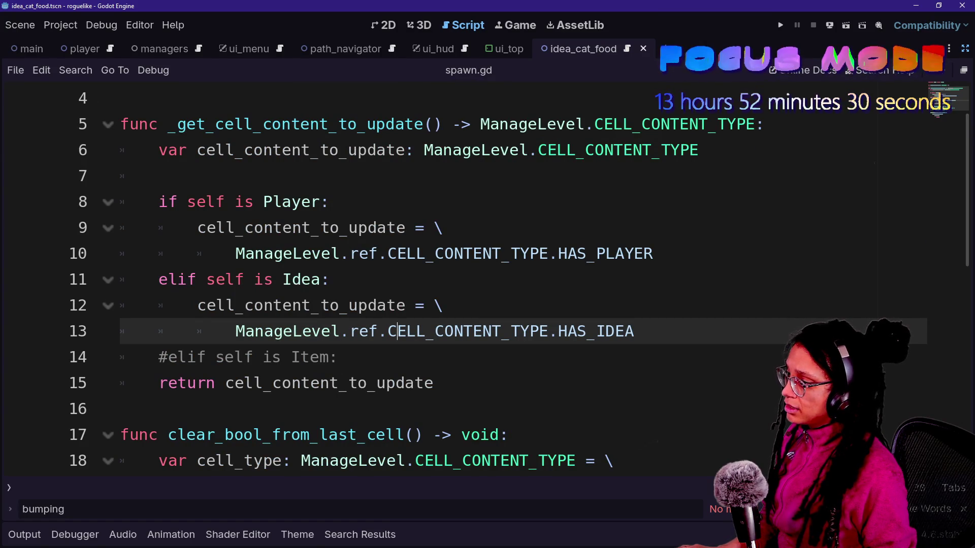
Go over the Idea check and CELL_CONTENT_TYPE.HAS_IDEA assignment on spawn.gd lines 11-13
{"action": "left_click_drag", "start_coordinate": [331, 280], "coordinate": [222, 280]}
{"action": "left_click", "coordinate": [331, 279]}
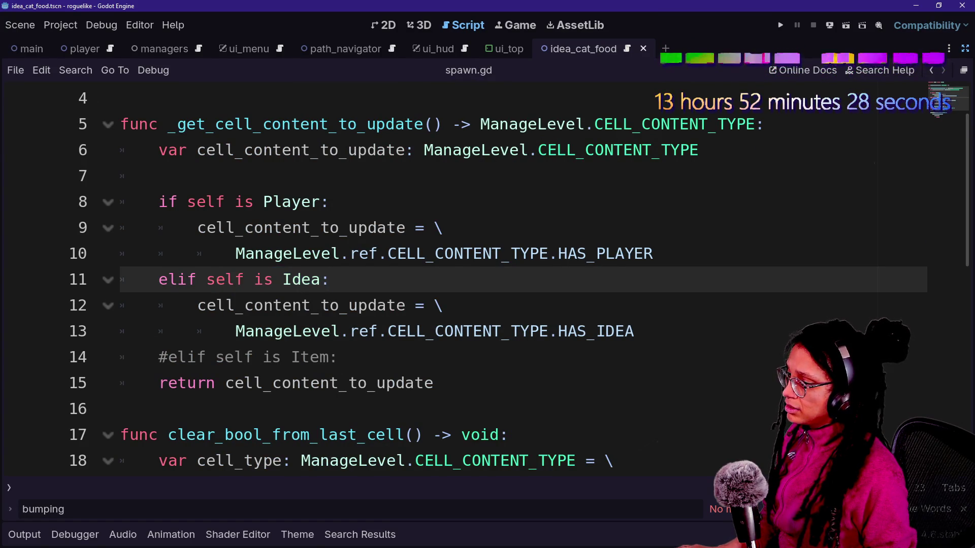
{"action": "left_click_drag", "start_coordinate": [596, 331], "coordinate": [615, 331]}
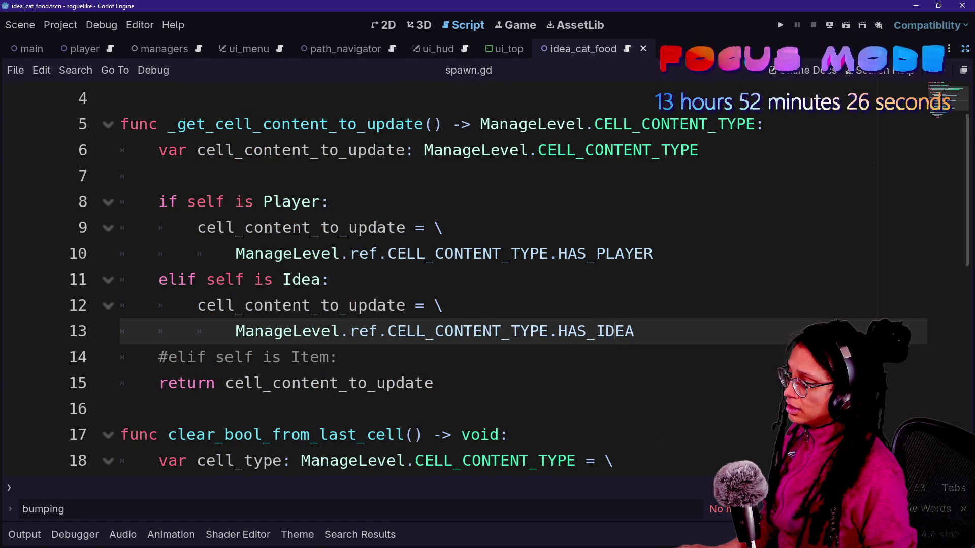
{"action": "left_click_drag", "start_coordinate": [331, 330], "coordinate": [492, 331]}
{"action": "left_click", "coordinate": [492, 331]}
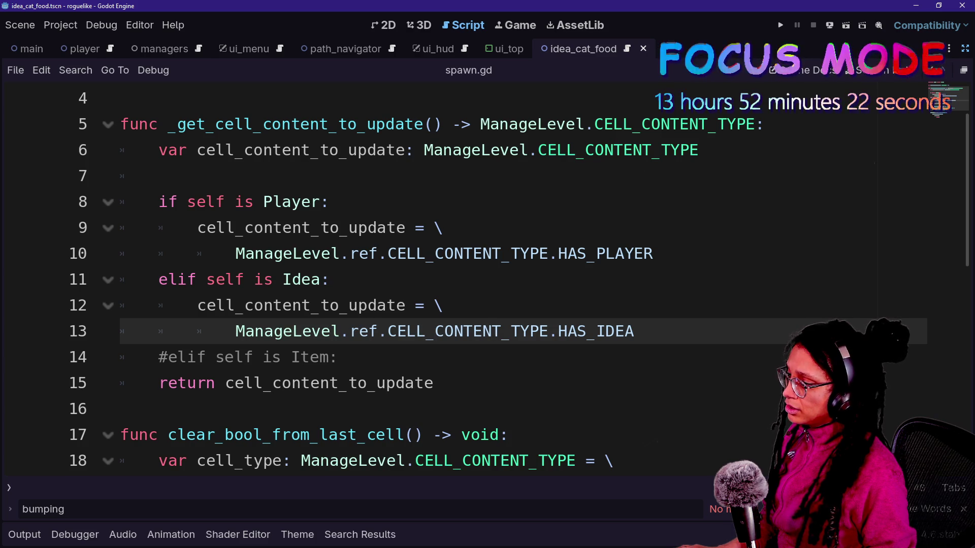
{"action": "left_click", "coordinate": [443, 305]}
{"action": "left_click_drag", "start_coordinate": [389, 331], "coordinate": [510, 331]}
{"action": "left_click", "coordinate": [510, 331]}
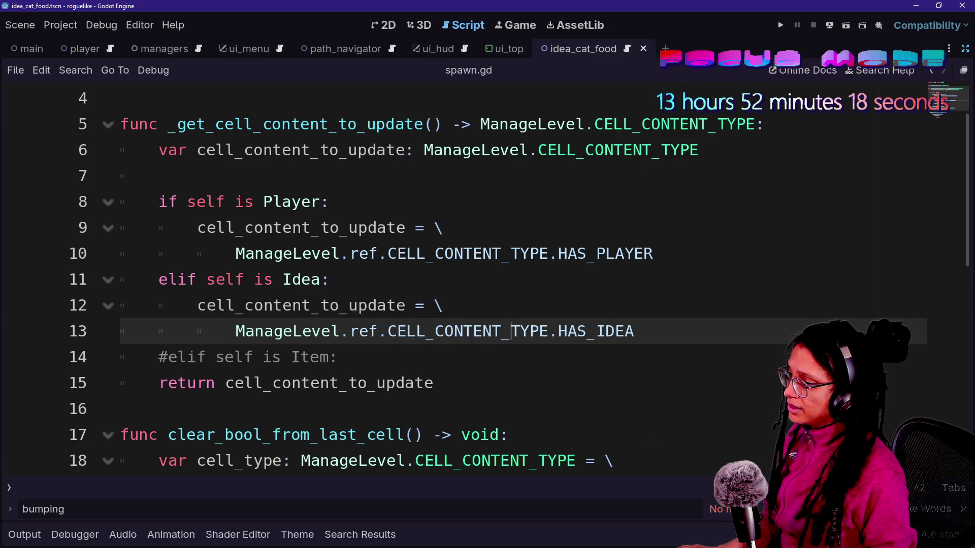
{"action": "left_click", "coordinate": [635, 331]}
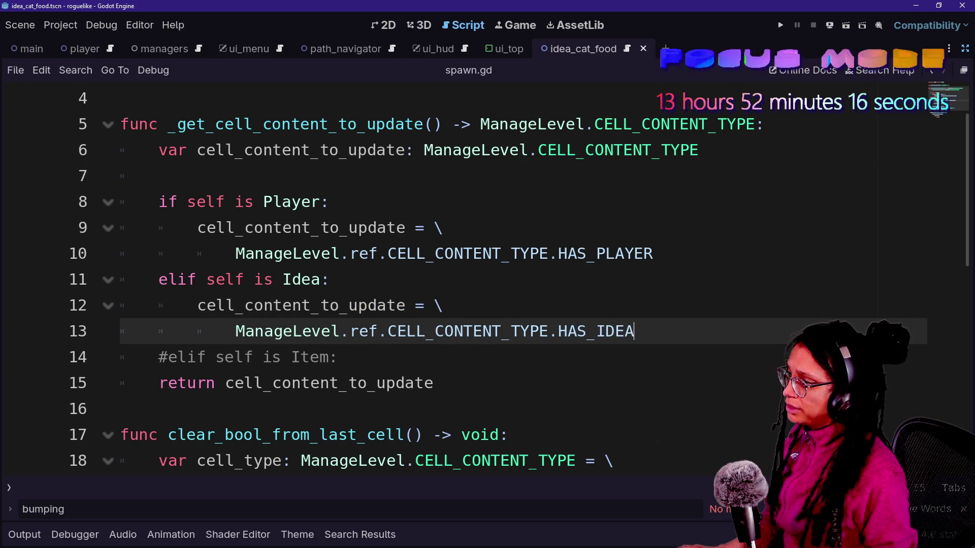
{"action": "left_click", "coordinate": [330, 279]}
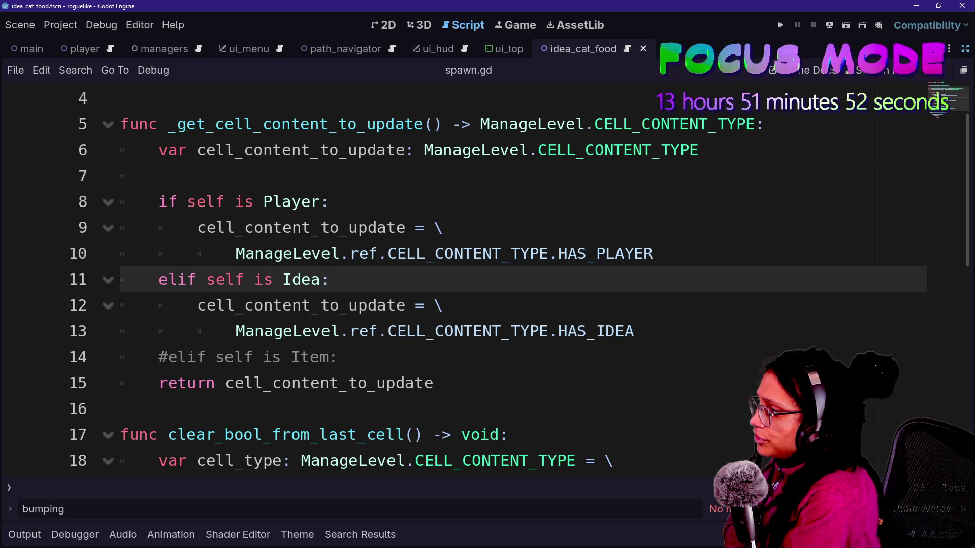
Scroll down to the clear_bool_from_last_cell function and review its signature and lines 12-15
{"action": "scroll", "coordinate": [406, 279], "scroll_direction": "up", "scroll_amount": 1}
{"action": "left_click_drag", "start_coordinate": [168, 202], "coordinate": [423, 202]}
{"action": "scroll", "coordinate": [423, 202], "scroll_direction": "down", "scroll_amount": 1}
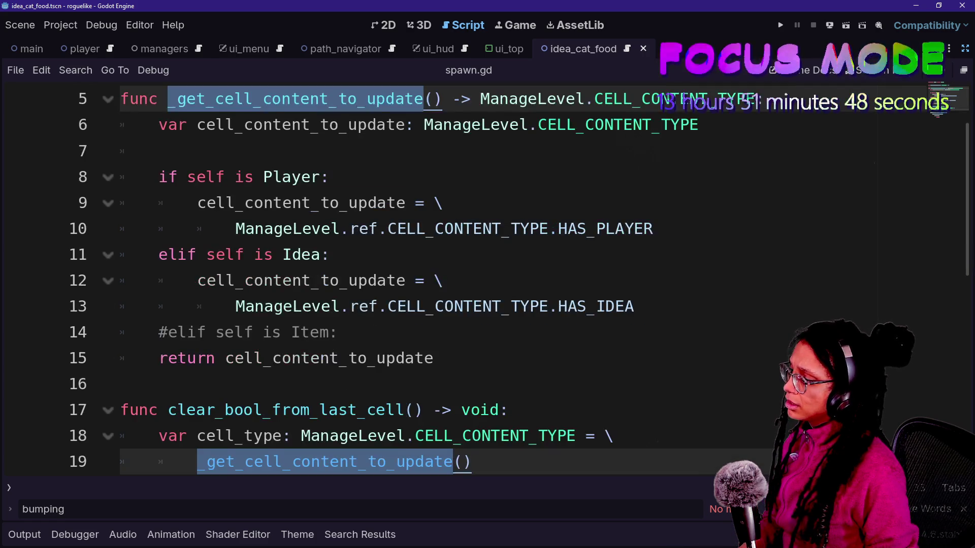
{"action": "scroll", "coordinate": [406, 279], "scroll_direction": "down", "scroll_amount": 1}
{"action": "left_click", "coordinate": [461, 305]}
{"action": "left_click", "coordinate": [461, 331]}
{"action": "mouse_move", "coordinate": [435, 228]}
{"action": "left_mouse_down"}
{"action": "mouse_move", "coordinate": [435, 280]}
{"action": "mouse_move", "coordinate": [416, 202]}
{"action": "mouse_move", "coordinate": [336, 254]}
{"action": "left_mouse_up"}
Inspect the cell_type declaration and its _get_cell_content_to_update call on lines 18-19
{"action": "left_click", "coordinate": [490, 332]}
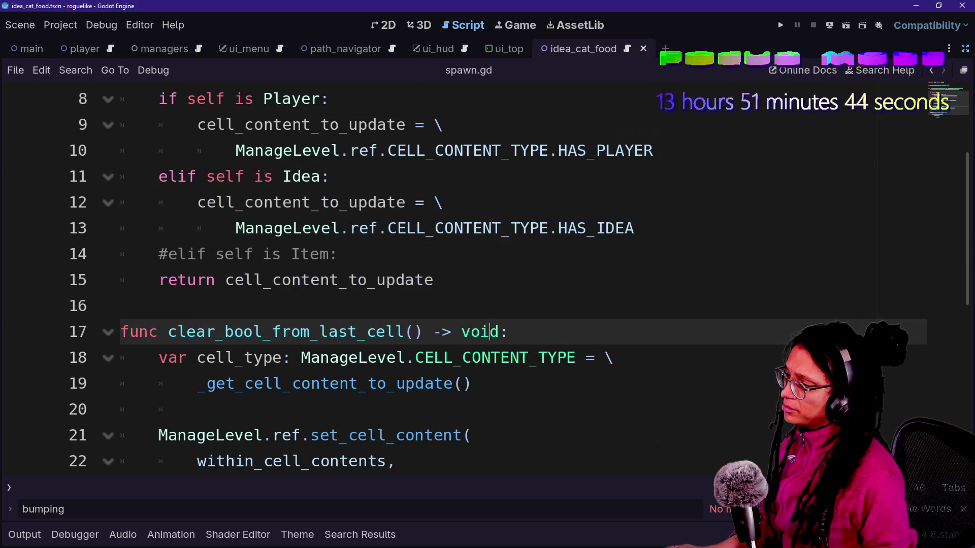
{"action": "left_click_drag", "start_coordinate": [501, 357], "coordinate": [257, 357]}
{"action": "left_click", "coordinate": [257, 357]}
{"action": "left_click_drag", "start_coordinate": [158, 410], "coordinate": [311, 383]}
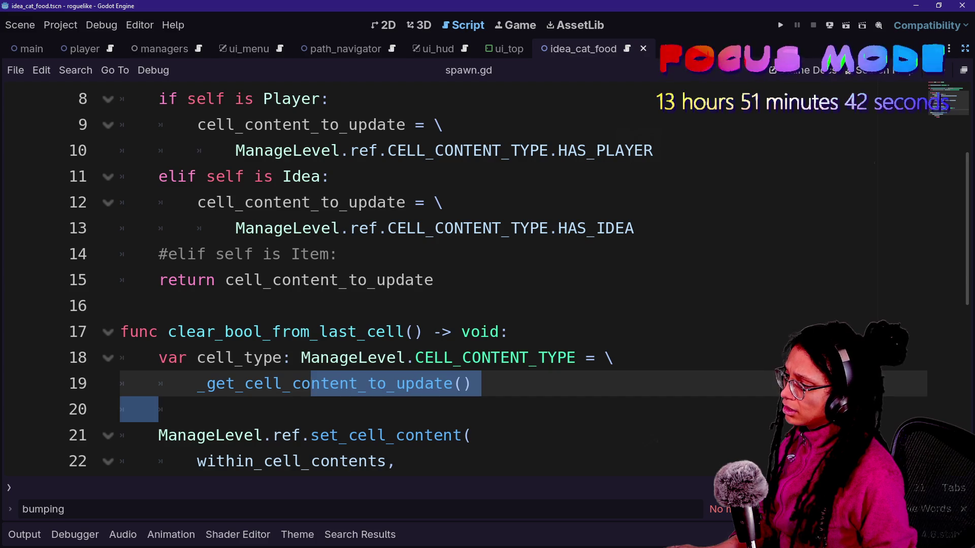
{"action": "left_click", "coordinate": [197, 383]}
{"action": "left_click_drag", "start_coordinate": [224, 383], "coordinate": [424, 384]}
{"action": "left_click", "coordinate": [425, 383]}
{"action": "left_click_drag", "start_coordinate": [235, 357], "coordinate": [445, 357]}
{"action": "left_click", "coordinate": [445, 357]}
Review _get_cell_content_to_update's Player and Idea checks and the HAS_PLAYER assignment
{"action": "scroll", "coordinate": [445, 358], "scroll_direction": "up", "scroll_amount": 2}
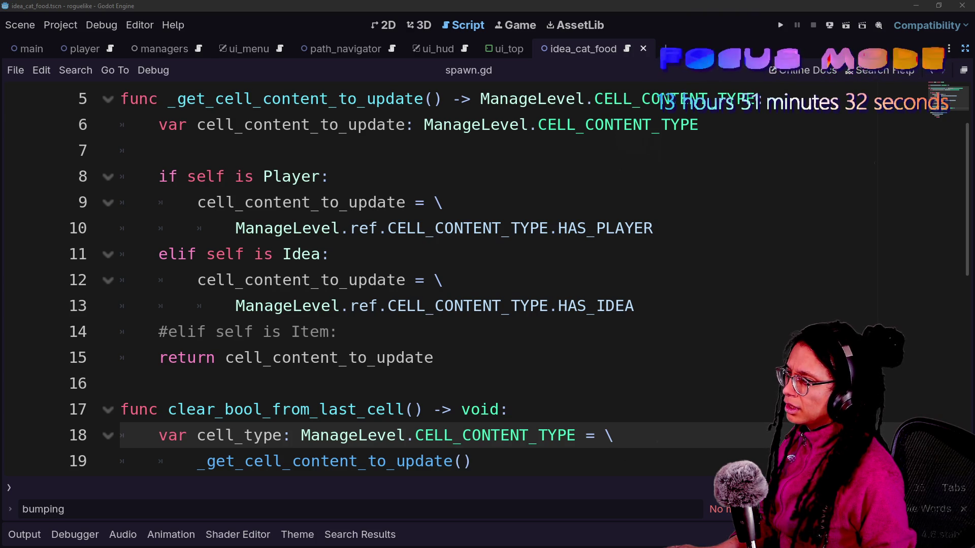
{"action": "left_click_drag", "start_coordinate": [187, 125], "coordinate": [253, 125]}
{"action": "mouse_move", "coordinate": [699, 124]}
{"action": "left_mouse_down"}
{"action": "mouse_move", "coordinate": [119, 124]}
{"action": "mouse_move", "coordinate": [196, 125]}
{"action": "mouse_move", "coordinate": [168, 124]}
{"action": "left_mouse_up"}
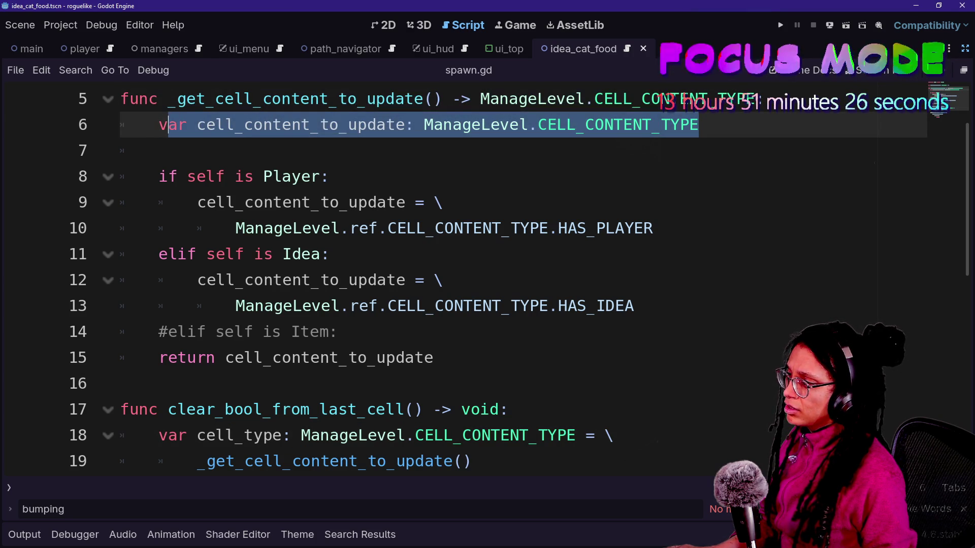
{"action": "left_click", "coordinate": [168, 125]}
{"action": "left_click_drag", "start_coordinate": [159, 176], "coordinate": [331, 176]}
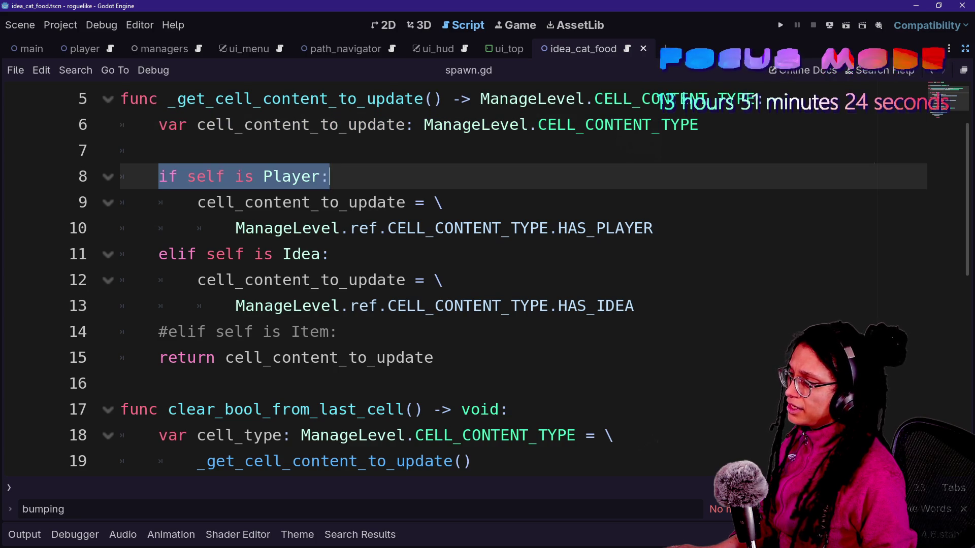
{"action": "left_click", "coordinate": [331, 176]}
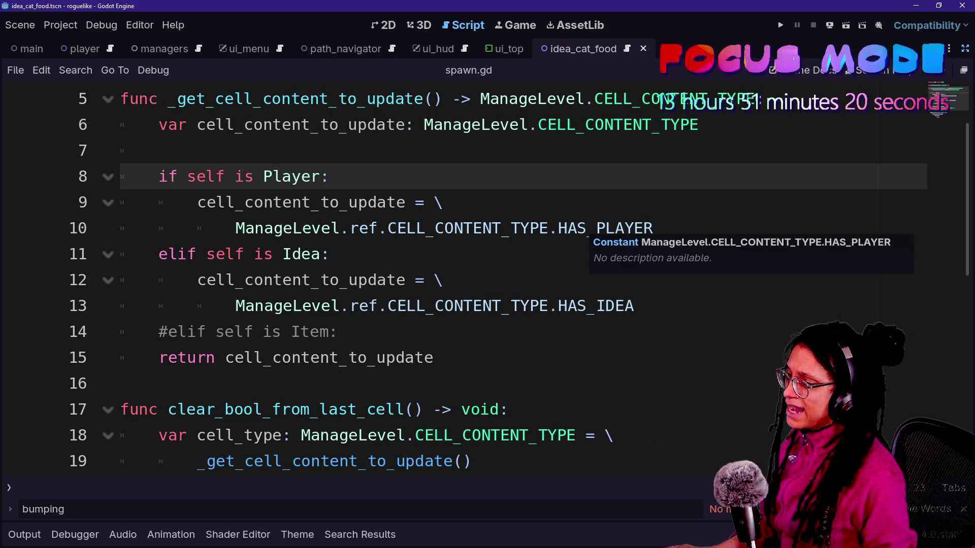
{"action": "double_click", "coordinate": [528, 228]}
{"action": "left_click", "coordinate": [653, 228]}
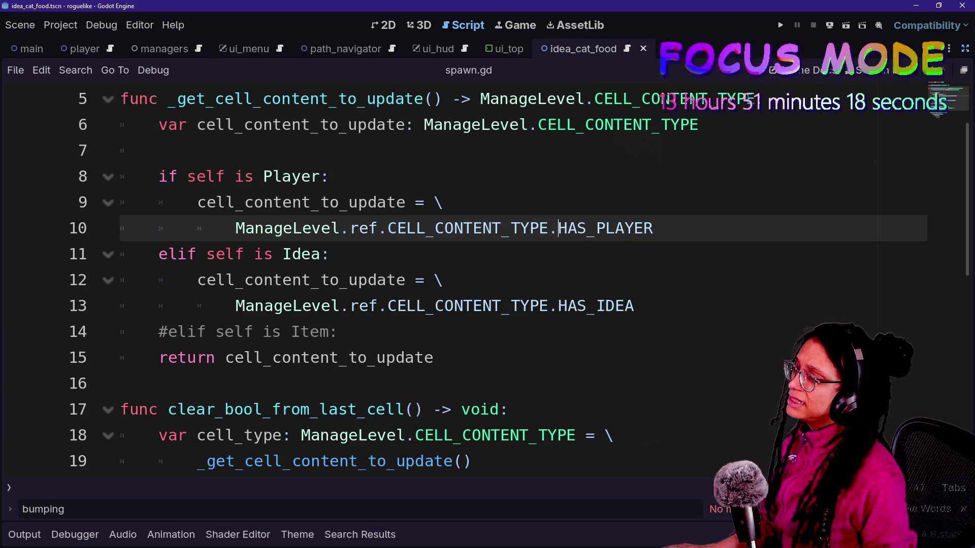
{"action": "left_click", "coordinate": [427, 228]}
{"action": "left_click", "coordinate": [330, 254]}
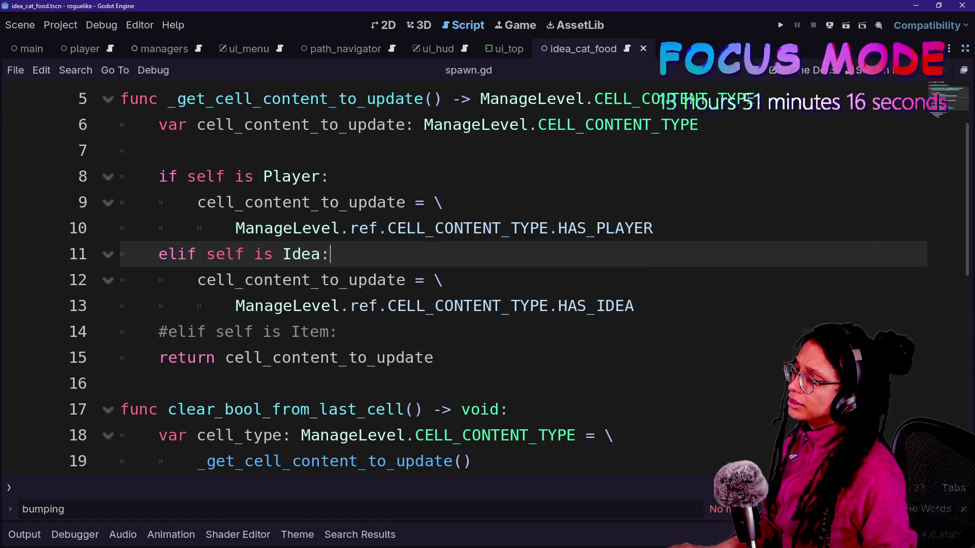
{"action": "left_click_drag", "start_coordinate": [424, 124], "coordinate": [158, 151]}
{"action": "left_click", "coordinate": [153, 150]}
{"action": "left_click", "coordinate": [654, 228]}
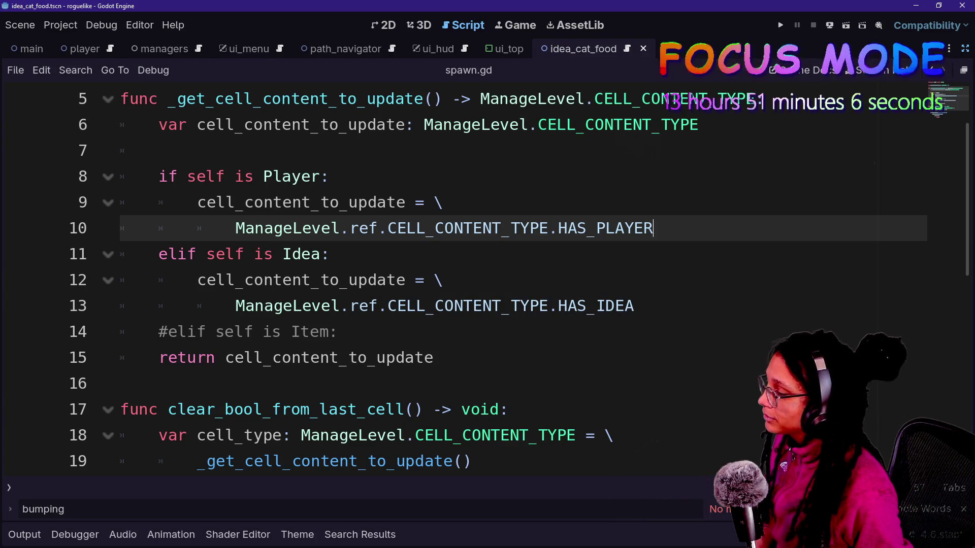
Examine the set_cell_content arguments, selecting false on line 24, then return to line 7
{"action": "scroll", "coordinate": [401, 291], "scroll_direction": "down", "scroll_amount": 4}
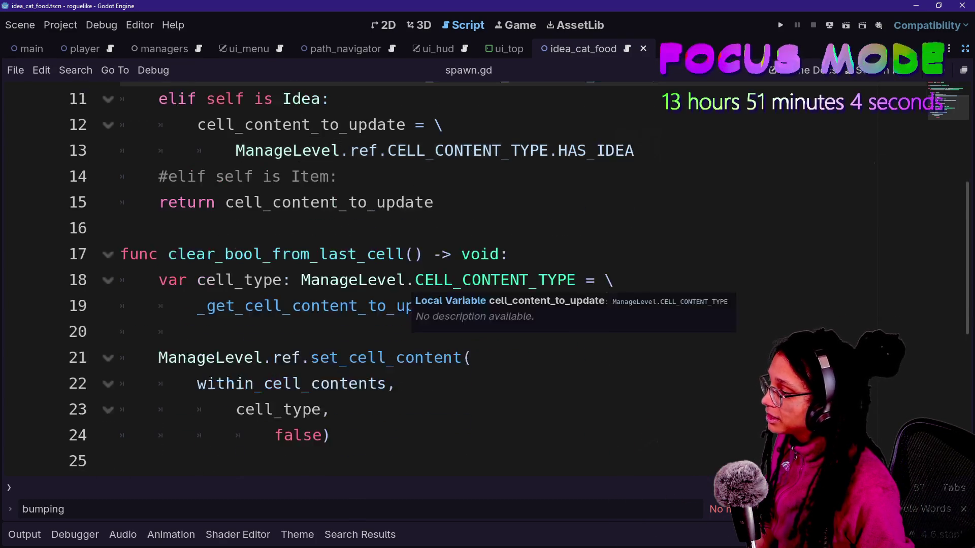
{"action": "left_click", "coordinate": [291, 357]}
{"action": "left_click_drag", "start_coordinate": [207, 279], "coordinate": [255, 305]}
{"action": "left_click", "coordinate": [304, 332]}
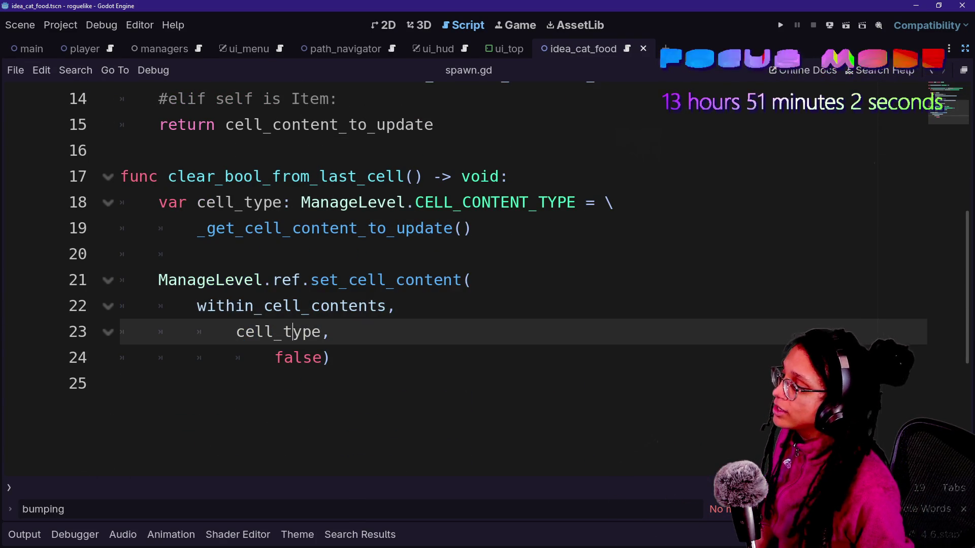
{"action": "left_click", "coordinate": [273, 280]}
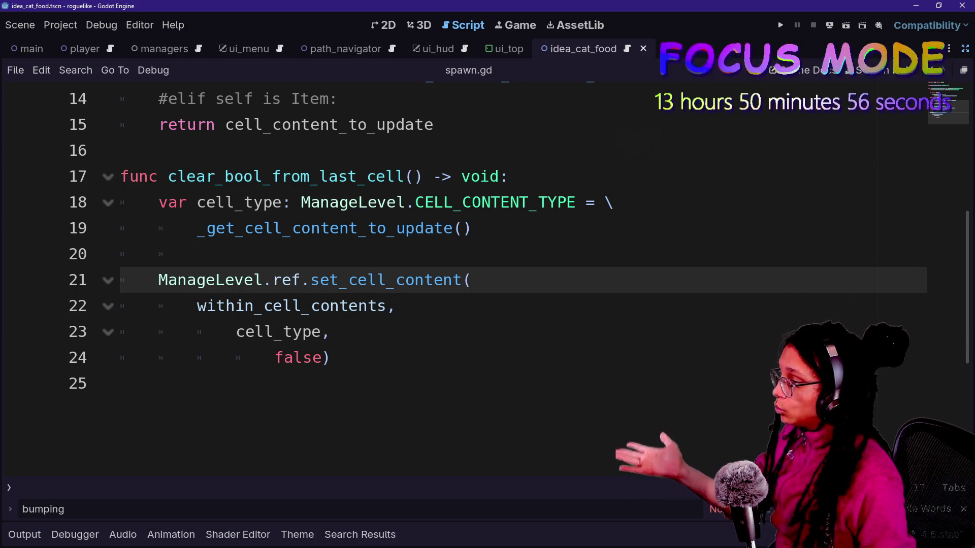
{"action": "key", "text": "Down"}
{"action": "key", "text": "Down"}
{"action": "key", "text": "Down"}
{"action": "key", "text": "shift+Right"}
{"action": "key", "text": "shift+Right"}
{"action": "key", "text": "shift+Right"}
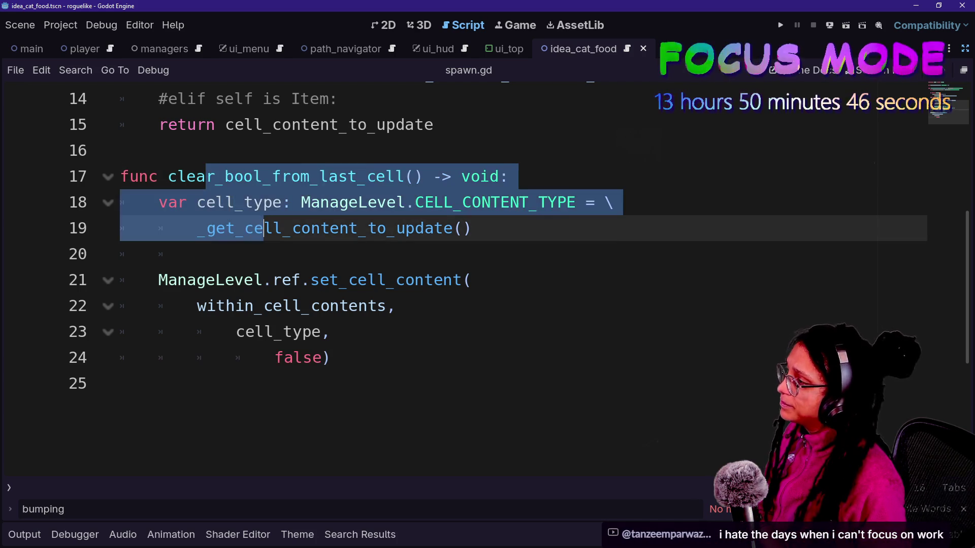
{"action": "scroll", "coordinate": [407, 279], "scroll_direction": "up", "scroll_amount": 4}
{"action": "scroll", "coordinate": [507, 280], "scroll_direction": "down", "scroll_amount": 4}
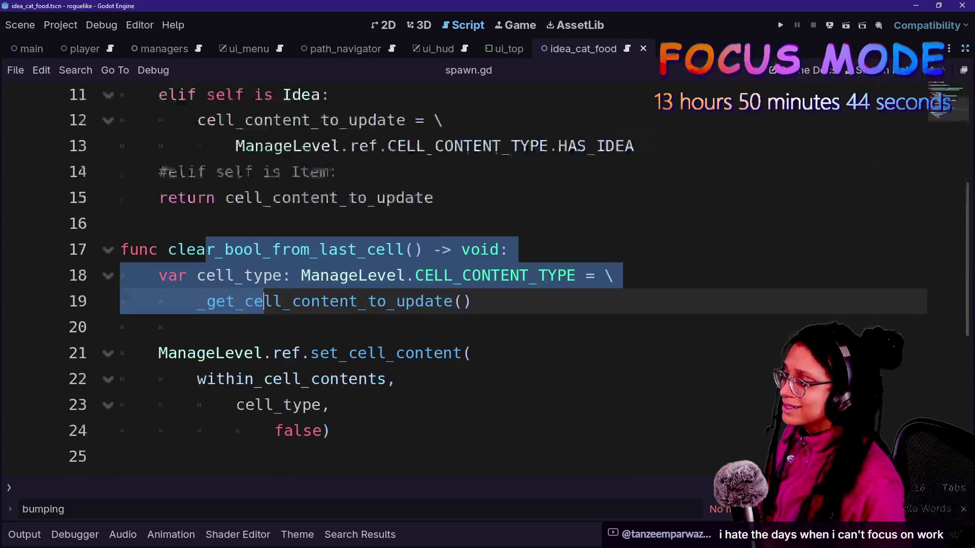
{"action": "scroll", "coordinate": [508, 279], "scroll_direction": "up", "scroll_amount": 2}
{"action": "scroll", "coordinate": [263, 409], "scroll_direction": "up", "scroll_amount": 1}
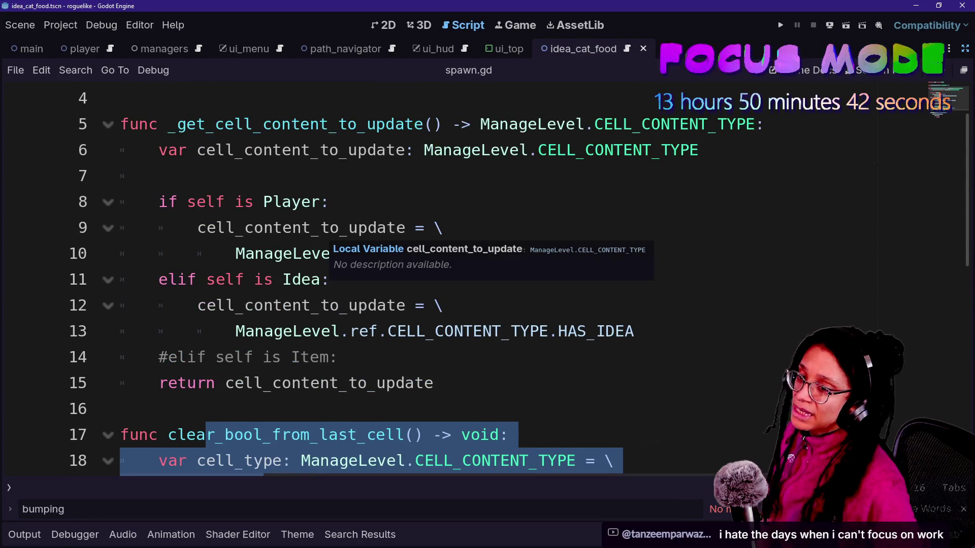
{"action": "left_click", "coordinate": [159, 176]}
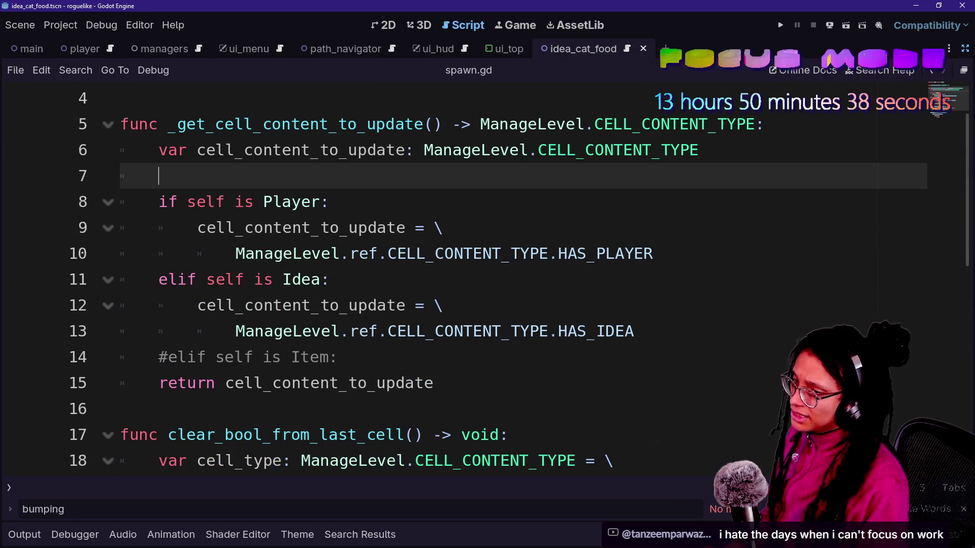
{"action": "key", "text": "ctrl+alt+o"}
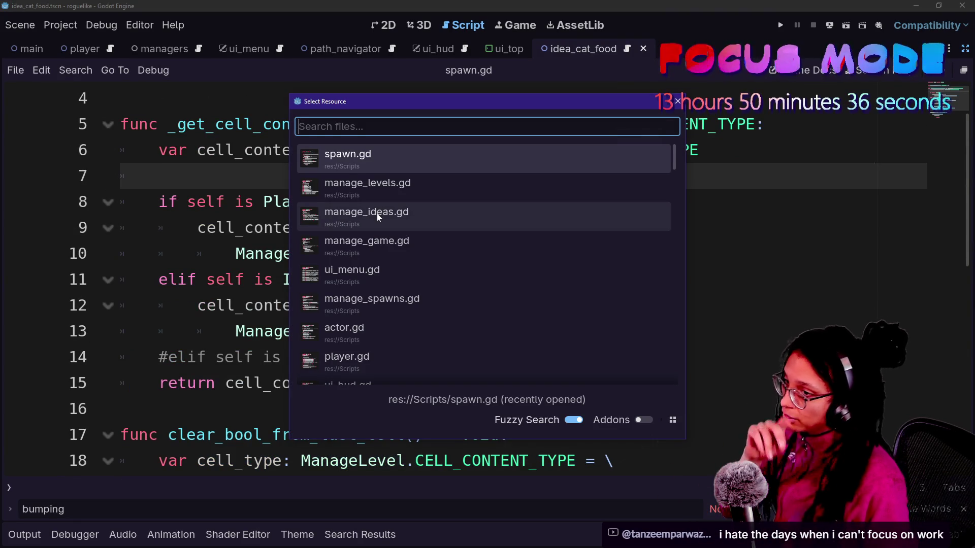
Open manage_levels.gd and start a CELL_CONTENT_TYPE.IDEA entry after HAS_IDEA
{"action": "key", "text": "Down"}
{"action": "key", "text": "Return"}
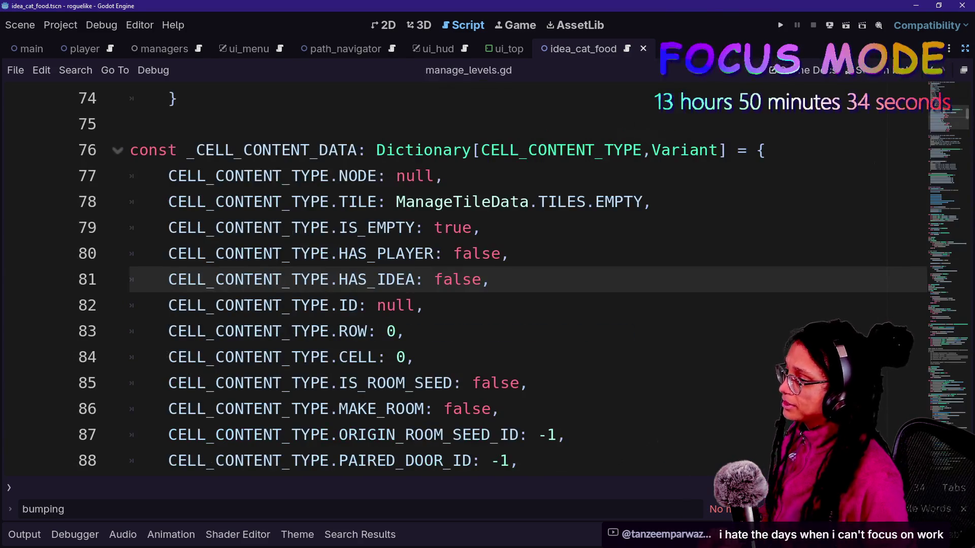
{"action": "key", "text": "Return"}
{"action": "type", "text": "CELL"}
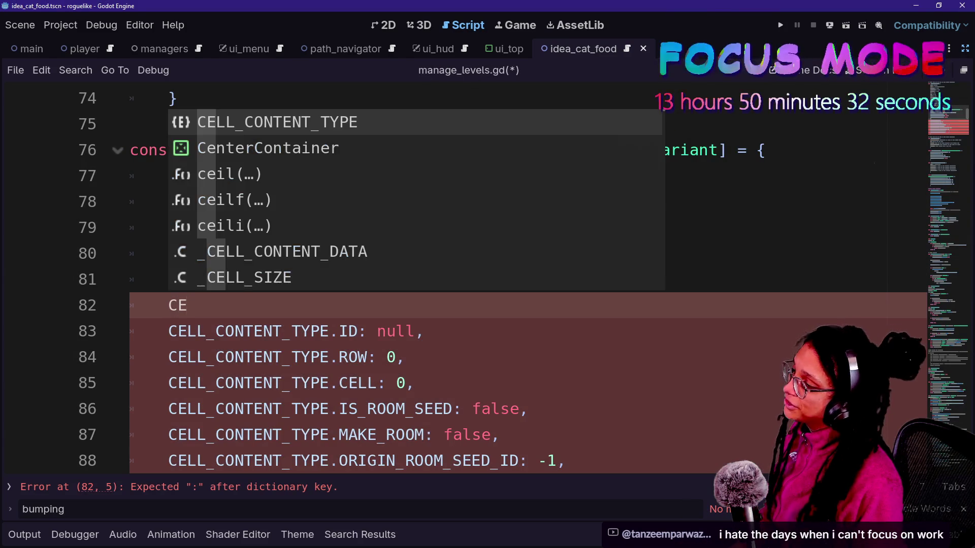
{"action": "type", "text": "_CONTENT_T"}
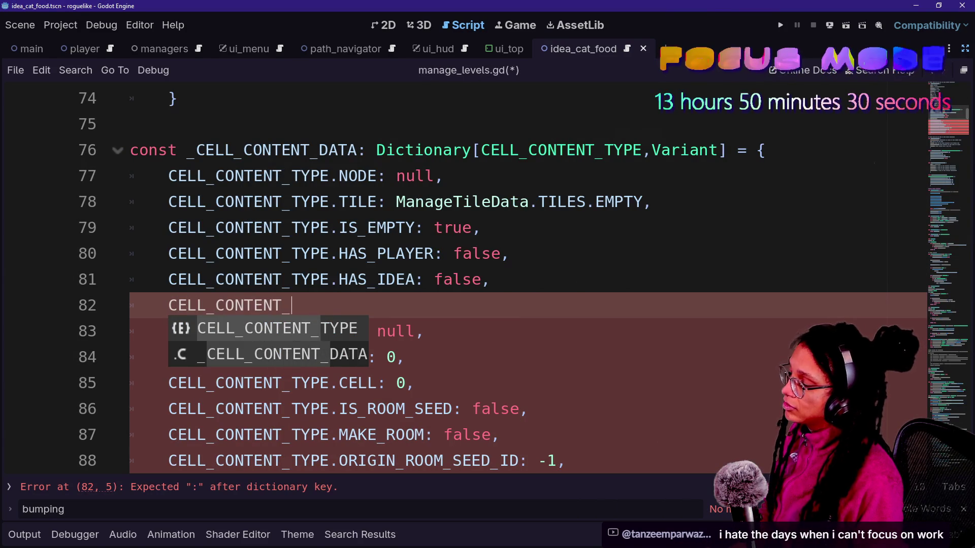
{"action": "type", "text": "YPE."}
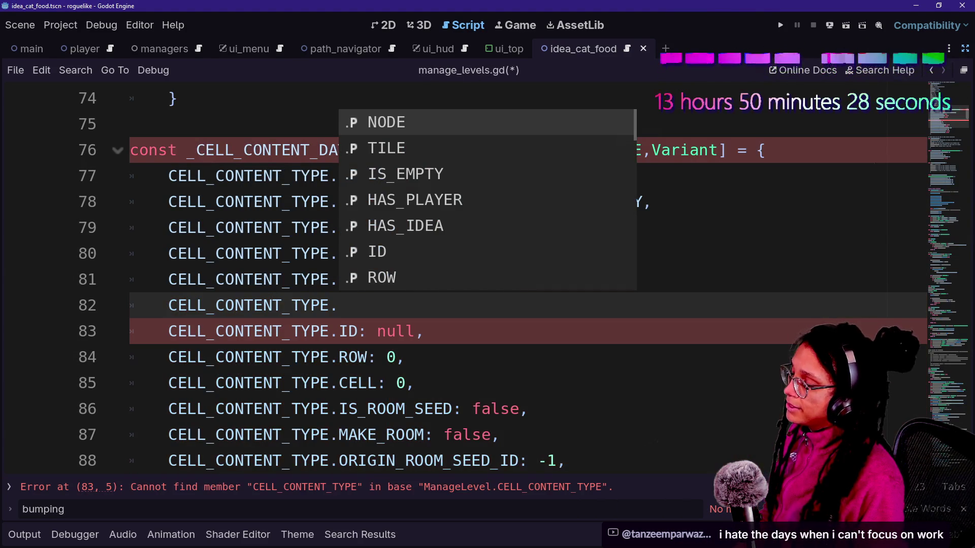
{"action": "type", "text": "I"}
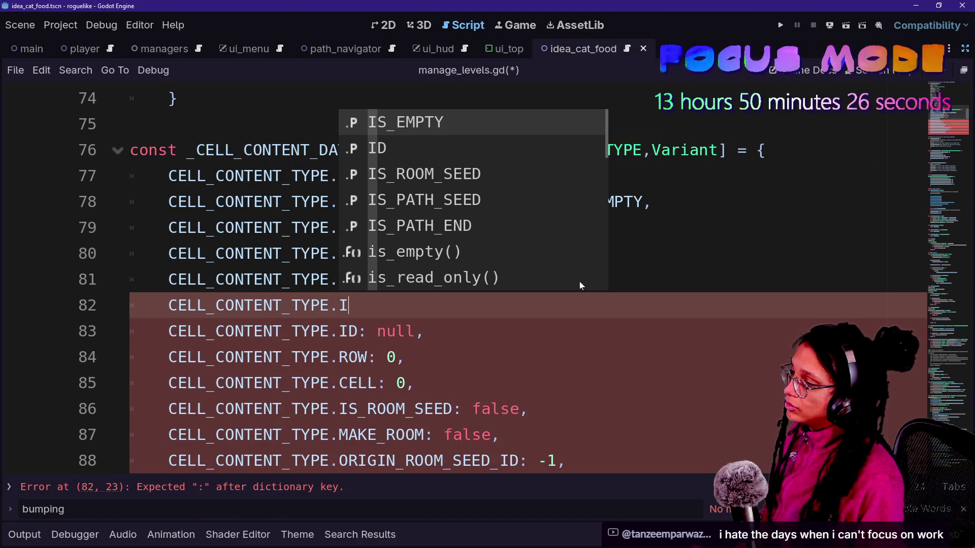
{"action": "type", "text": "DEA_TYP"}
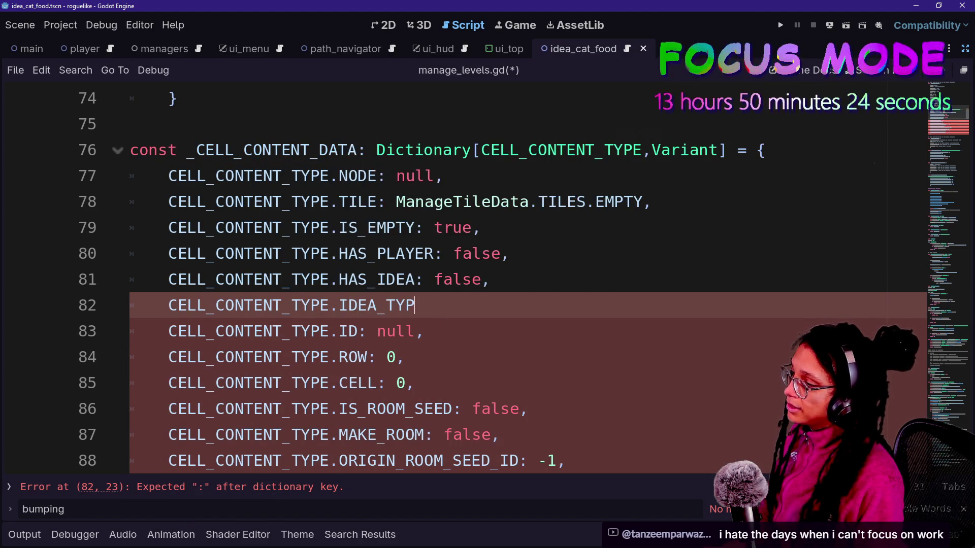
{"action": "type", "text": "E:"}
{"action": "key", "text": "BackSpace"}
{"action": "key", "text": "BackSpace"}
{"action": "key", "text": "BackSpace"}
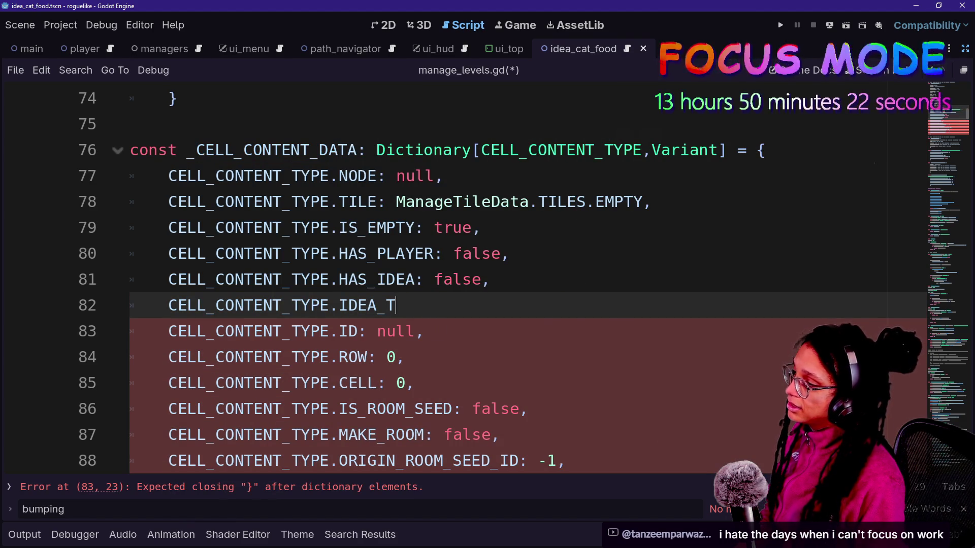
{"action": "key", "text": "BackSpace"}
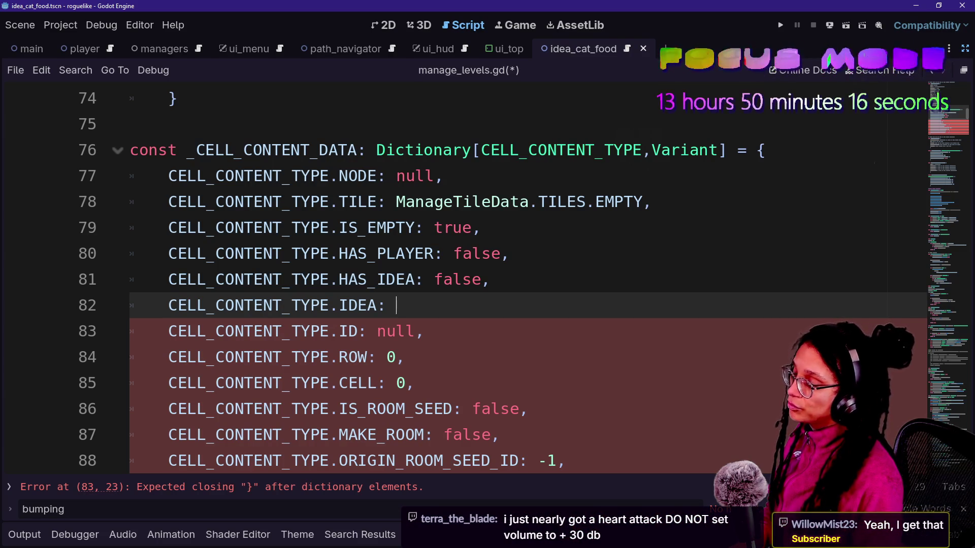
{"action": "type", "text": "ManageTI"}
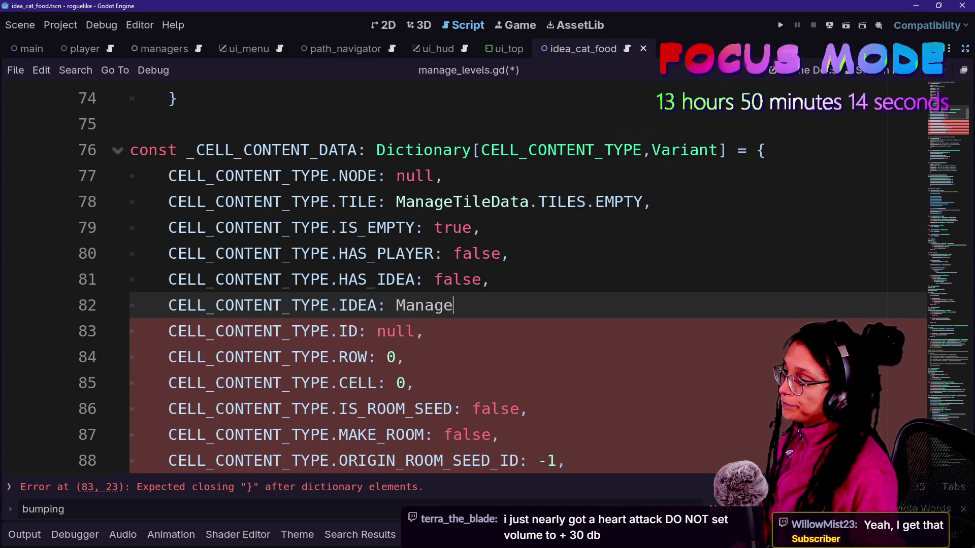
{"action": "left_click_drag", "start_coordinate": [548, 201], "coordinate": [633, 202]}
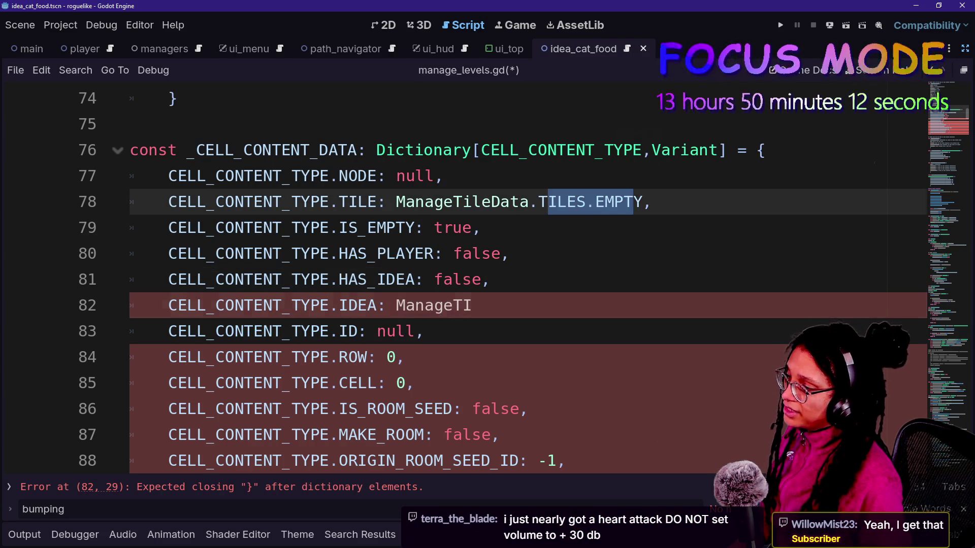
{"action": "left_click", "coordinate": [473, 305]}
{"action": "key", "text": "BackSpace"}
{"action": "key", "text": "BackSpace"}
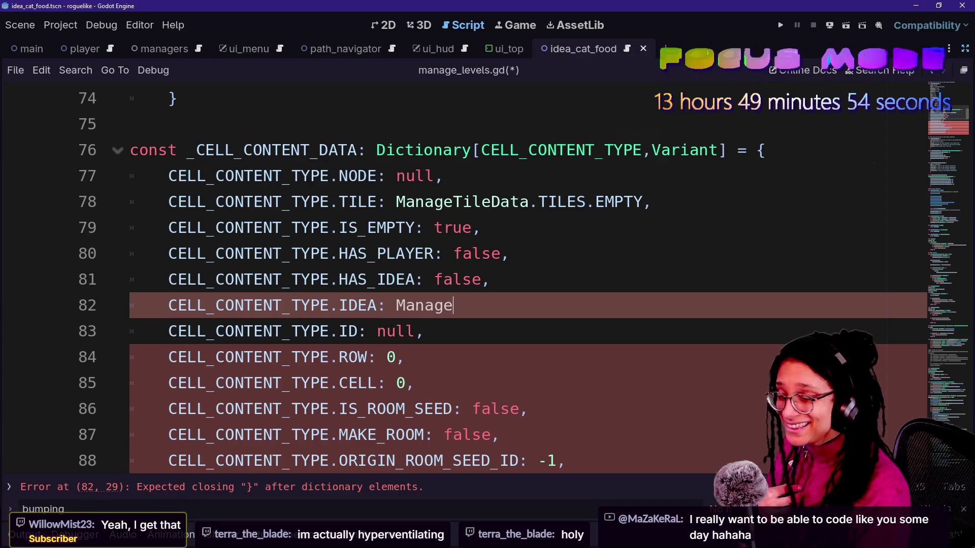
Complete the entry's value as ManageIdeas.IDEA_TYPES.NULL using autocomplete suggestions
{"action": "key", "text": "ctrl+space"}
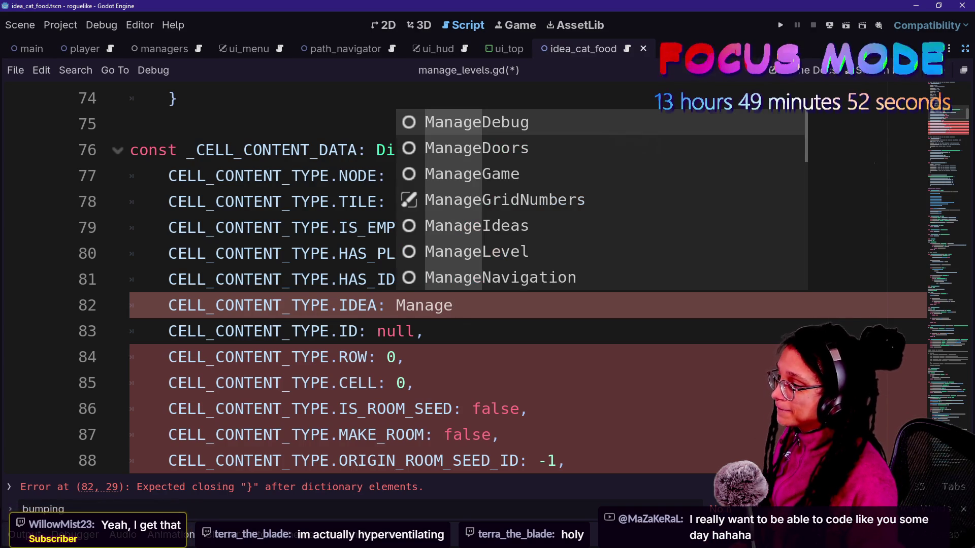
{"action": "key", "text": "Escape"}
{"action": "key", "text": "ctrl+space"}
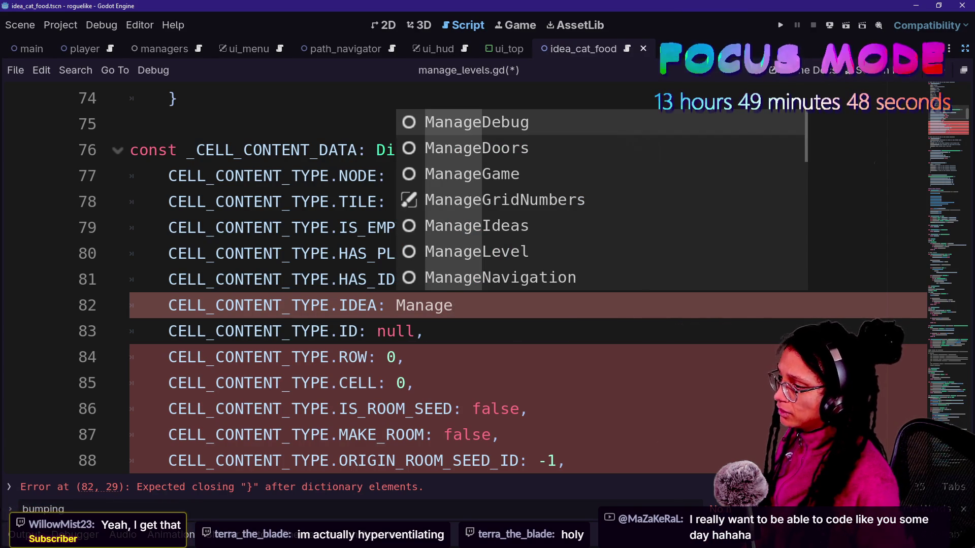
{"action": "key", "text": "Down"}
{"action": "key", "text": "Down"}
{"action": "key", "text": "Down"}
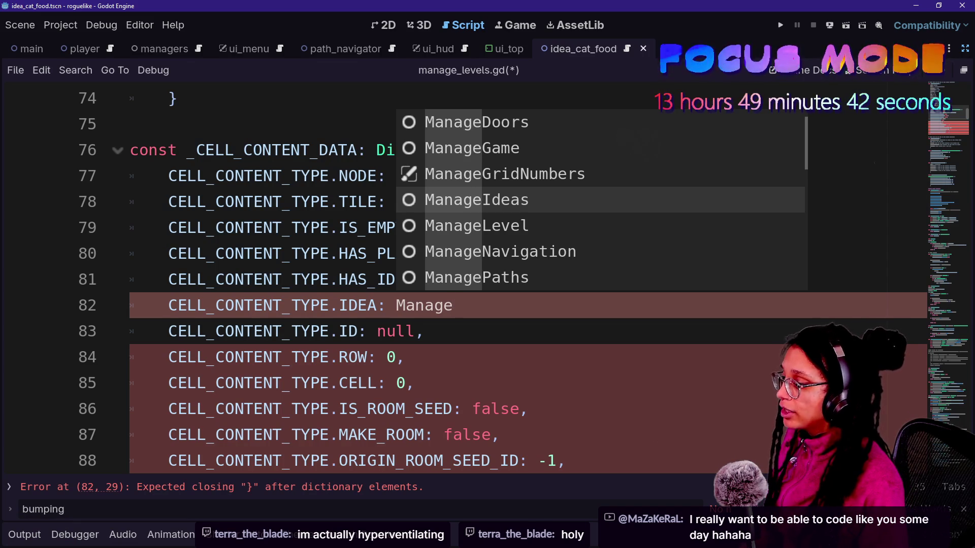
{"action": "key", "text": "Return"}
{"action": "type", "text": "."}
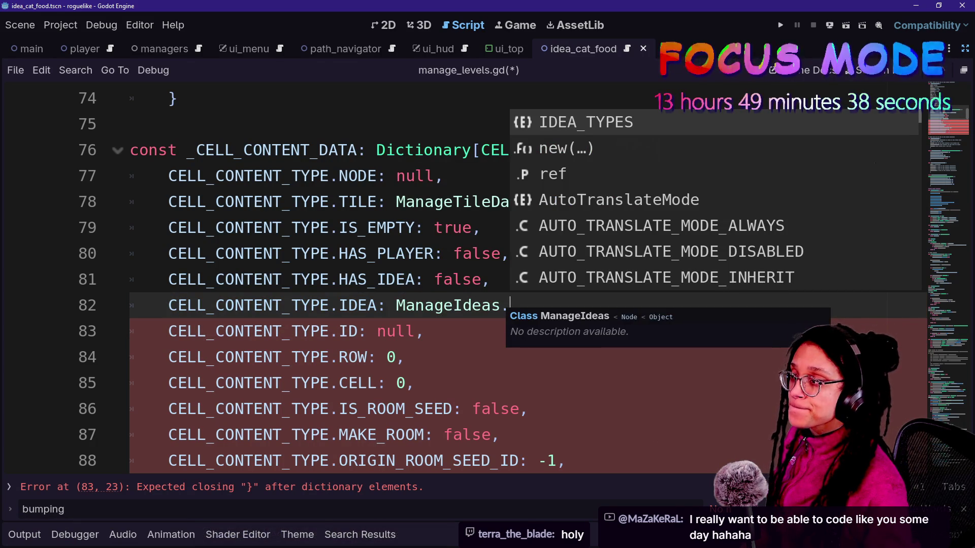
{"action": "key", "text": "Return"}
{"action": "type", "text": "."}
{"action": "key", "text": "Return"}
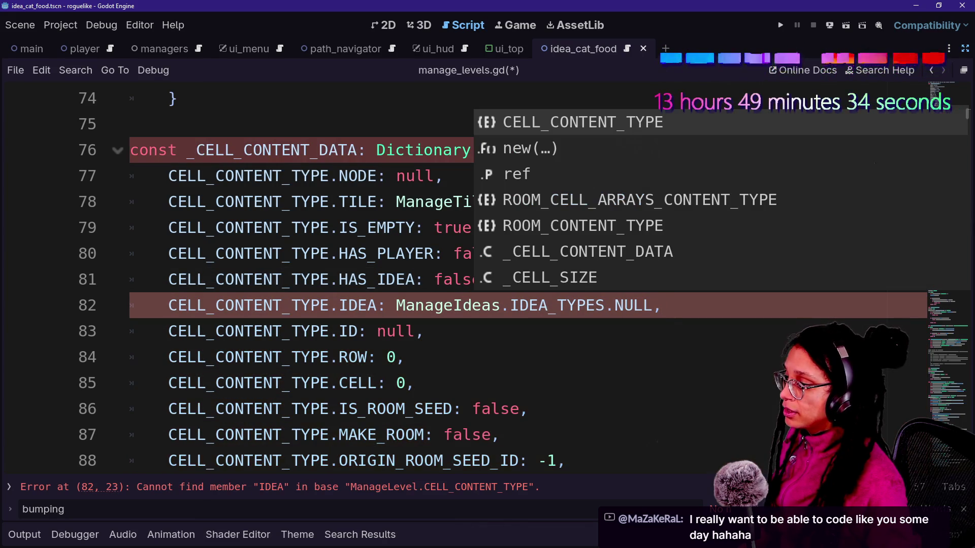
{"action": "scroll", "coordinate": [457, 279], "scroll_direction": "up", "scroll_amount": 4}
Add 'IDEA, ## ManageIdeas.IDEA_TYPE' below HAS_IDEA in the enum and save manage_levels.gd
{"action": "scroll", "coordinate": [457, 280], "scroll_direction": "up", "scroll_amount": 2}
{"action": "left_click", "coordinate": [330, 305]}
{"action": "key", "text": "Return"}
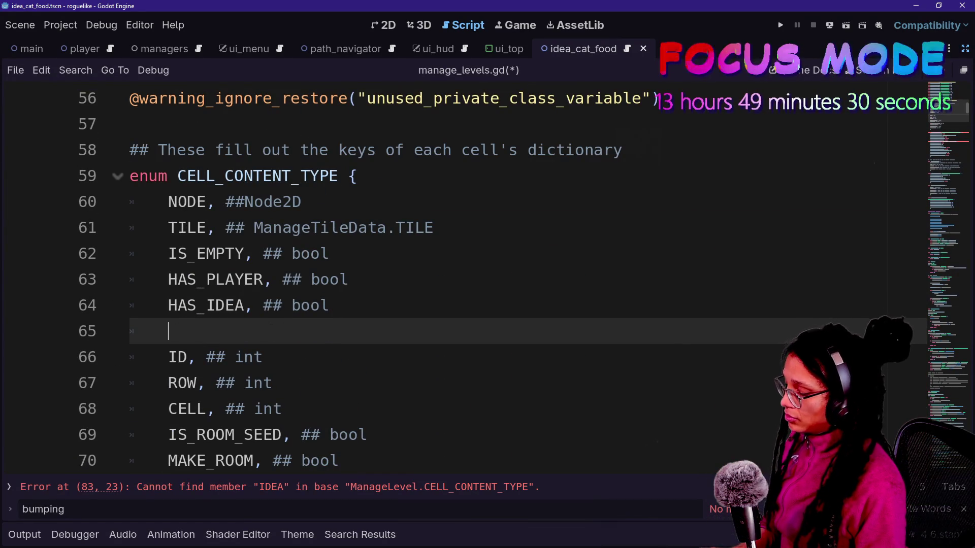
{"action": "type", "text": "IDEA, "}
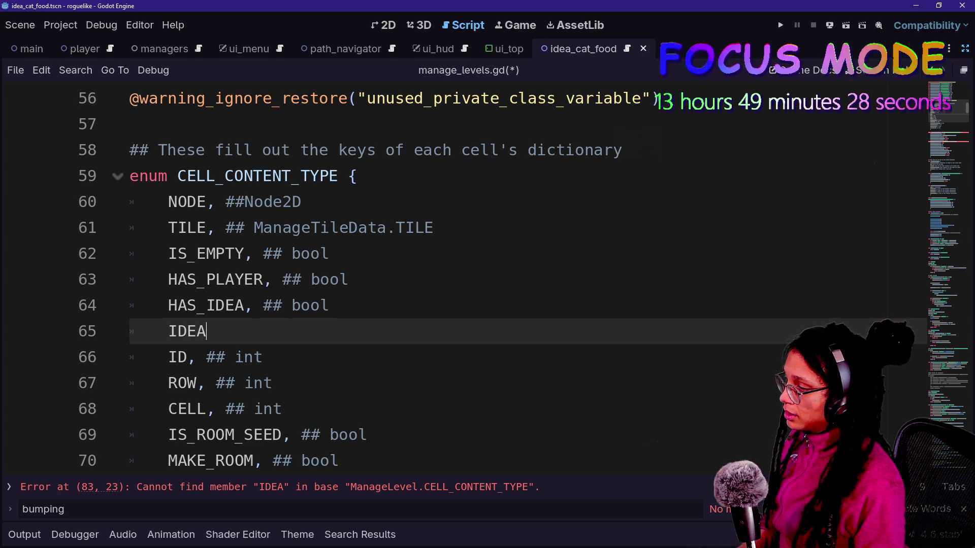
{"action": "type", "text": "## ManagweI"}
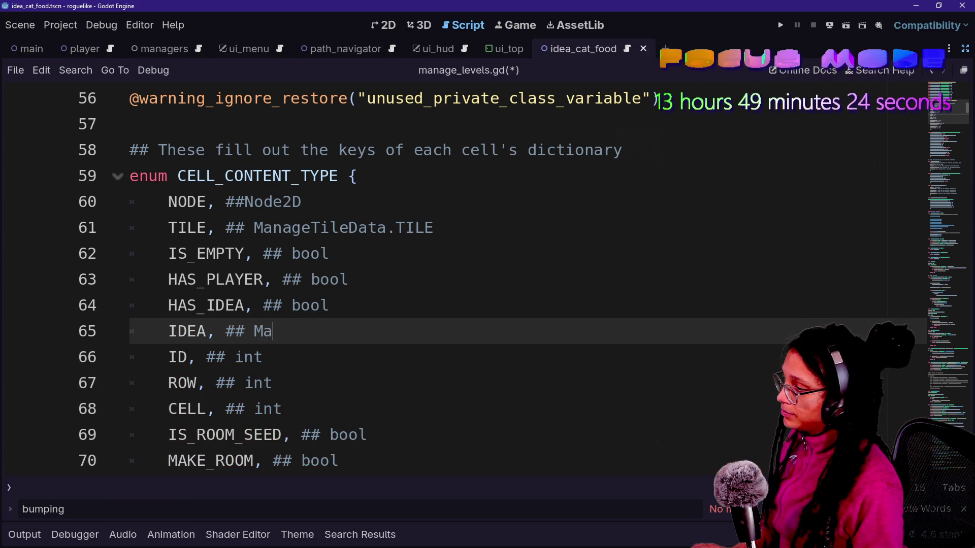
{"action": "key", "text": "BackSpace"}
{"action": "key", "text": "BackSpace"}
{"action": "key", "text": "BackSpace"}
{"action": "type", "text": "eIdeas."}
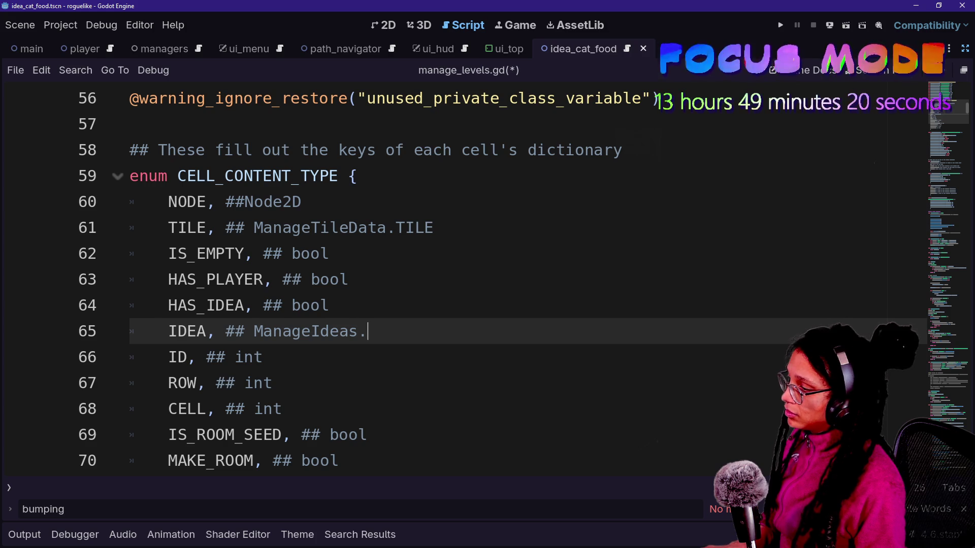
{"action": "type", "text": "IDEA_TYPE"}
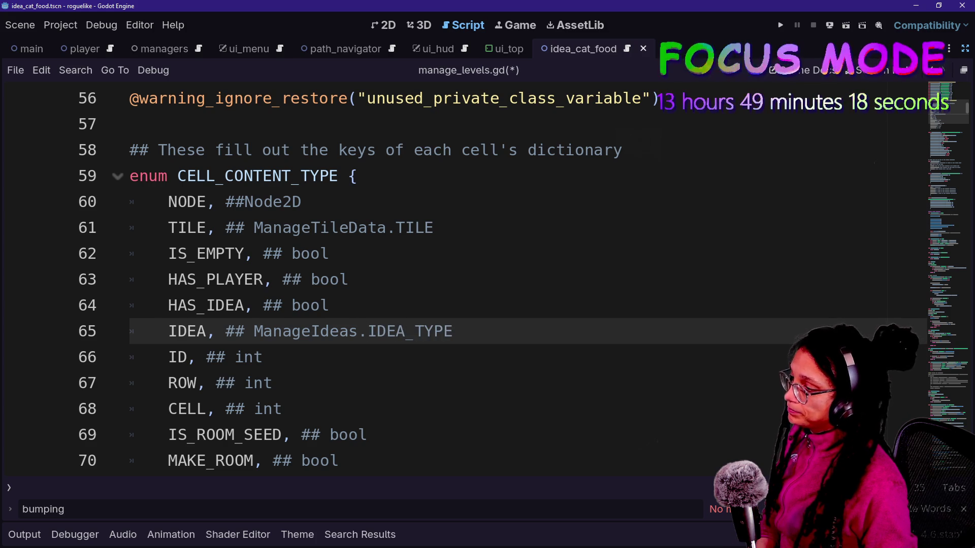
{"action": "scroll", "coordinate": [487, 280], "scroll_direction": "down", "scroll_amount": 3}
{"action": "scroll", "coordinate": [488, 279], "scroll_direction": "down", "scroll_amount": 1}
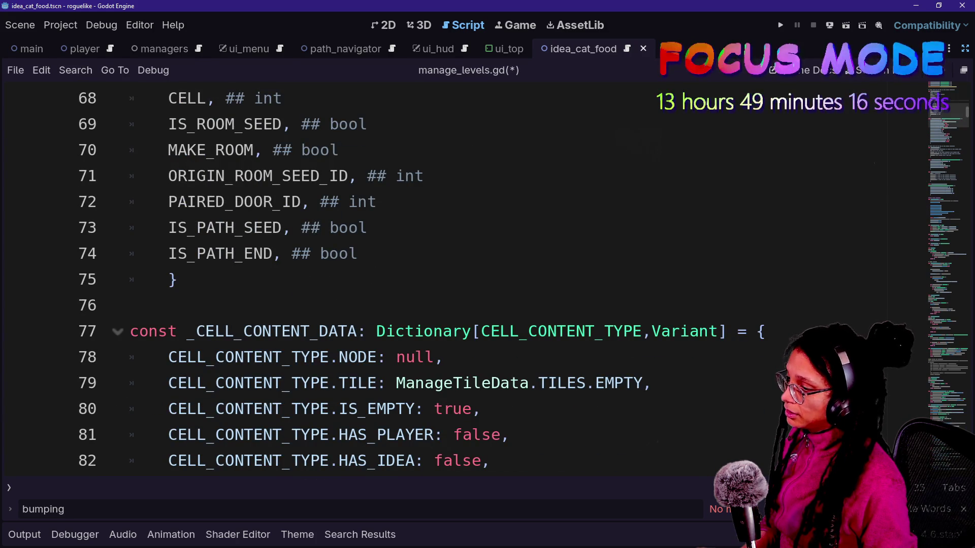
{"action": "scroll", "coordinate": [487, 280], "scroll_direction": "down", "scroll_amount": 1}
{"action": "left_click", "coordinate": [586, 409]}
{"action": "key", "text": "ctrl+s"}
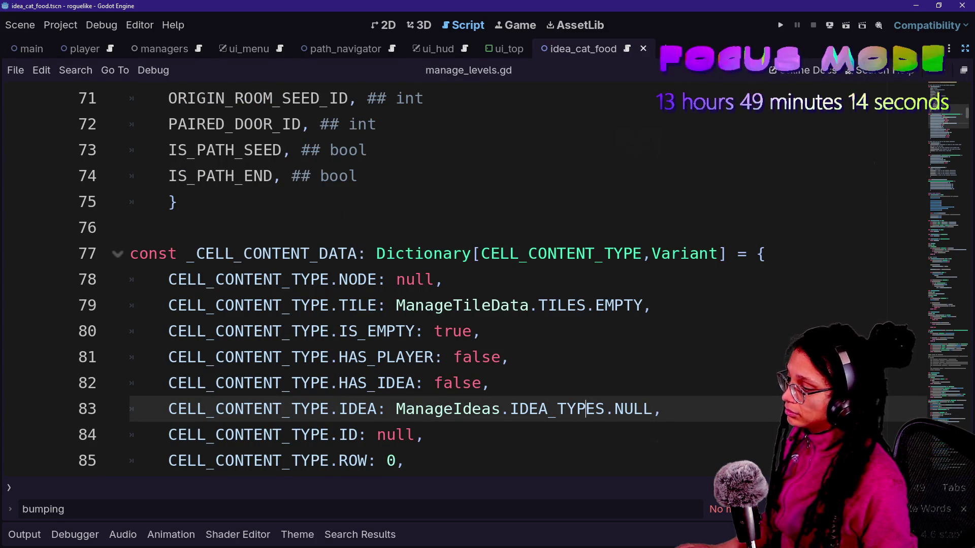